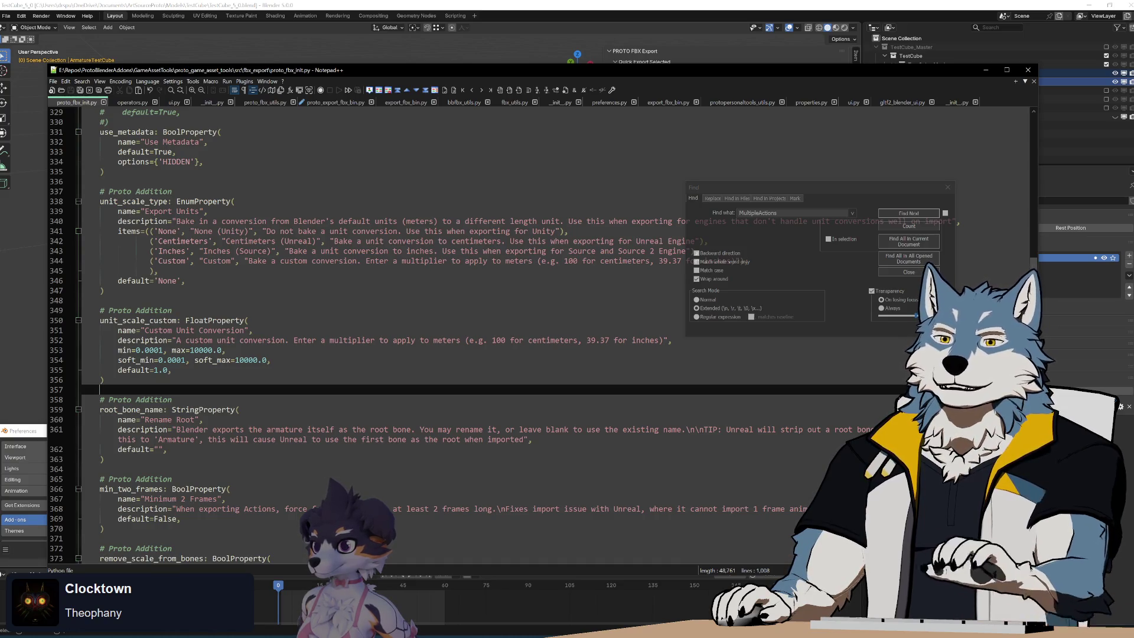
Step: Review the export_shapekey_animation and Shape Key Anim Mode properties in proto_fbx_init.py
left_click(138, 103)
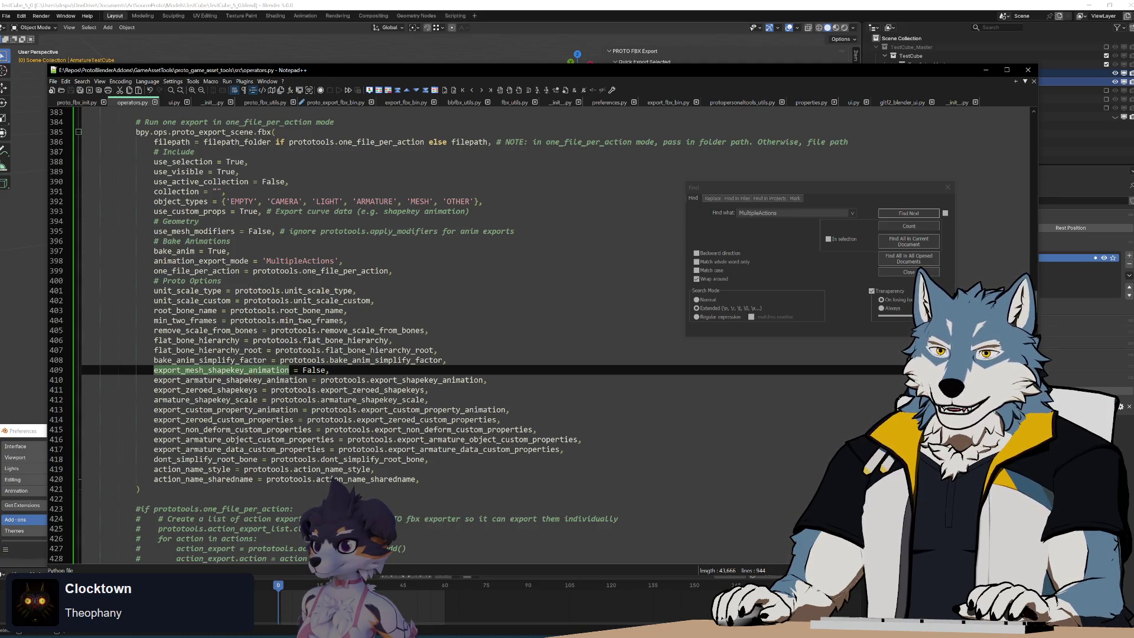
left_click(83, 104)
scroll(354, 295, "up", 15)
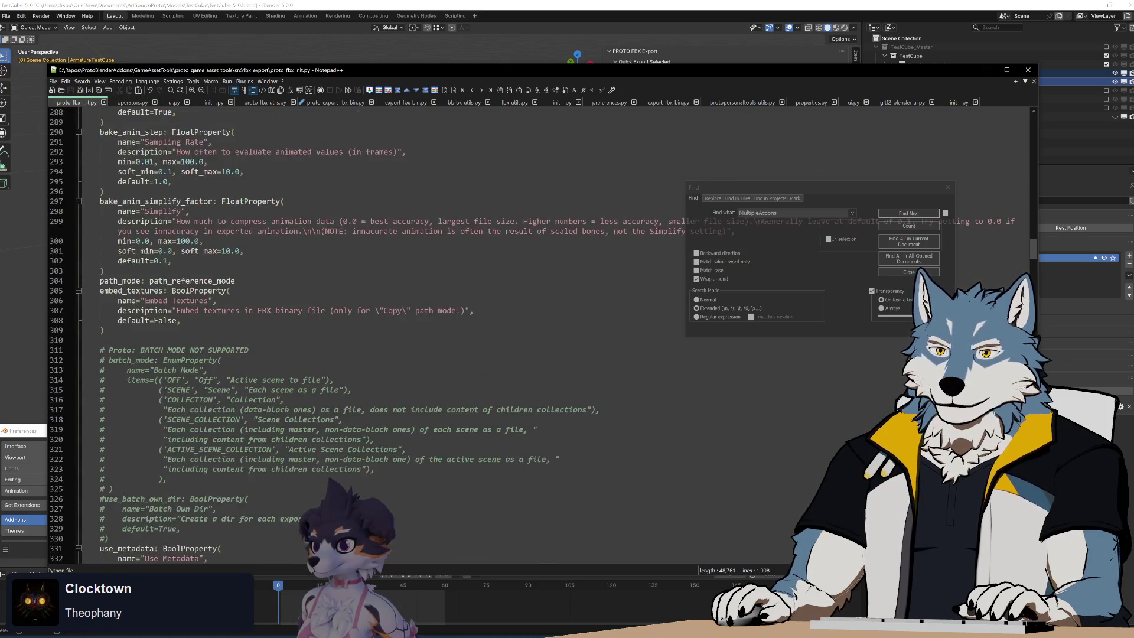
scroll(413, 331, "down", 8)
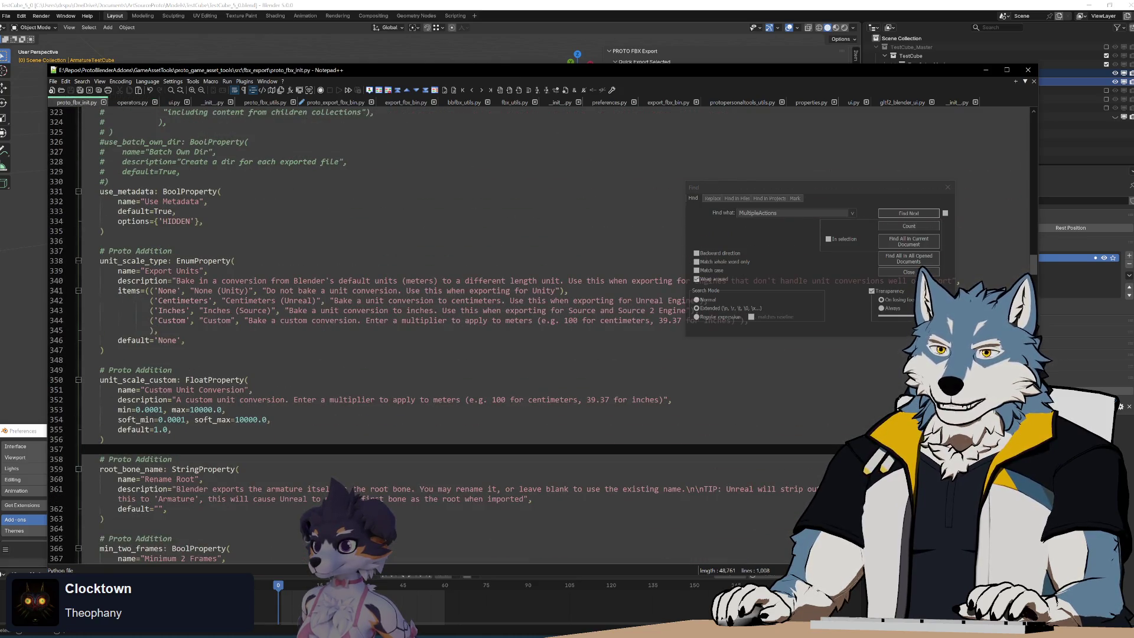
scroll(413, 331, "down", 14)
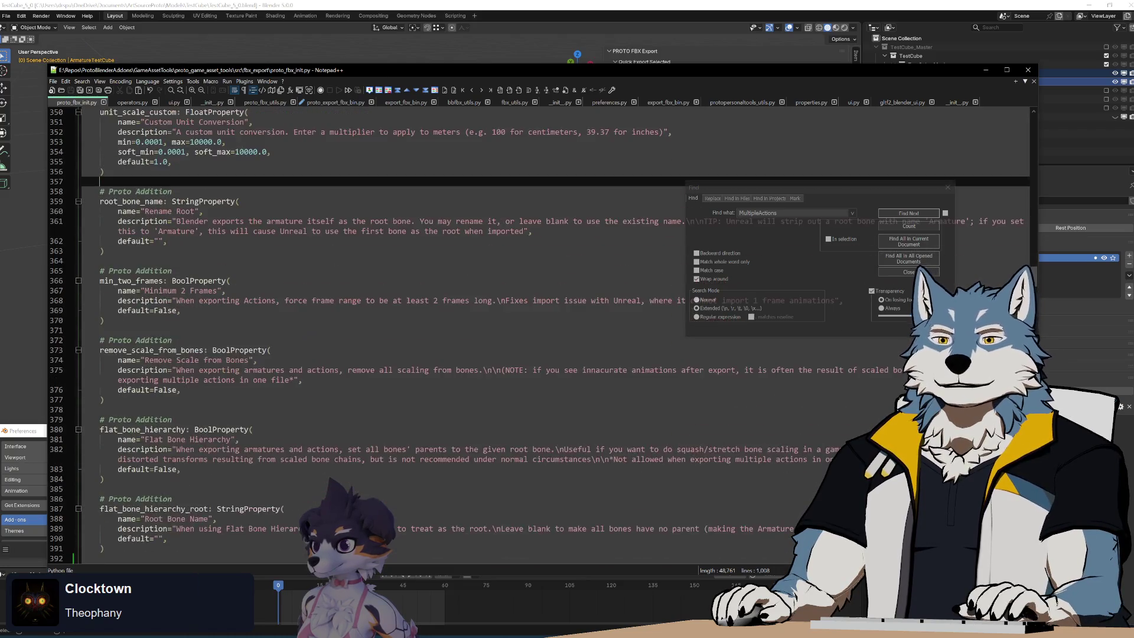
scroll(414, 330, "down", 4)
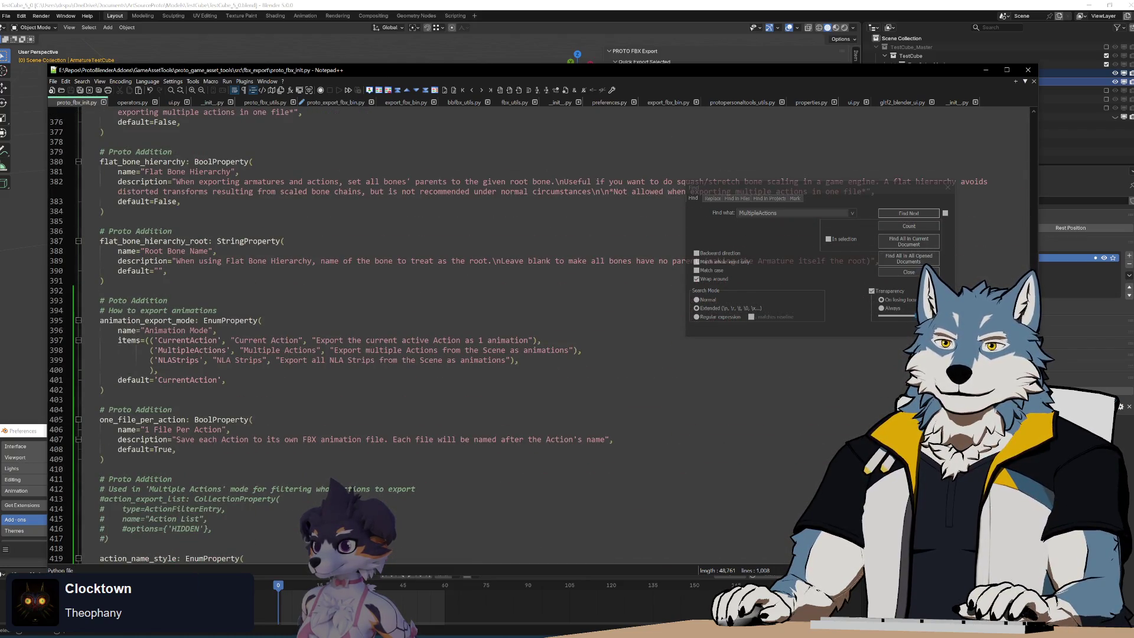
scroll(414, 331, "down", 11)
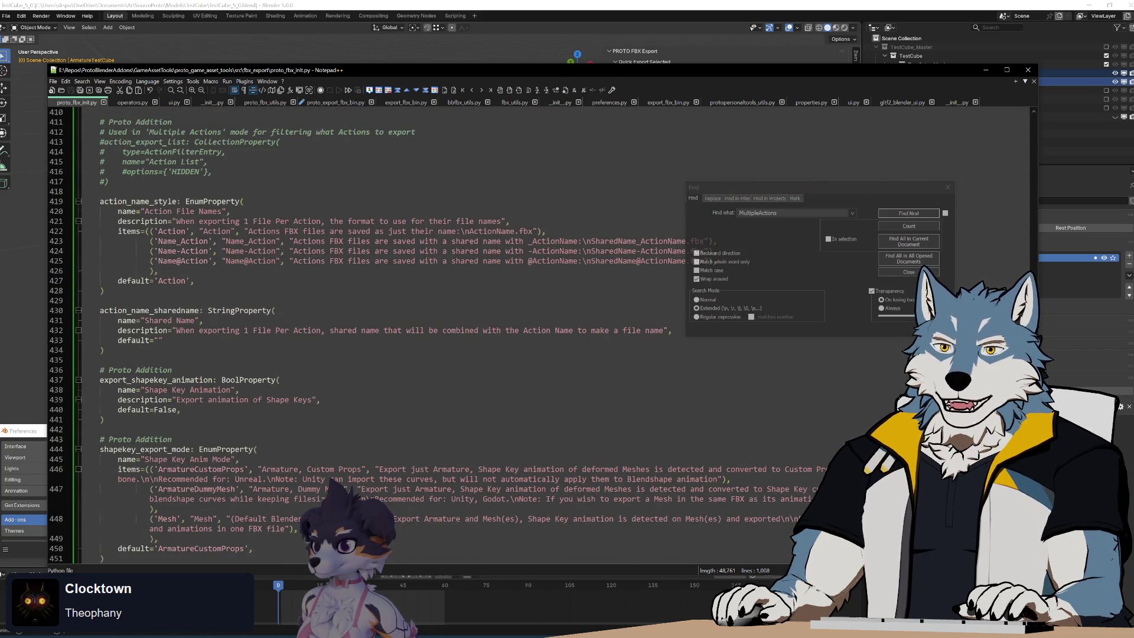
scroll(413, 331, "down", 3)
double_click(157, 291)
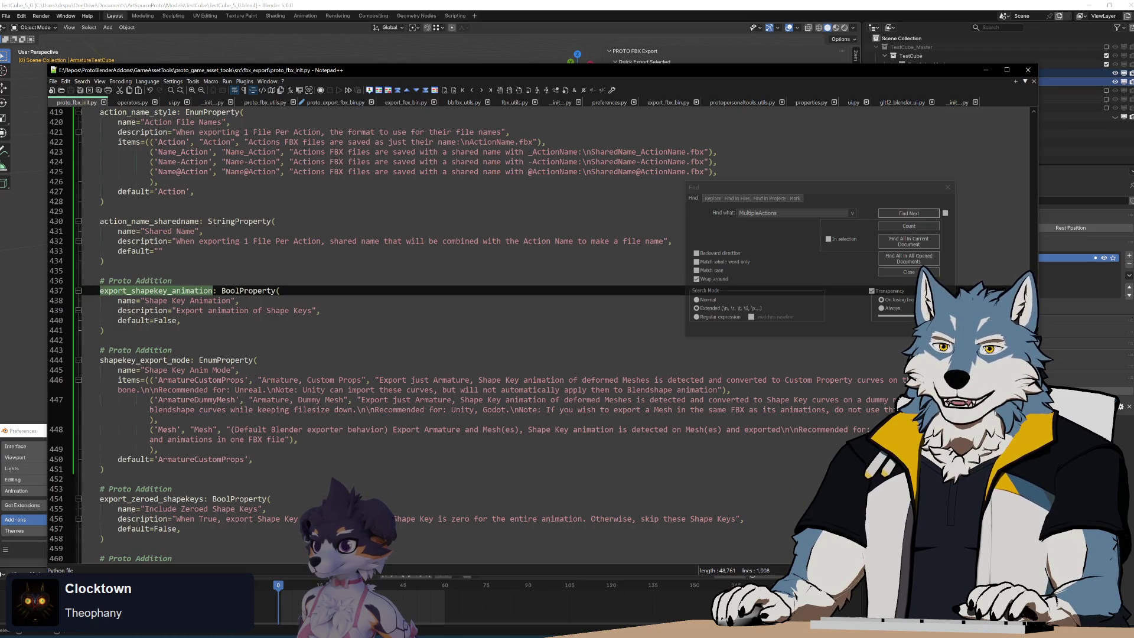
double_click(144, 360)
double_click(157, 290)
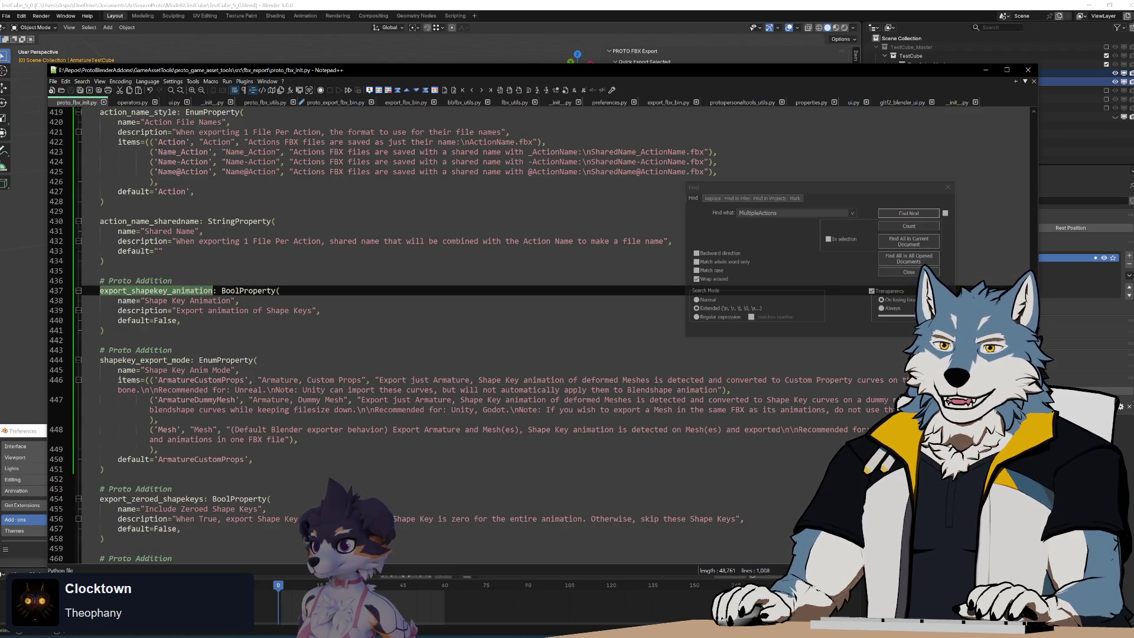
left_click(281, 291)
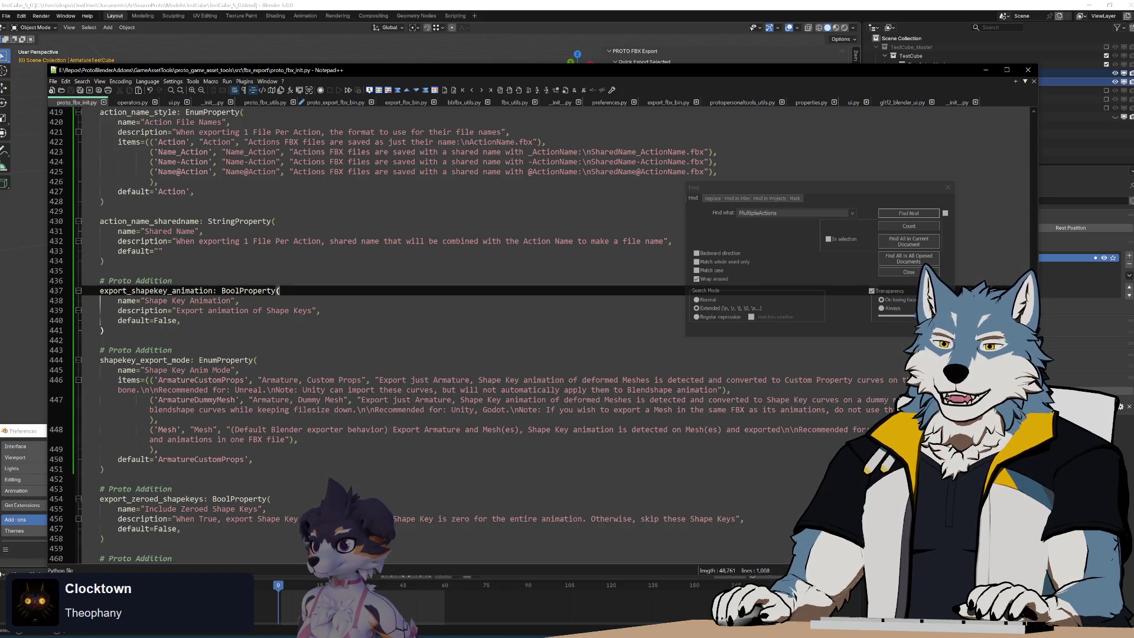
left_click_drag(105, 469, 100, 350)
key("End")
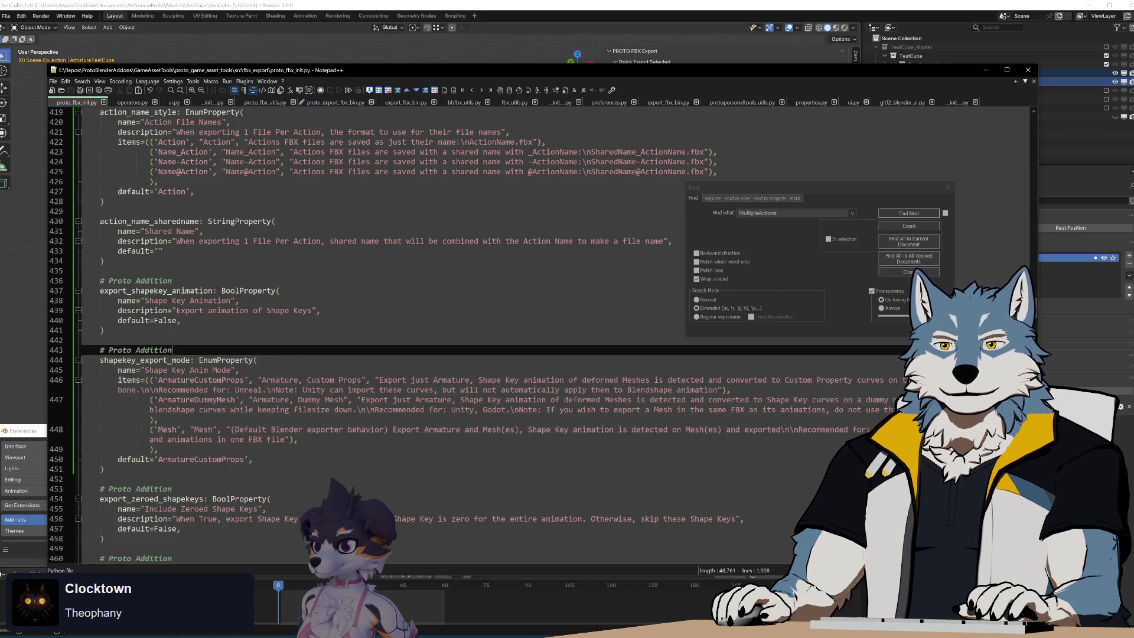
double_click(155, 291)
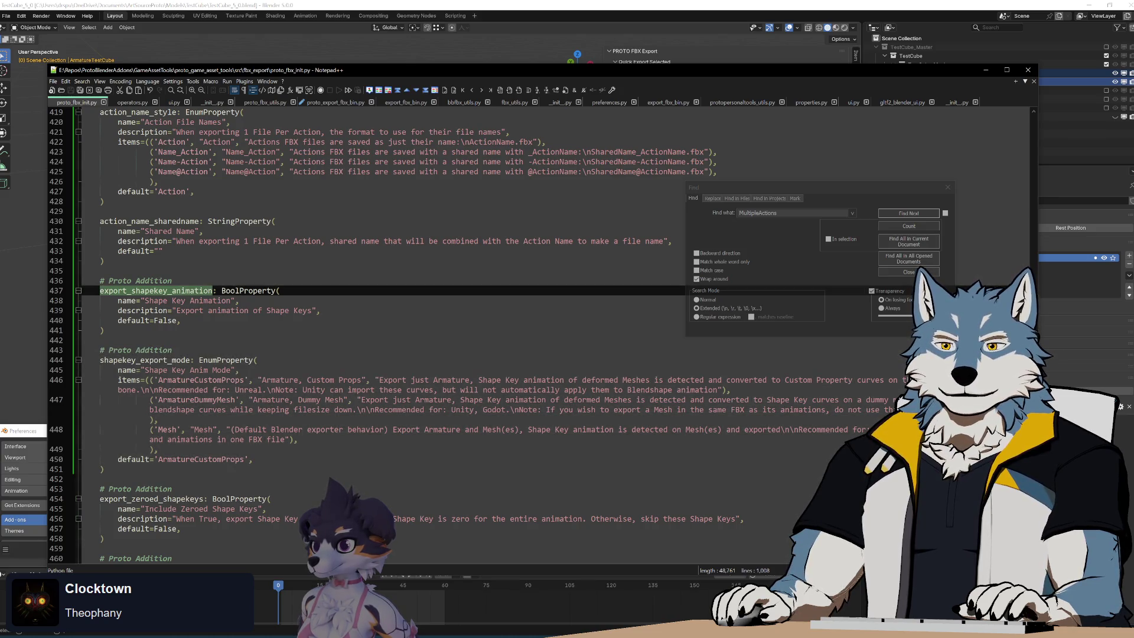
key("End")
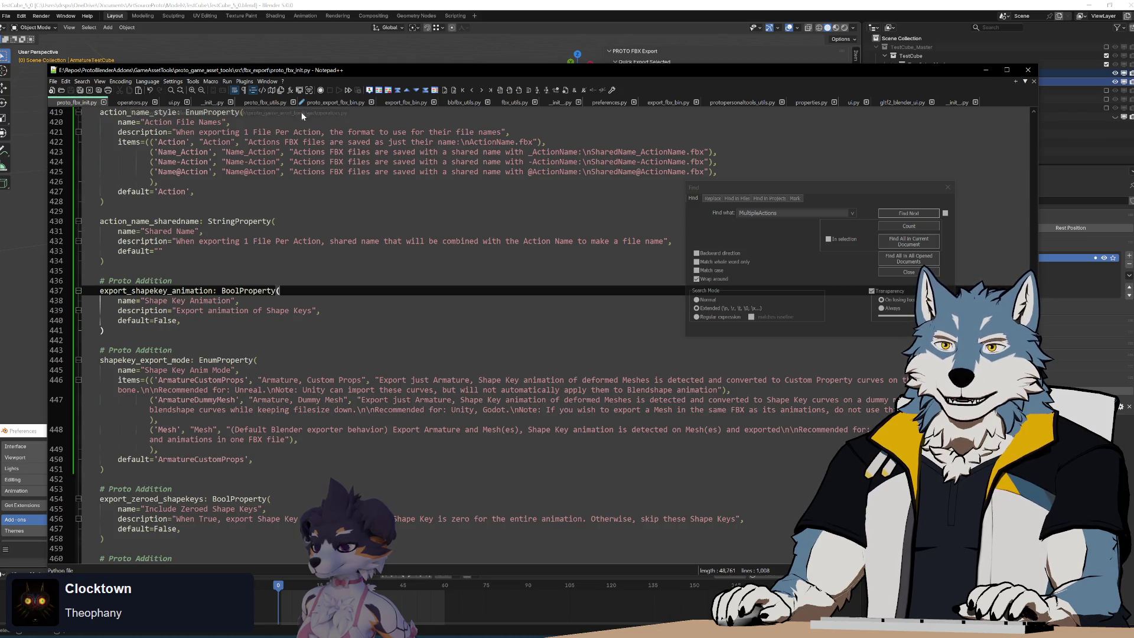
Step: Open proto_export_fbx_bin.py and review the export arguments around lines 1296–1334
left_click(317, 102)
left_click(298, 172)
scroll(366, 334, "up", 3)
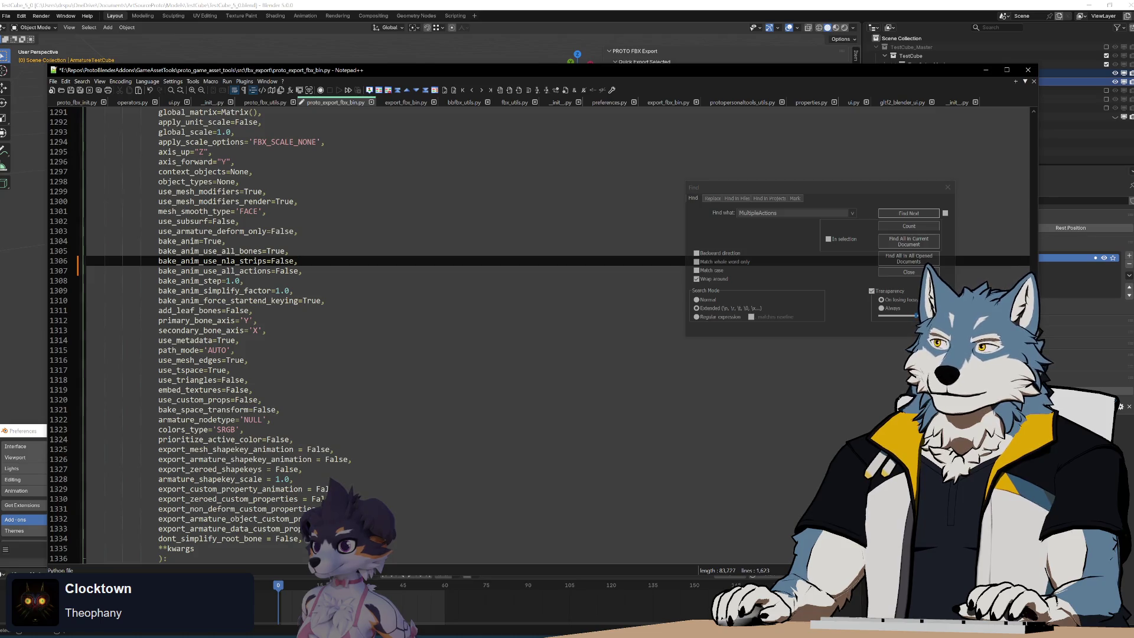
left_click_drag(532, 69, 517, 69)
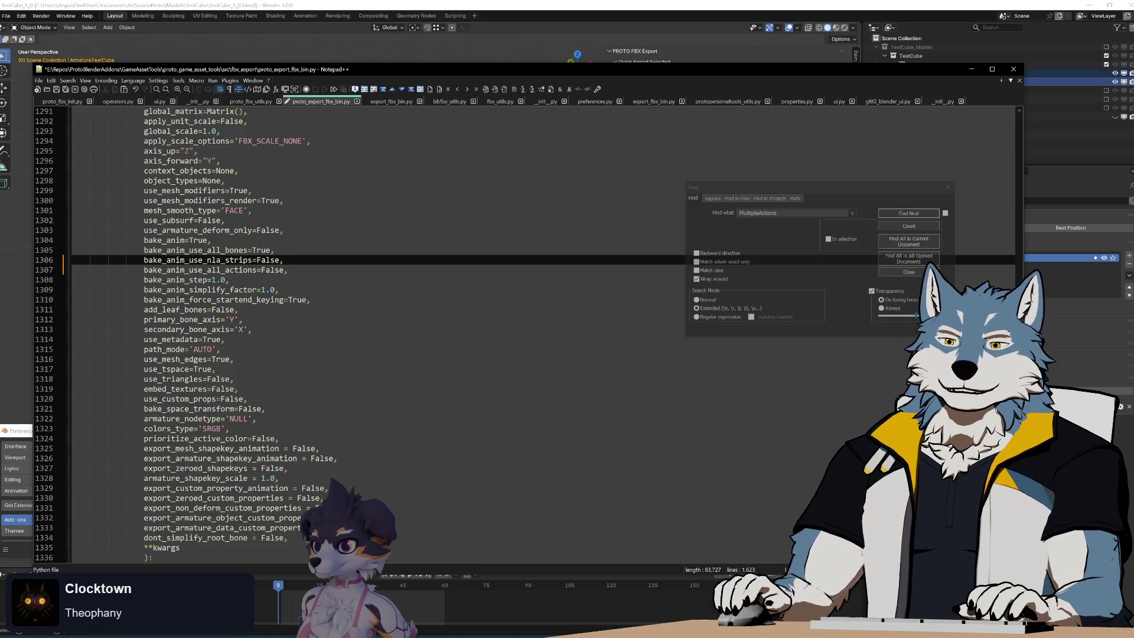
left_click_drag(338, 359, 338, 155)
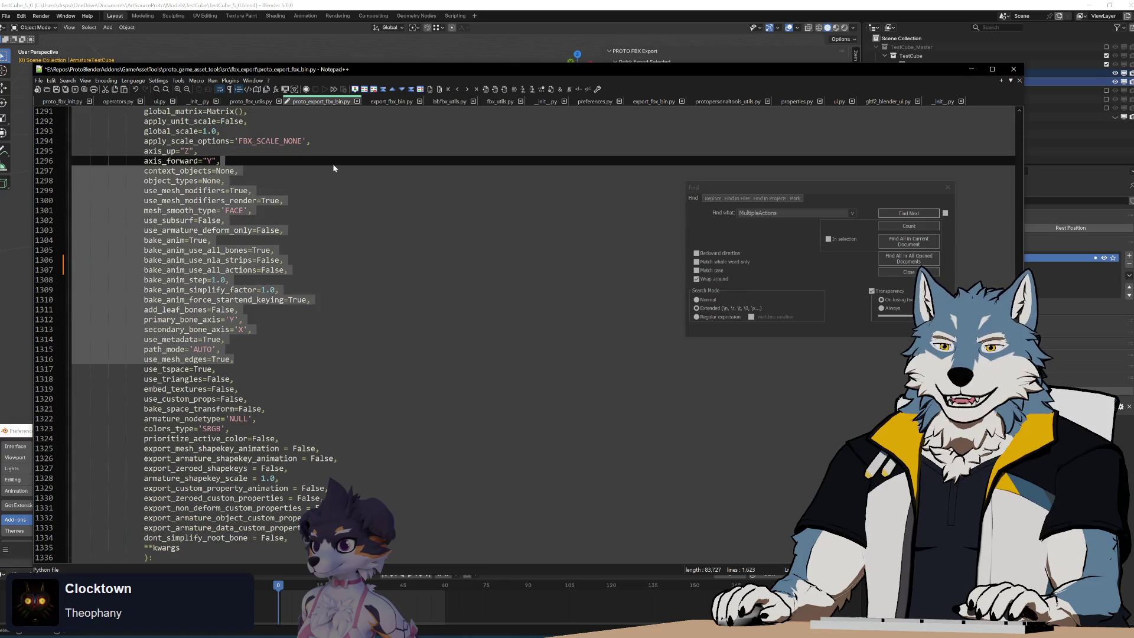
left_click(337, 398)
left_click_drag(337, 458, 337, 154)
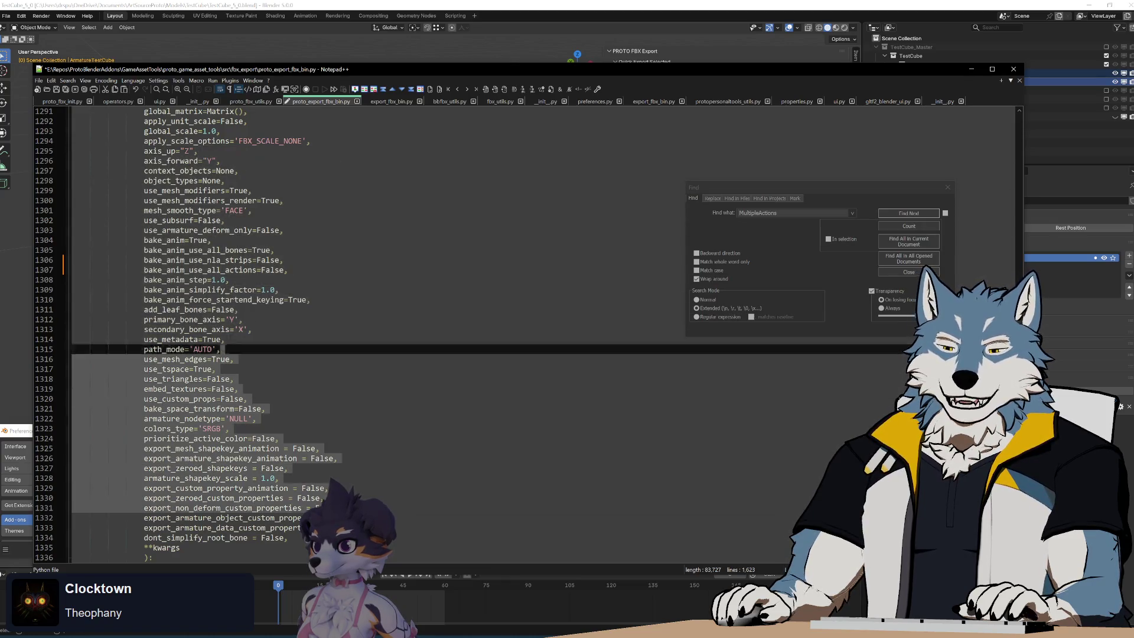
left_click_drag(288, 537, 287, 269)
left_click(319, 518)
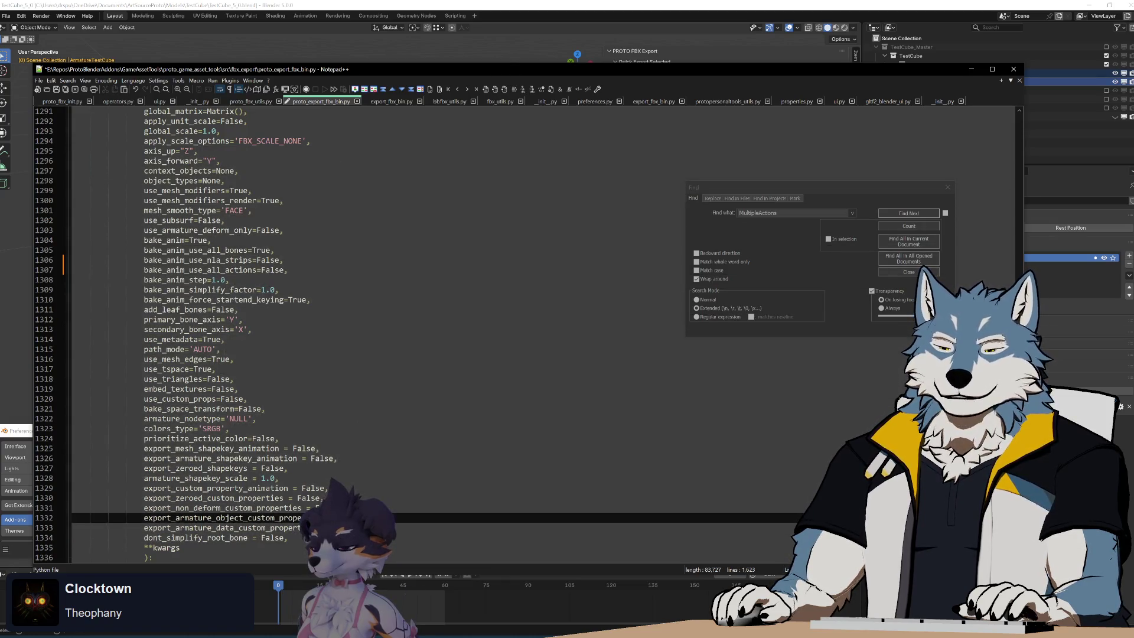
mouse_move(313, 529)
left_mouse_down()
mouse_move(348, 449)
mouse_move(373, 180)
left_mouse_up()
left_click(374, 383)
mouse_move(224, 161)
left_mouse_down()
mouse_move(74, 433)
mouse_move(225, 160)
mouse_move(73, 508)
left_mouse_up()
left_click(392, 279)
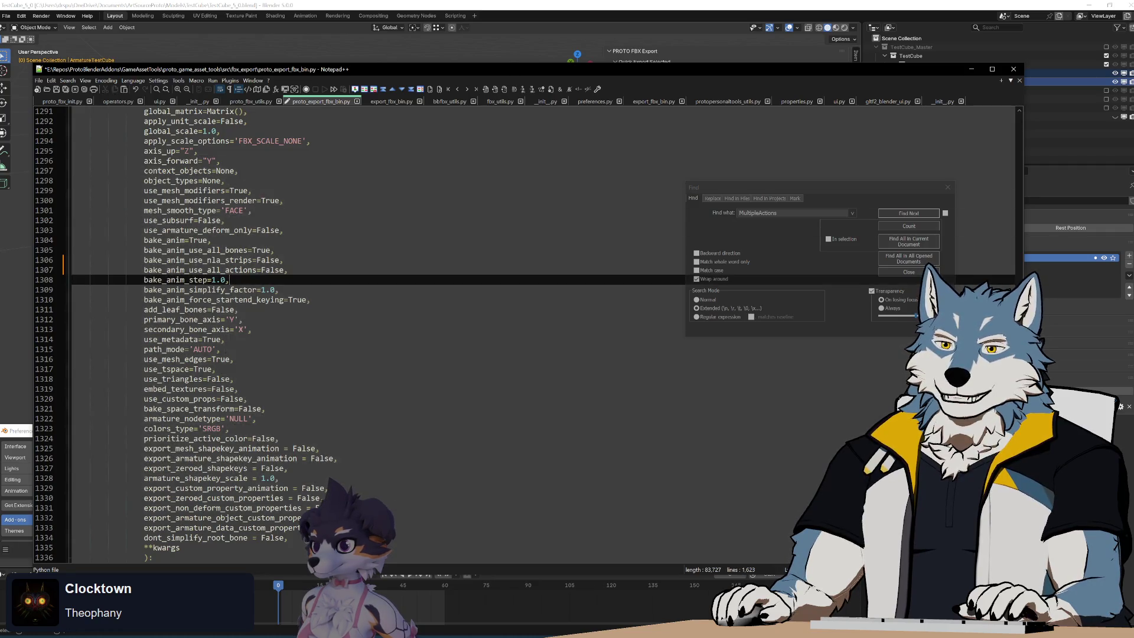
Step: Delete 'mesh_' from export_mesh_shapekey_animation on line 1325, keeping its False default
left_click(277, 290)
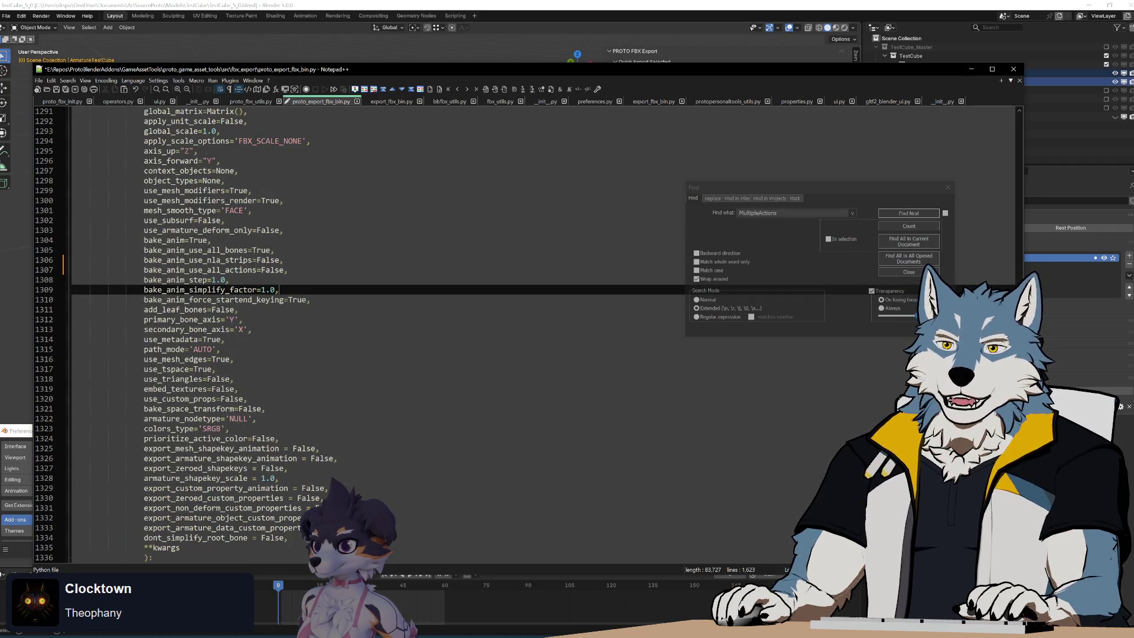
double_click(216, 290)
double_click(213, 300)
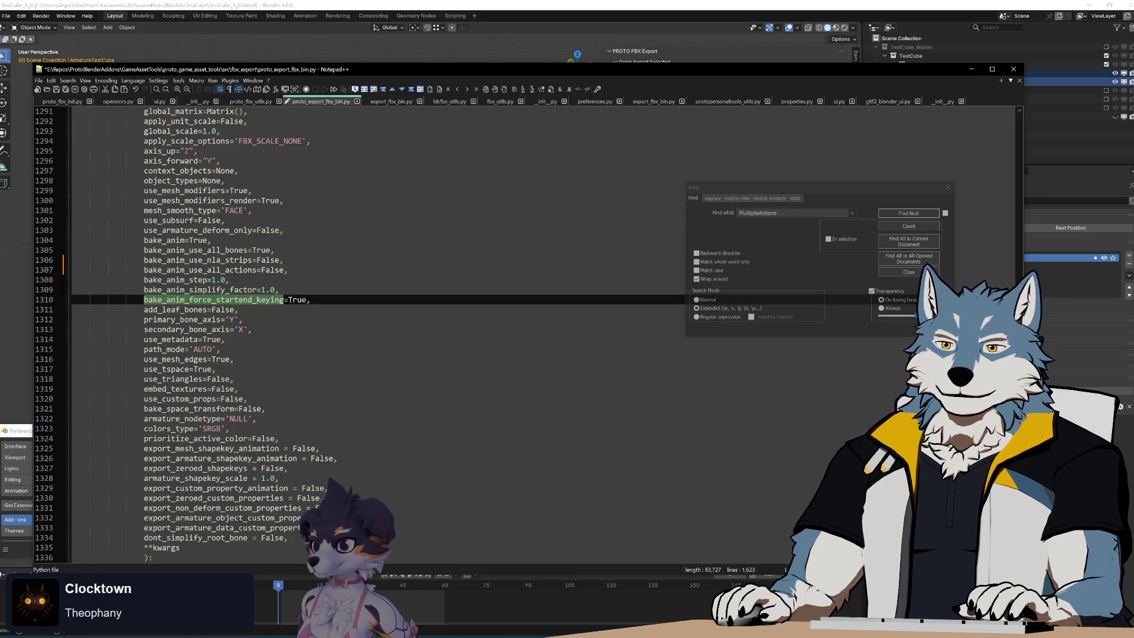
double_click(197, 260)
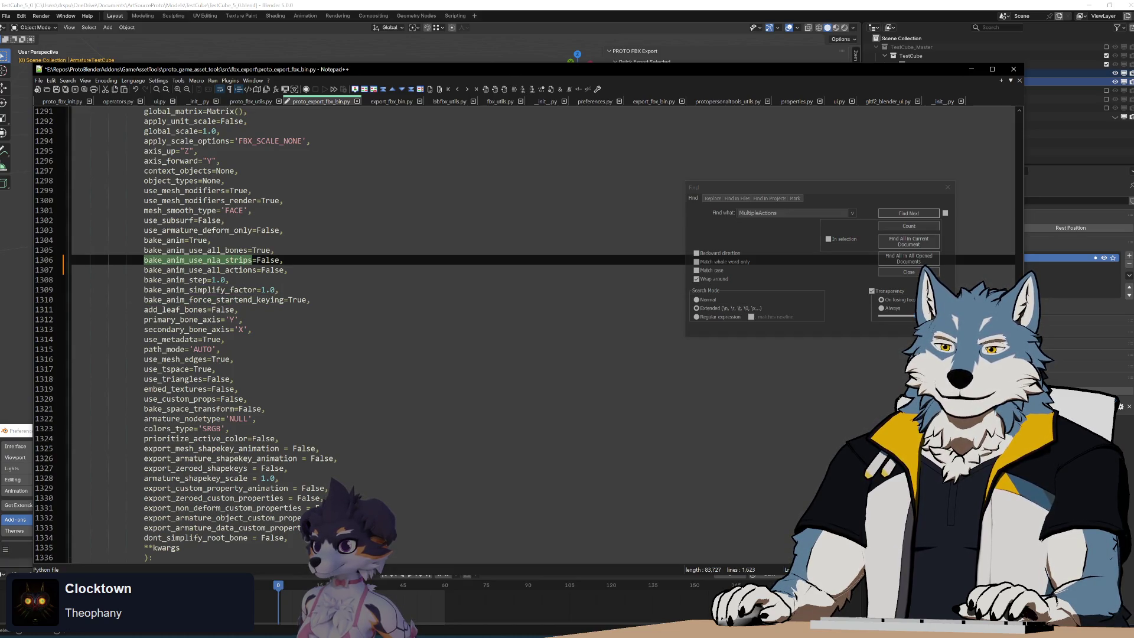
double_click(211, 448)
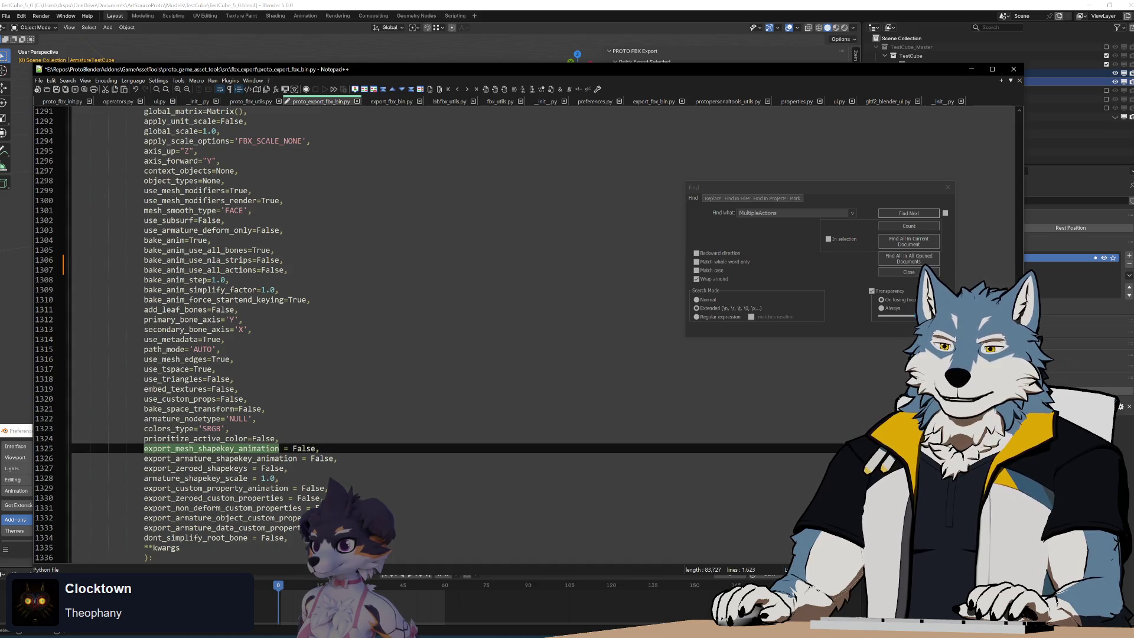
scroll(377, 331, "down", 3)
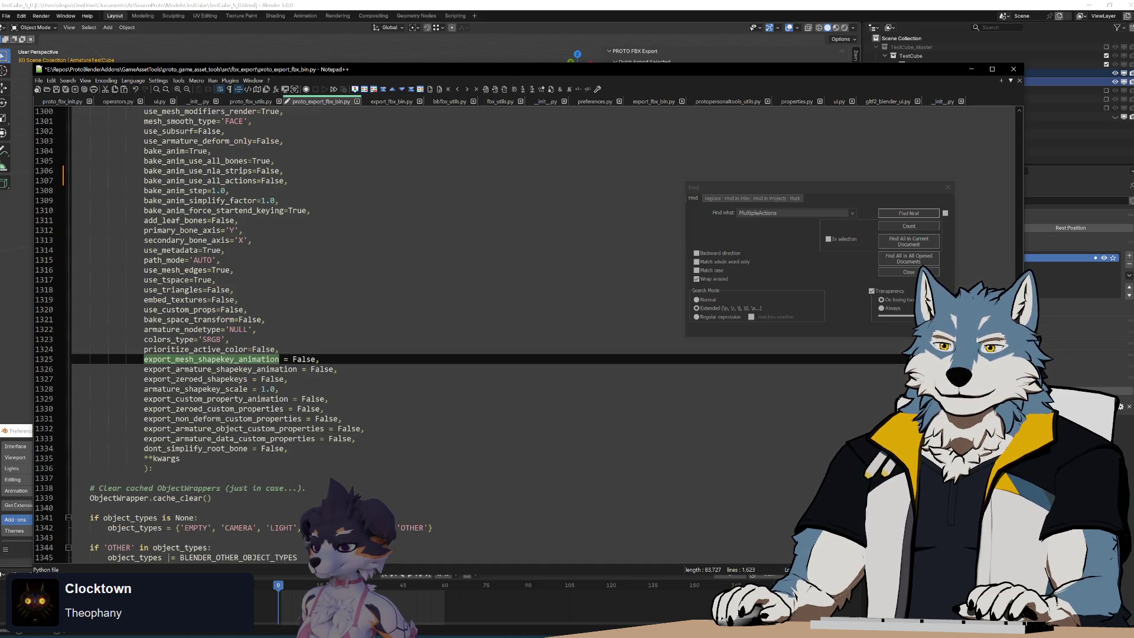
left_click(198, 360)
key("BackSpace")
key("BackSpace")
key("BackSpace")
double_click(276, 362)
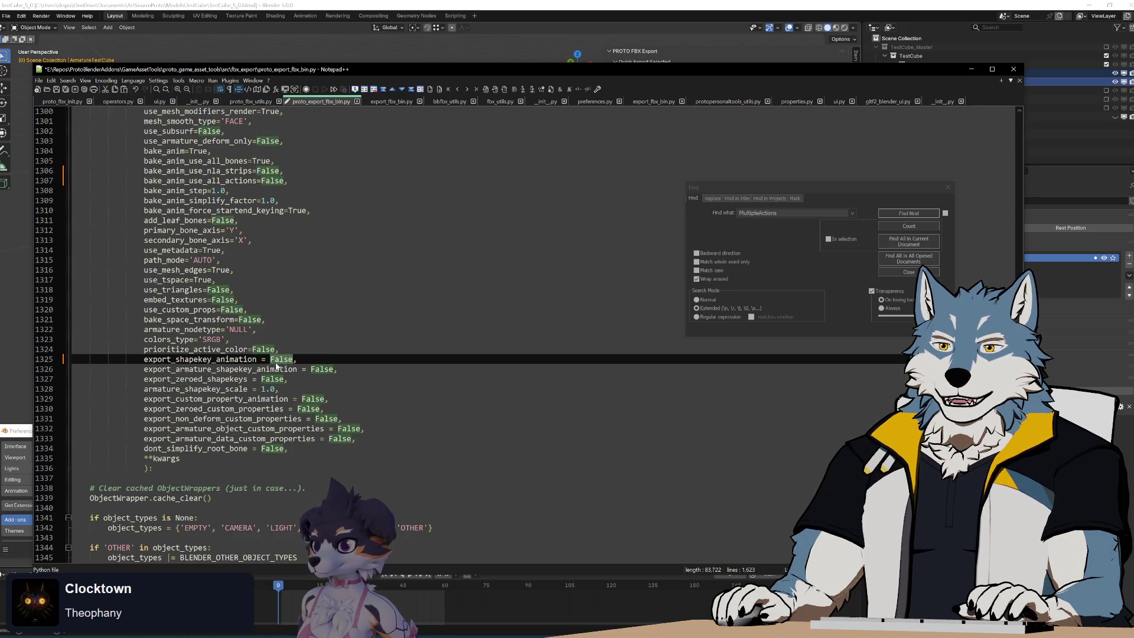
scroll(377, 330, "up", 16)
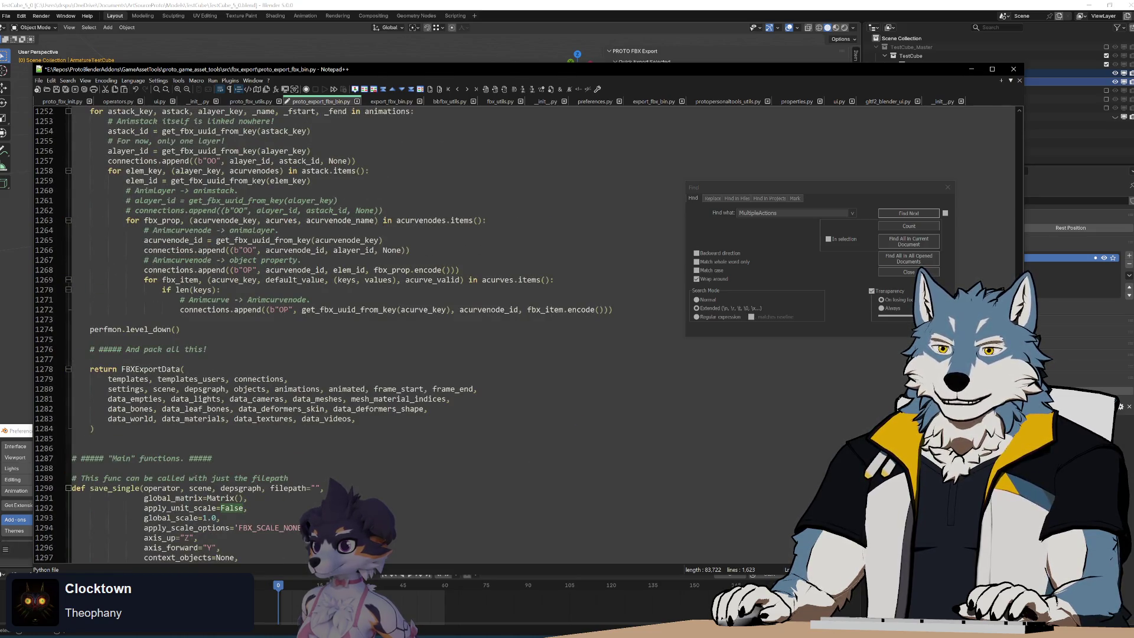
Step: Restore export_mesh_shapekey_animation on line 1325 by retyping 'mesh_', and save the file
scroll(378, 331, "up", 20)
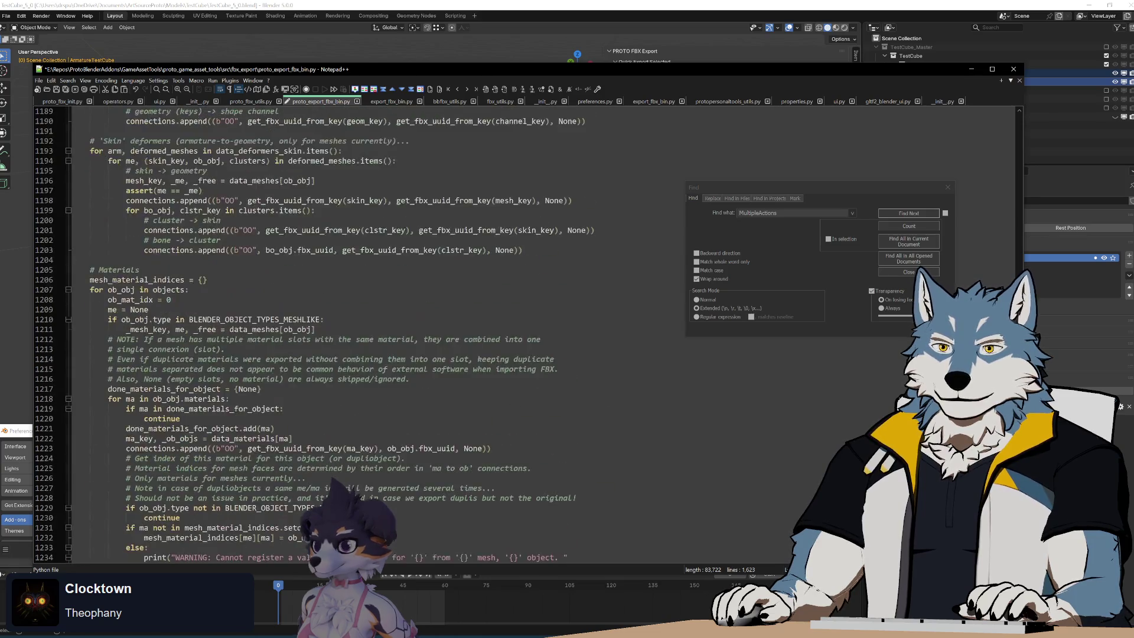
scroll(378, 330, "up", 20)
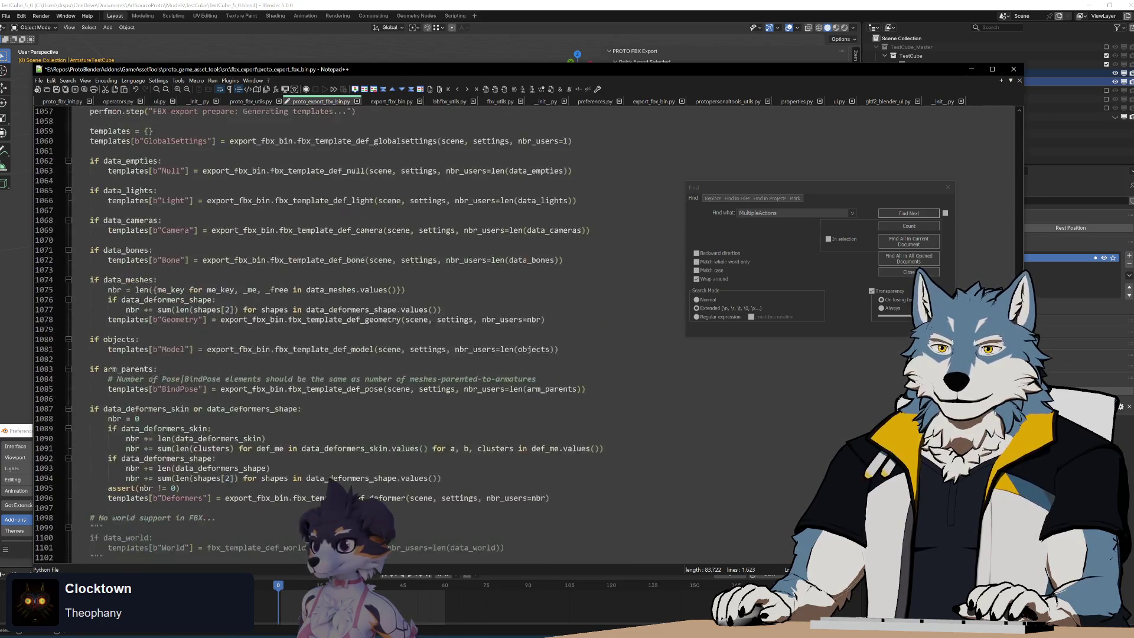
scroll(378, 331, "up", 20)
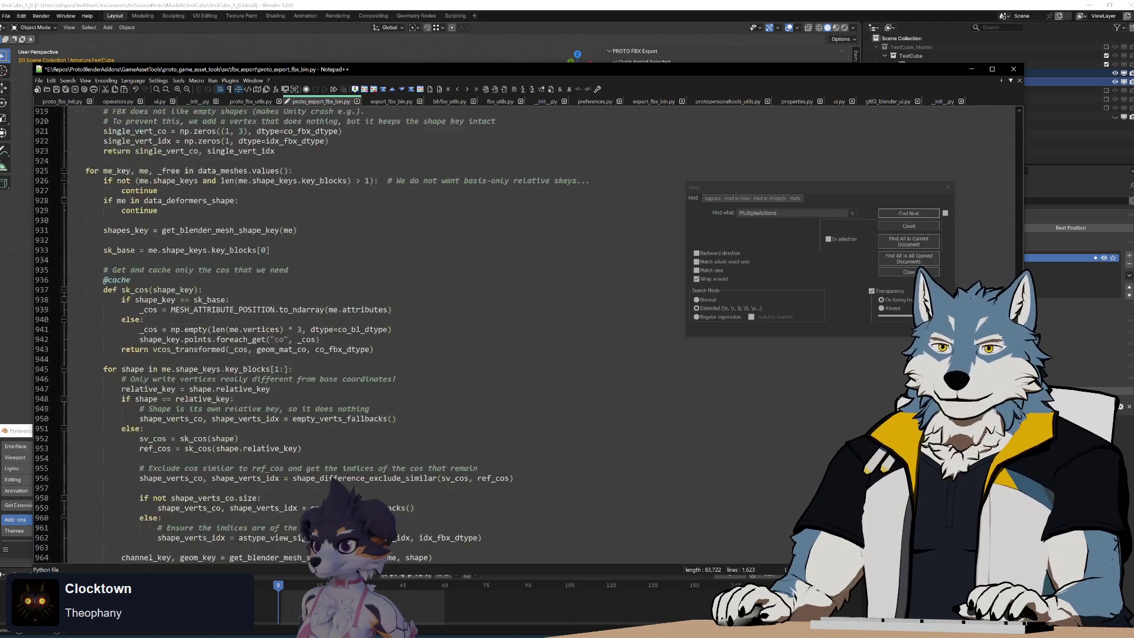
scroll(378, 331, "up", 9)
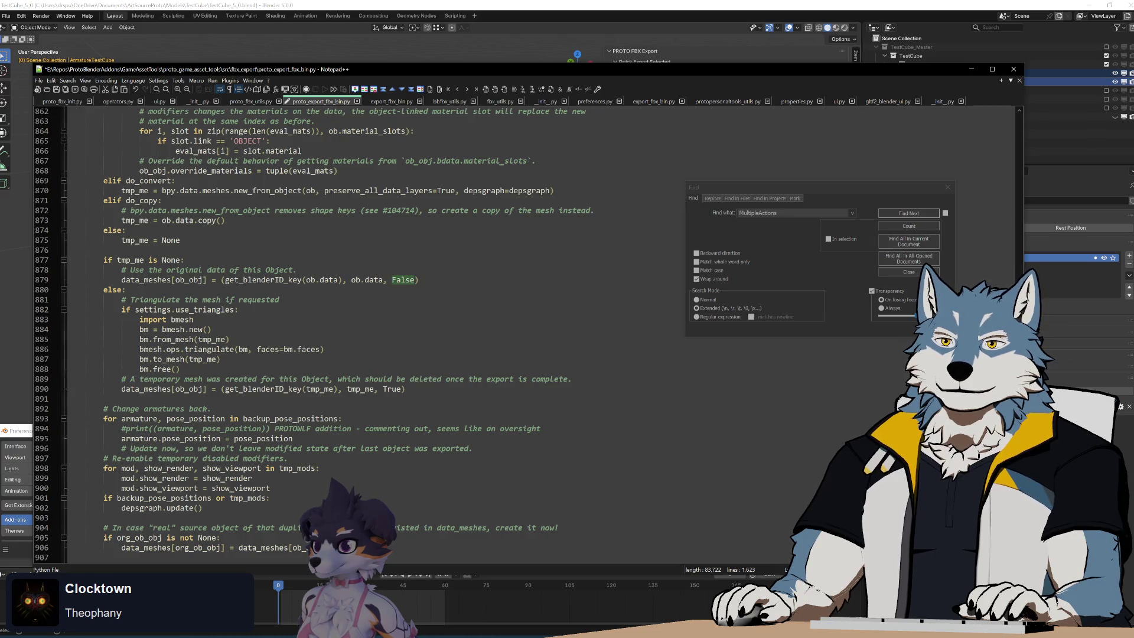
scroll(377, 330, "down", 20)
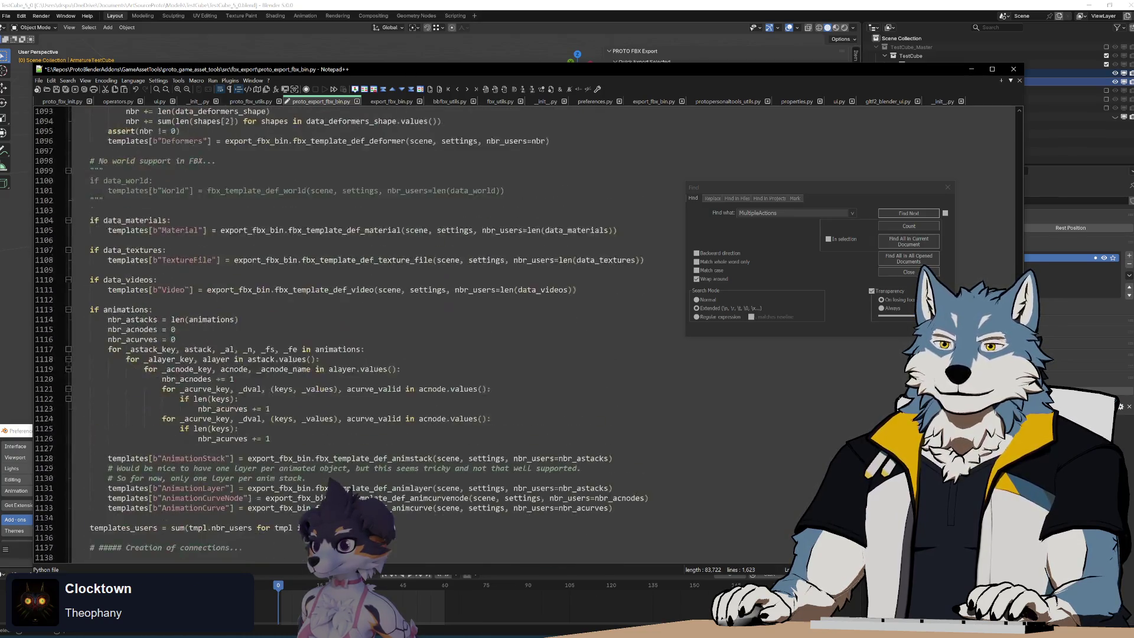
scroll(378, 330, "down", 20)
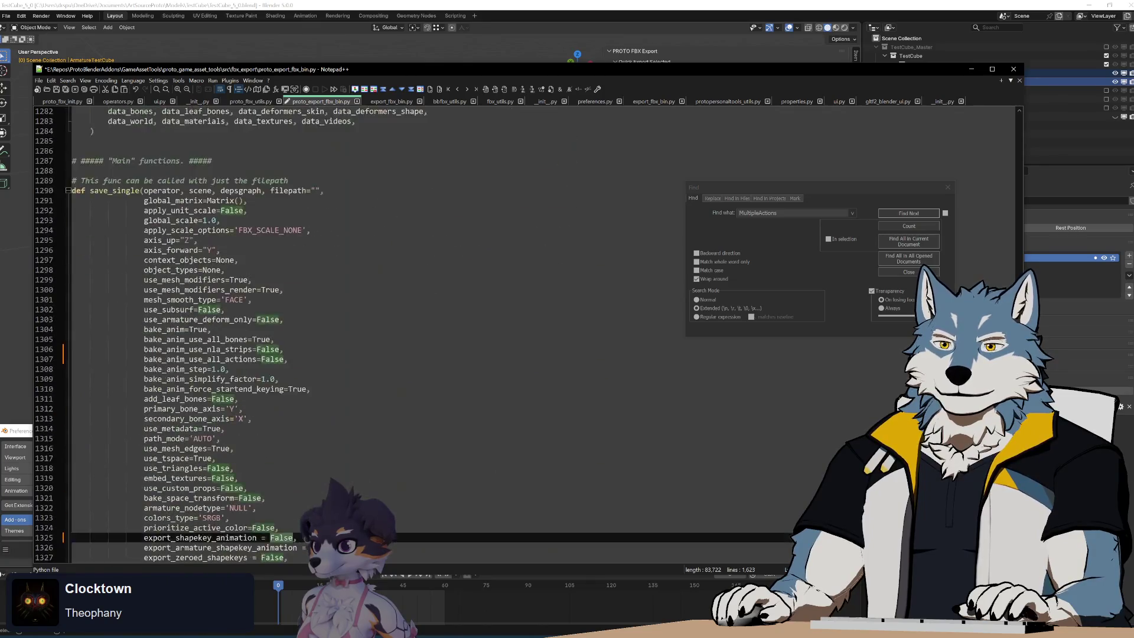
scroll(378, 330, "down", 8)
type("mesh_")
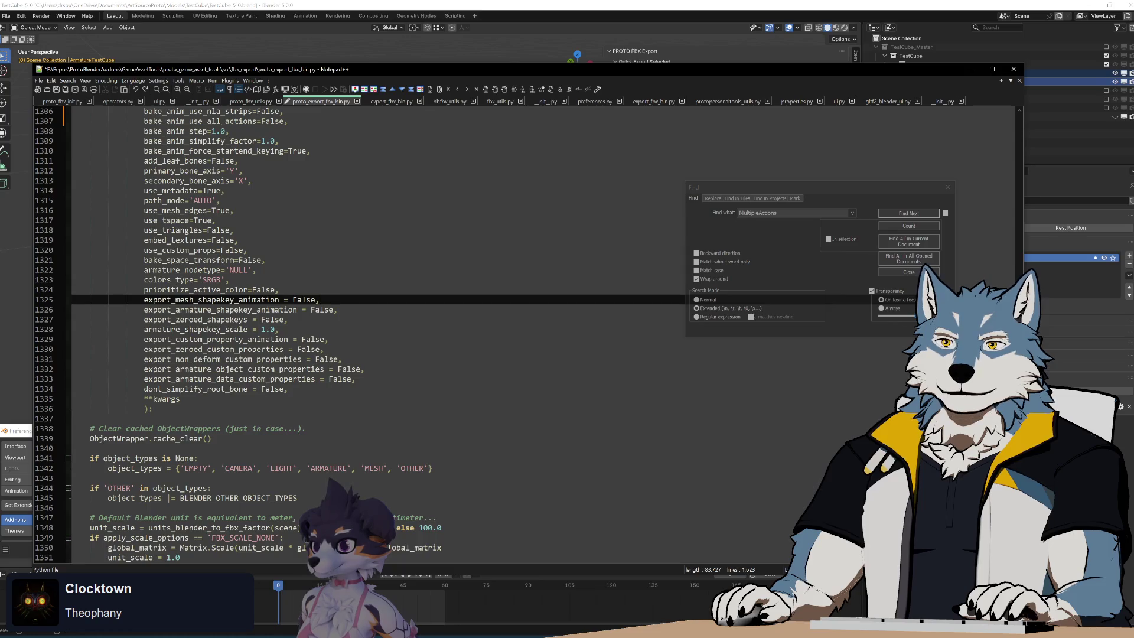
key("ctrl+s")
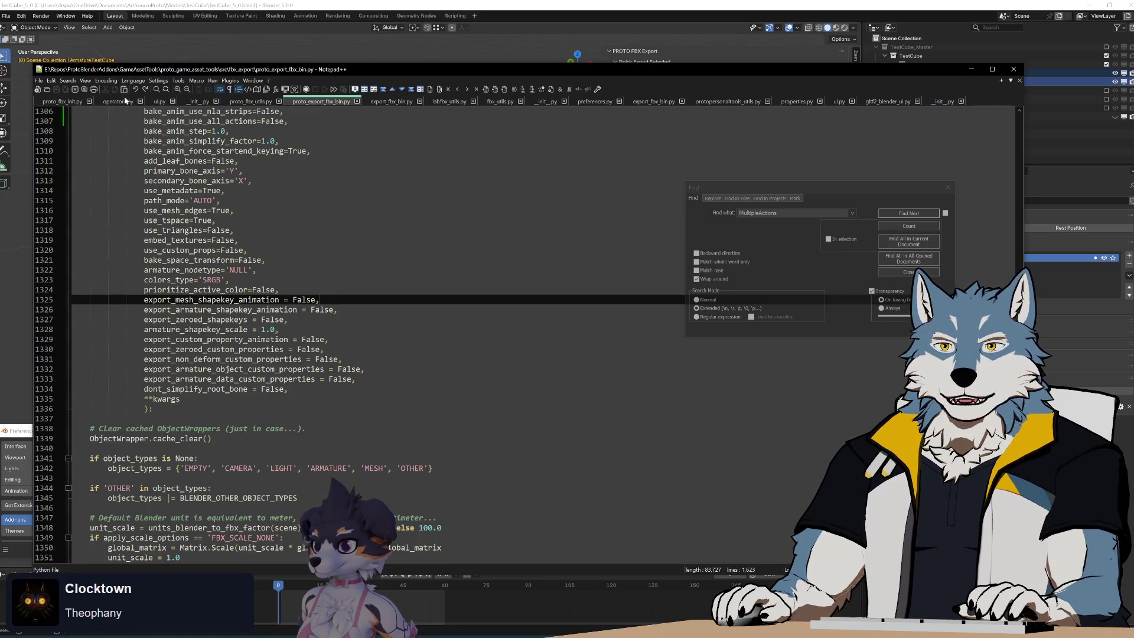
Step: Rerun the FBX export in Blender, then return to the failing call in operators.py
key("alt+Tab")
left_click(735, 94)
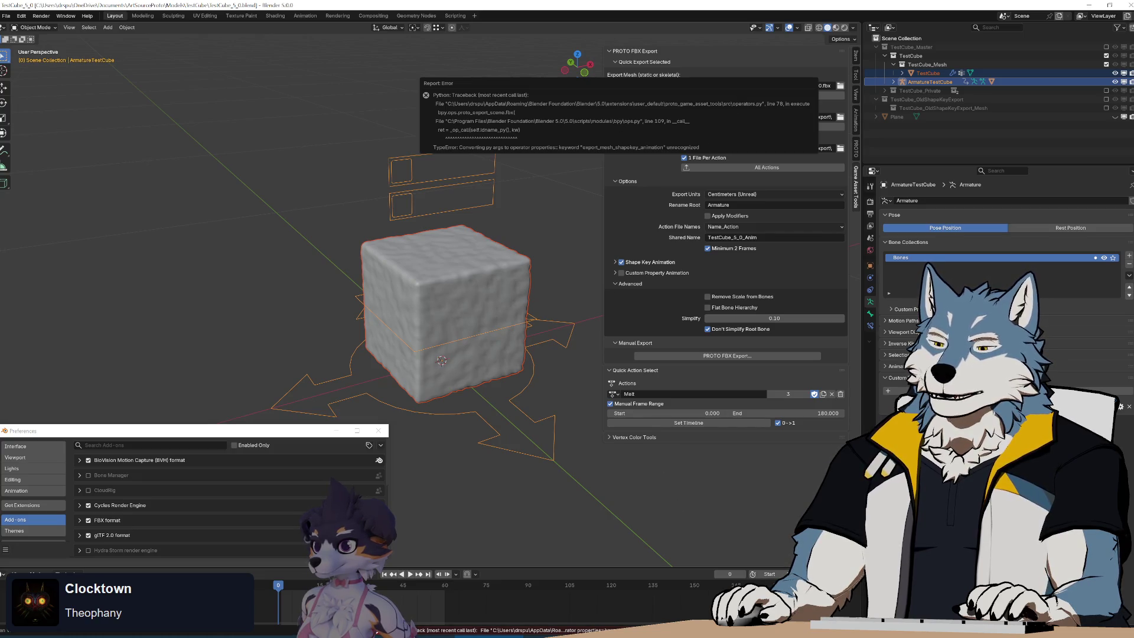
key("alt+Tab")
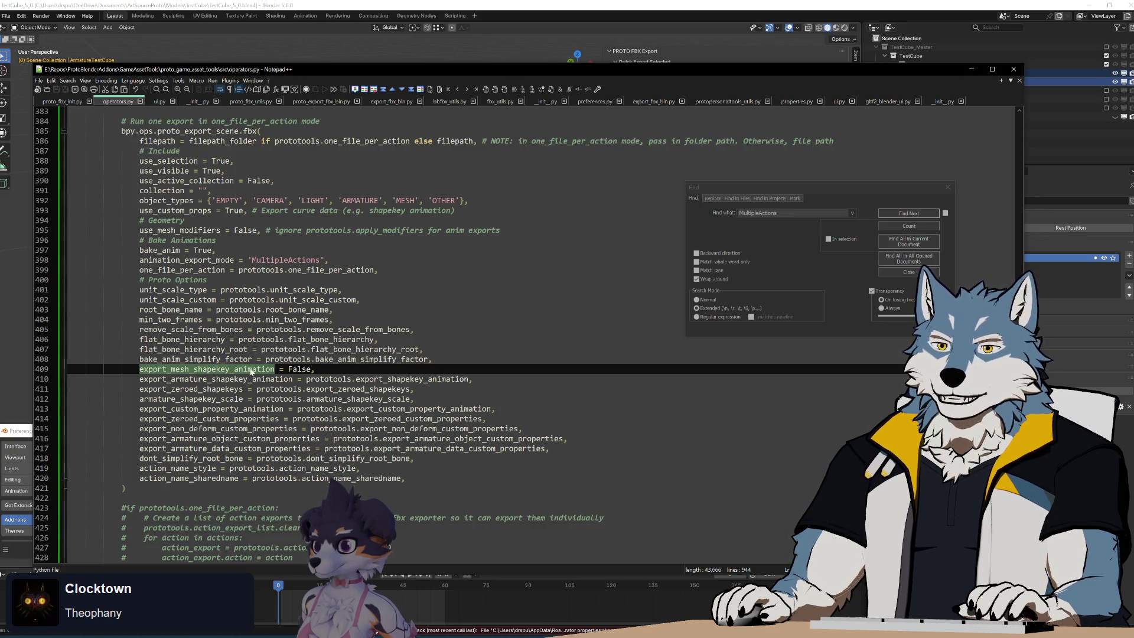
Step: Rename the line 409 keyword in operators.py to export_shapekey_animation
double_click(215, 369)
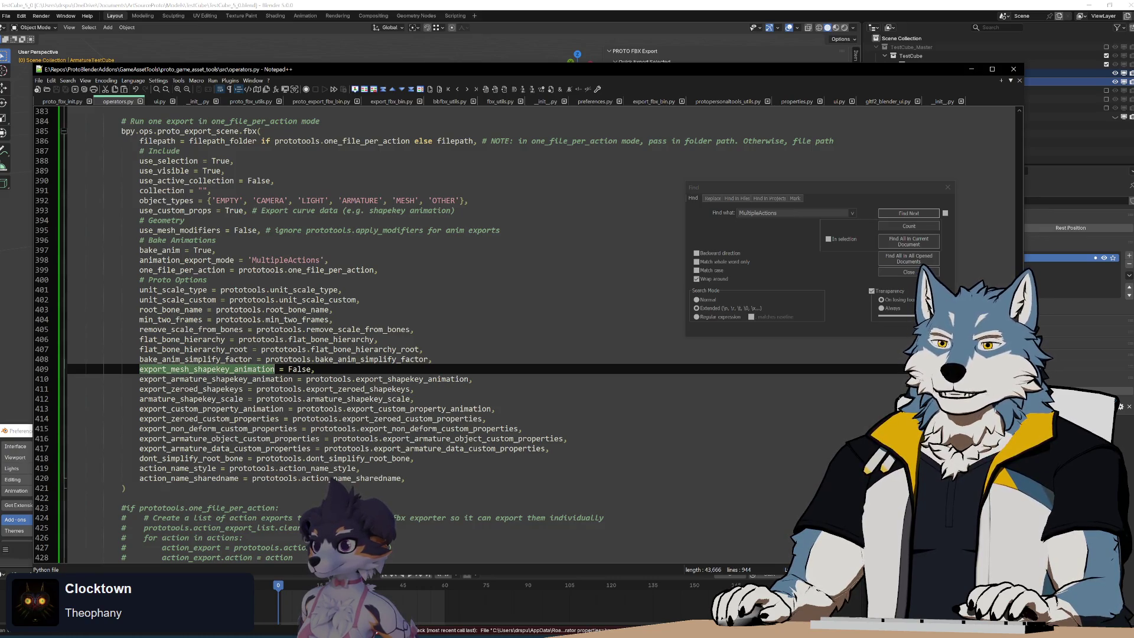
type("export_shapekey_animation")
double_click(276, 369)
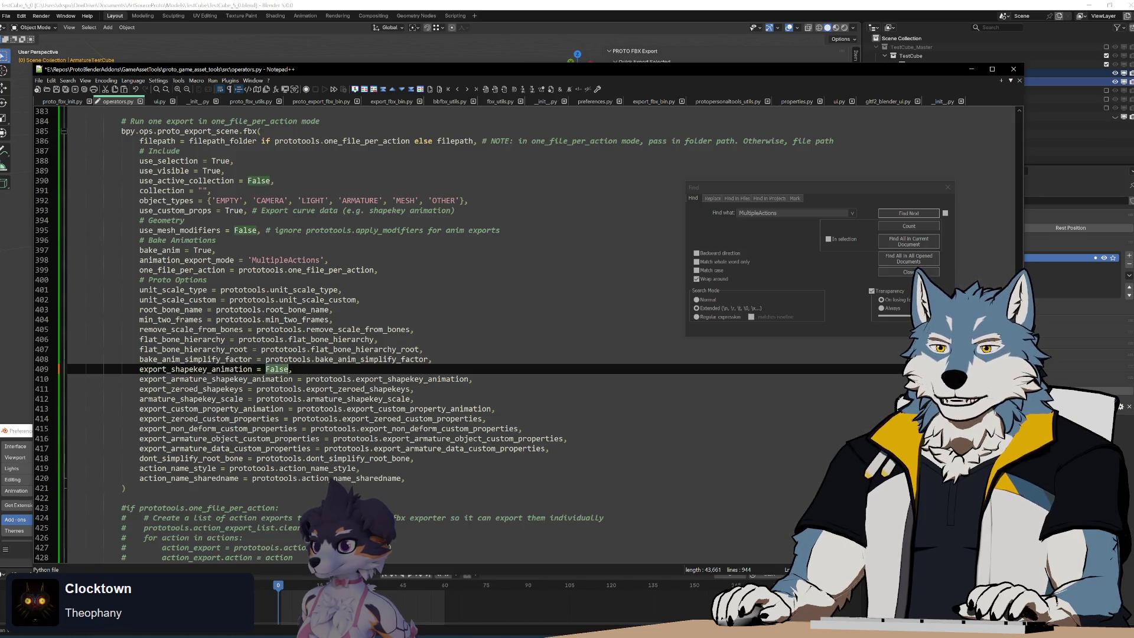
scroll(472, 330, "up", 20)
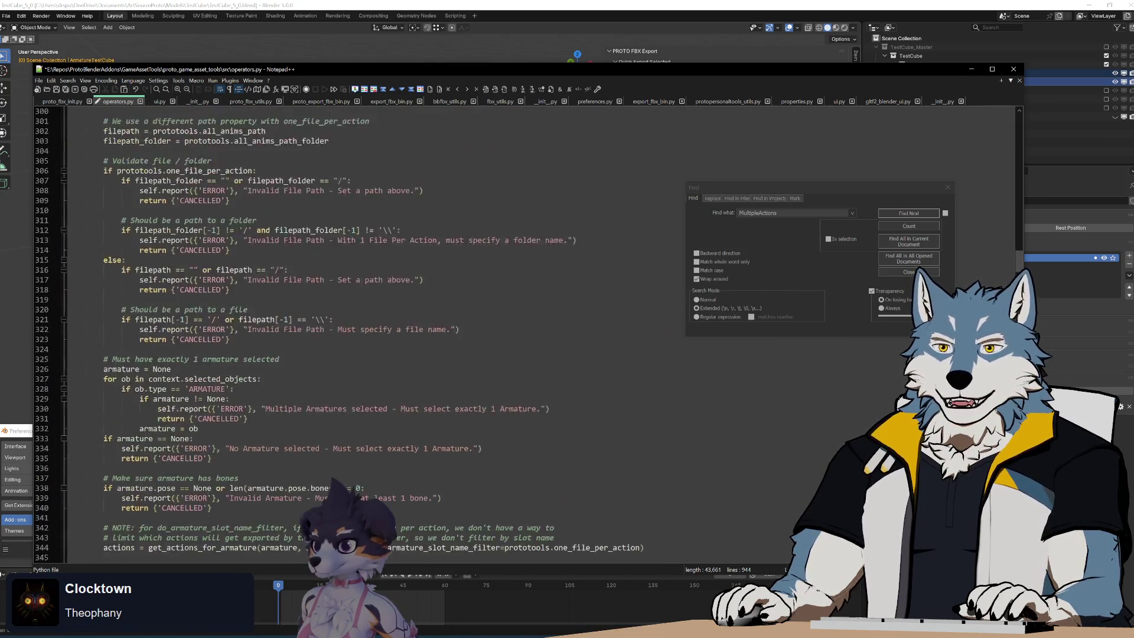
scroll(473, 330, "up", 12)
scroll(473, 331, "down", 10)
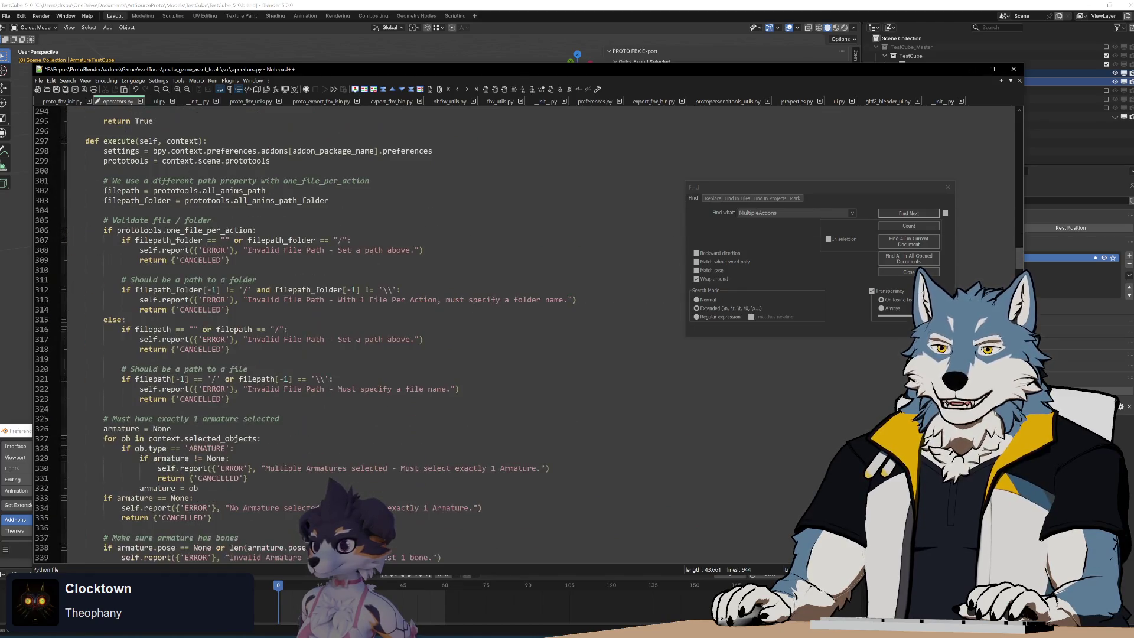
scroll(472, 331, "down", 20)
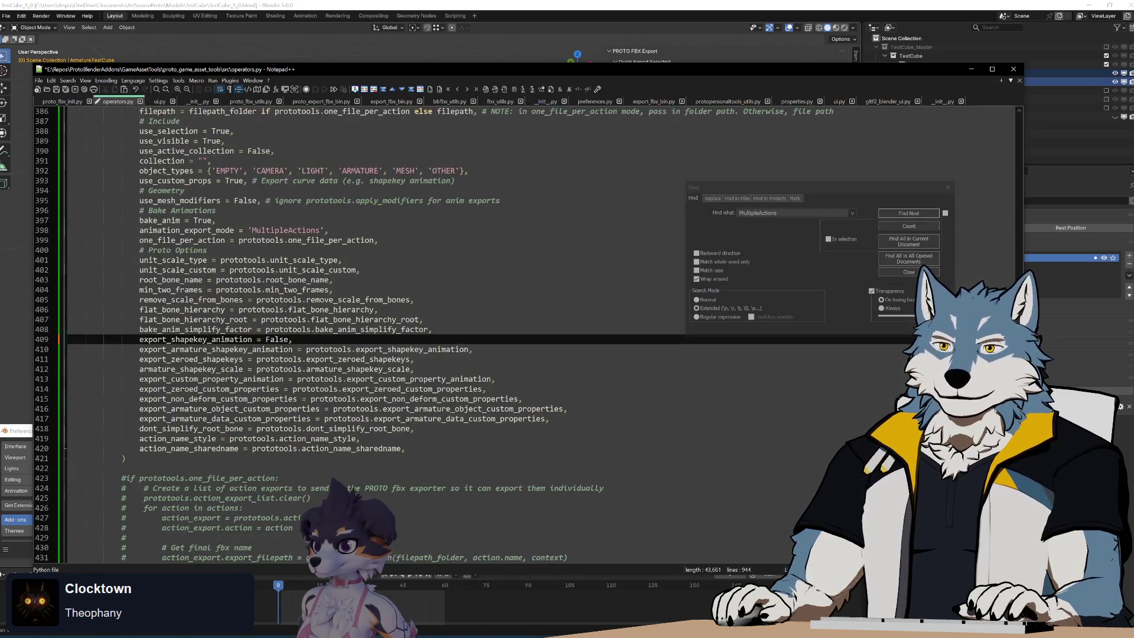
Step: Replace line 409's False value with prototools.export_shapekey_animation
double_click(277, 339)
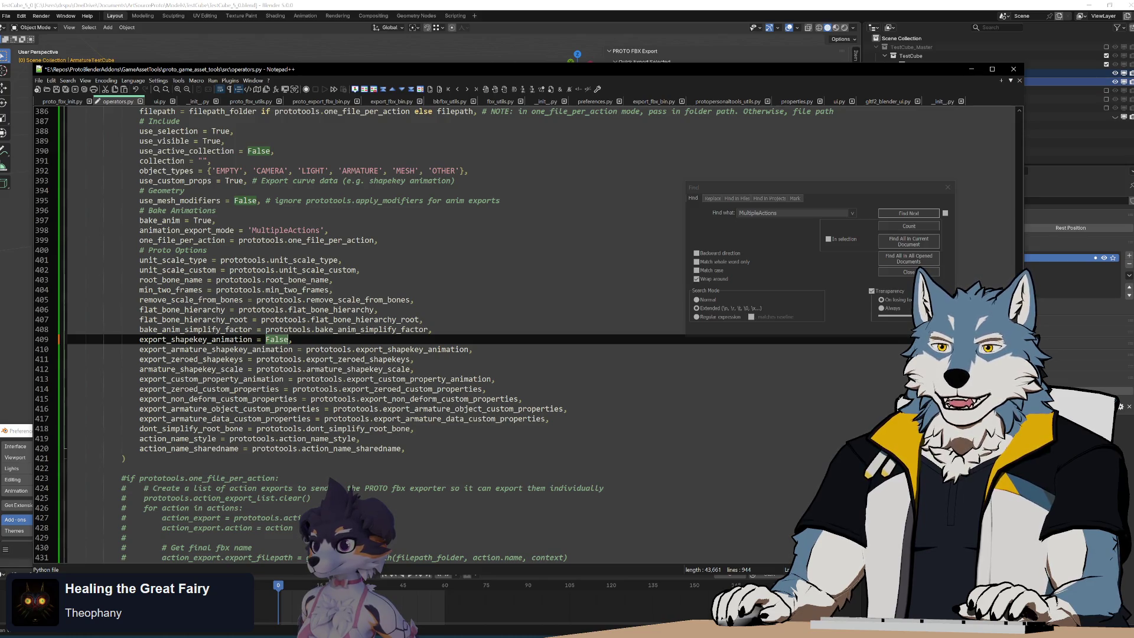
double_click(287, 329)
key("ctrl+c")
double_click(277, 339)
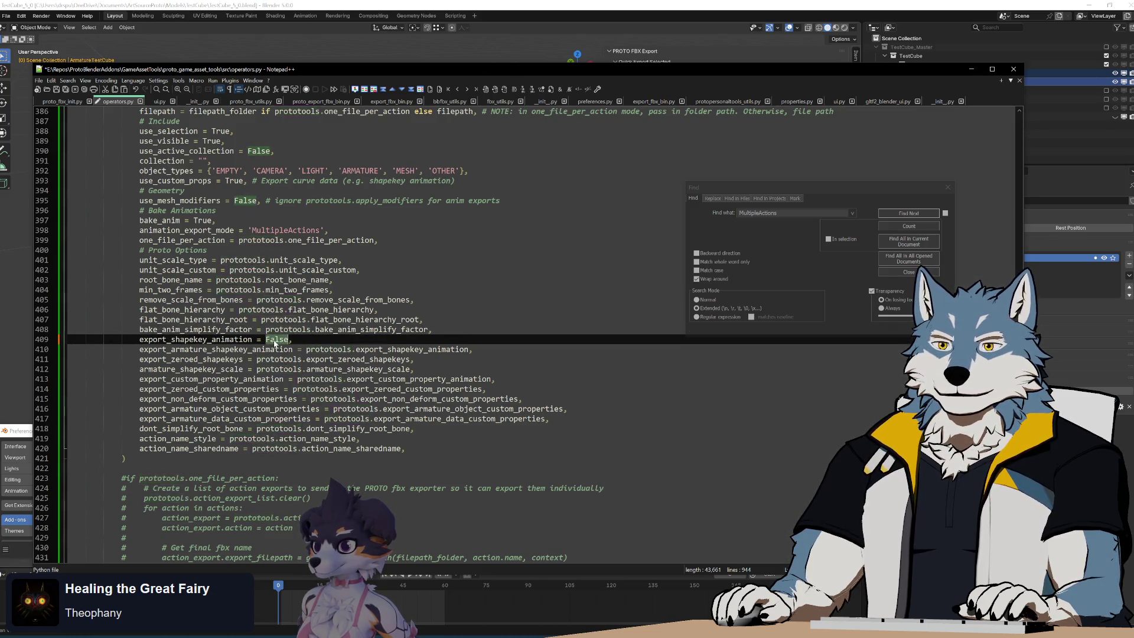
key("ctrl+v")
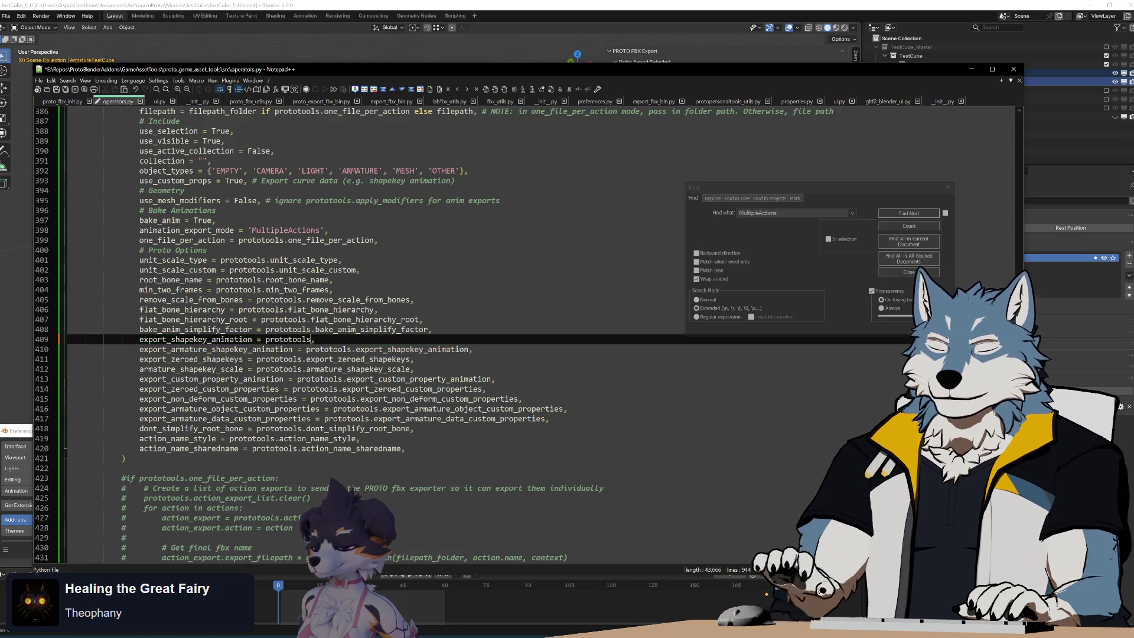
type(".export_shapekey_animation")
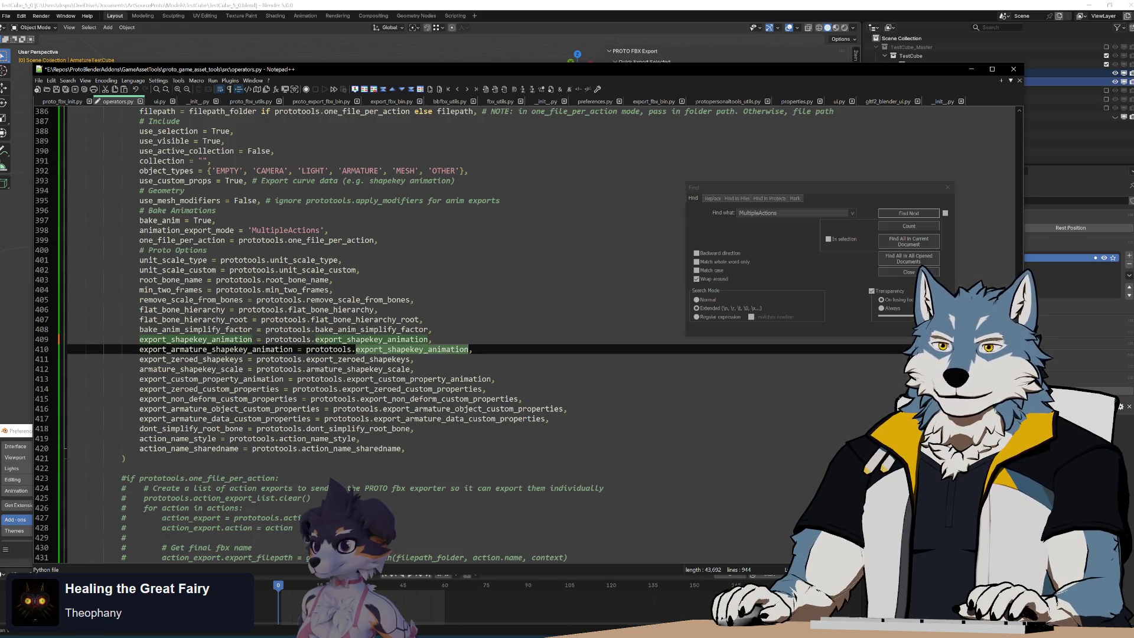
key("shift+Up")
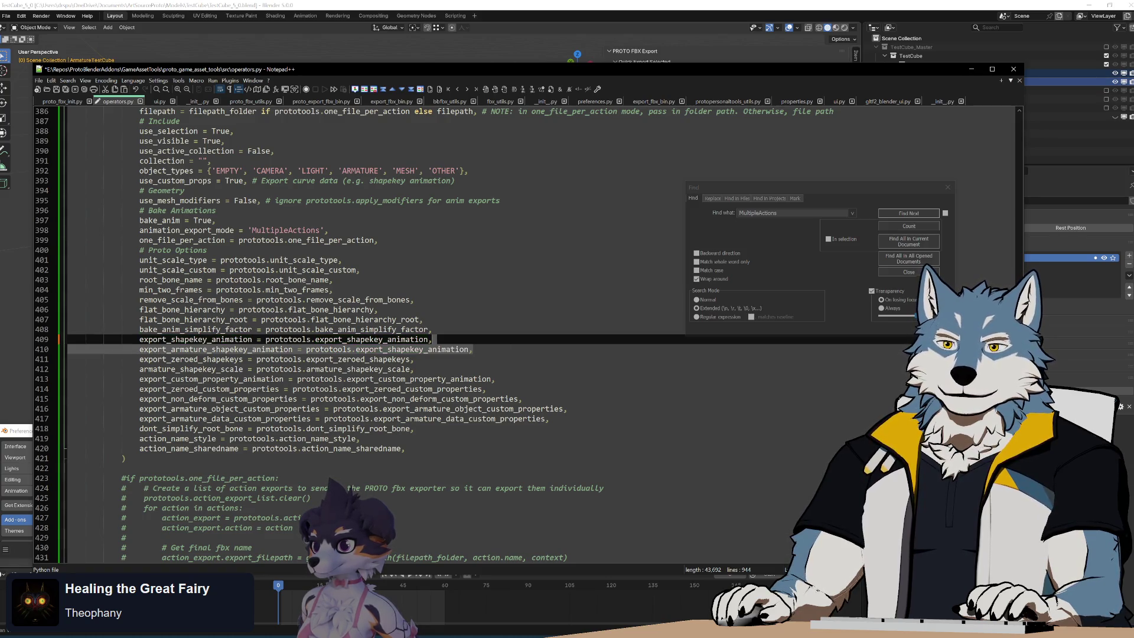
key("ctrl+Tab")
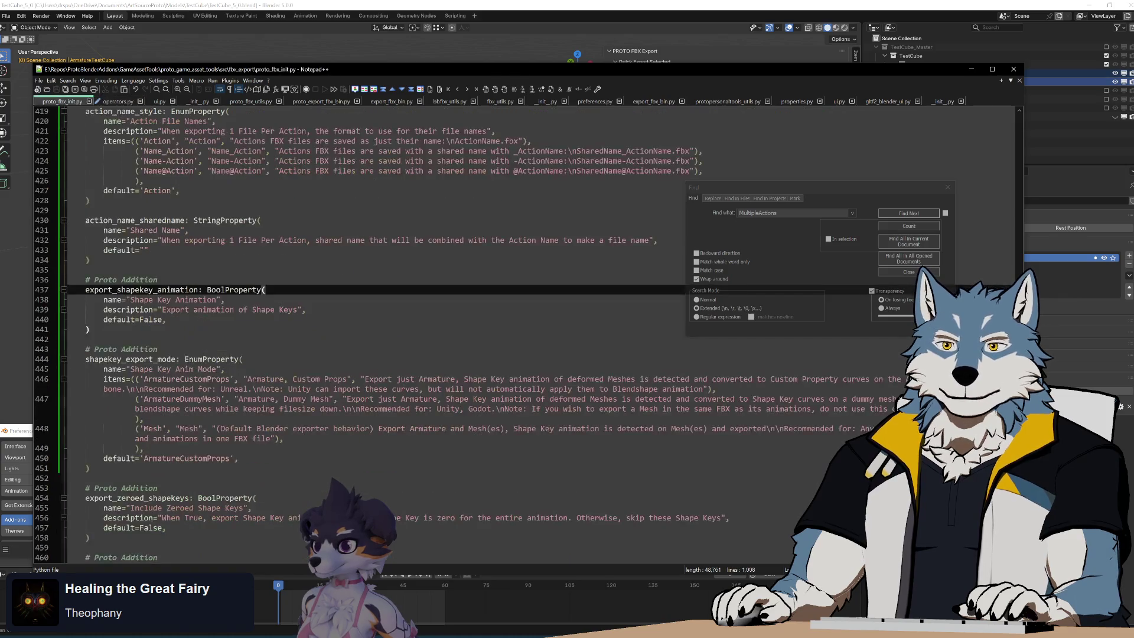
Step: Rewrite line 410 as shapekey_export_mode = 'ArmatureCustomProps', copying both from proto_fbx_init.py
double_click(130, 359)
key("ctrl+c")
key("ctrl+Tab")
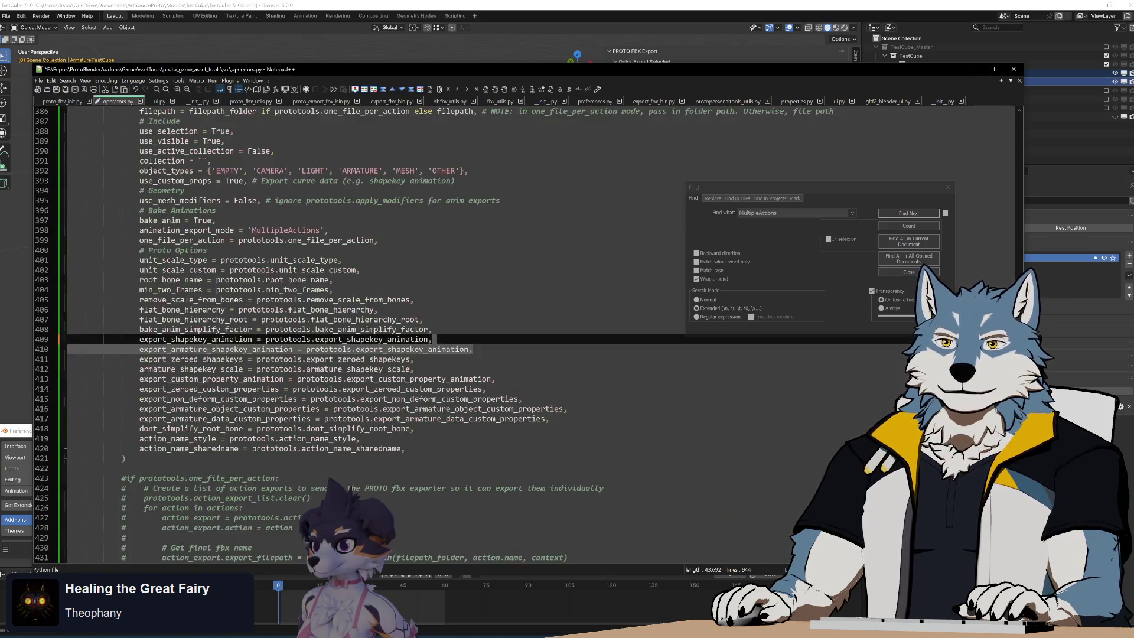
double_click(215, 349)
double_click(191, 359)
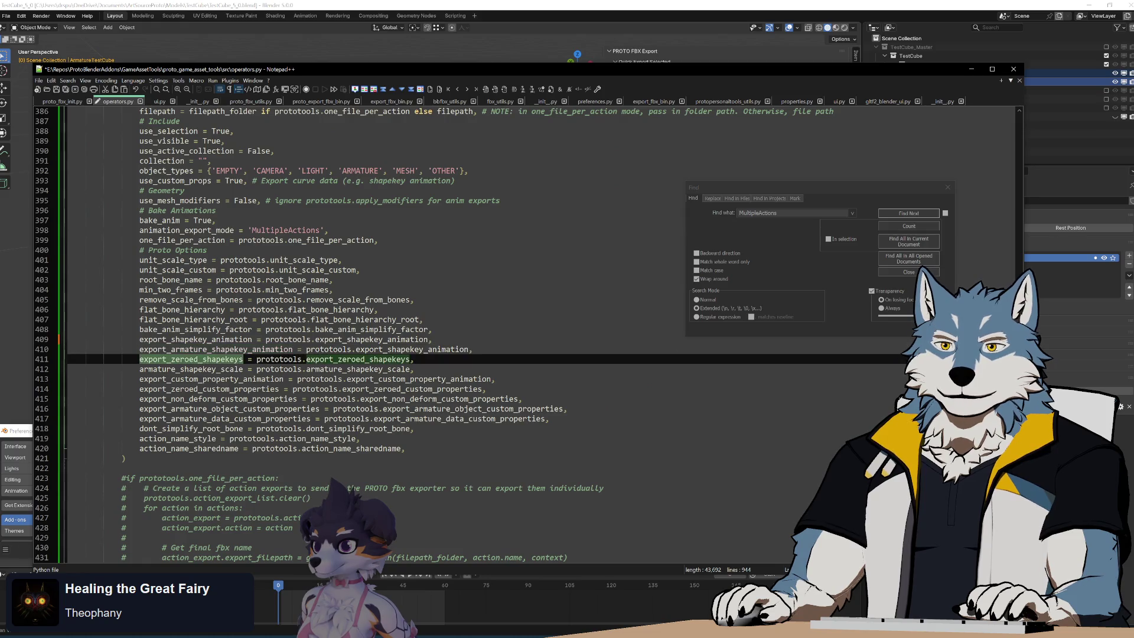
double_click(216, 348)
key("ctrl+v")
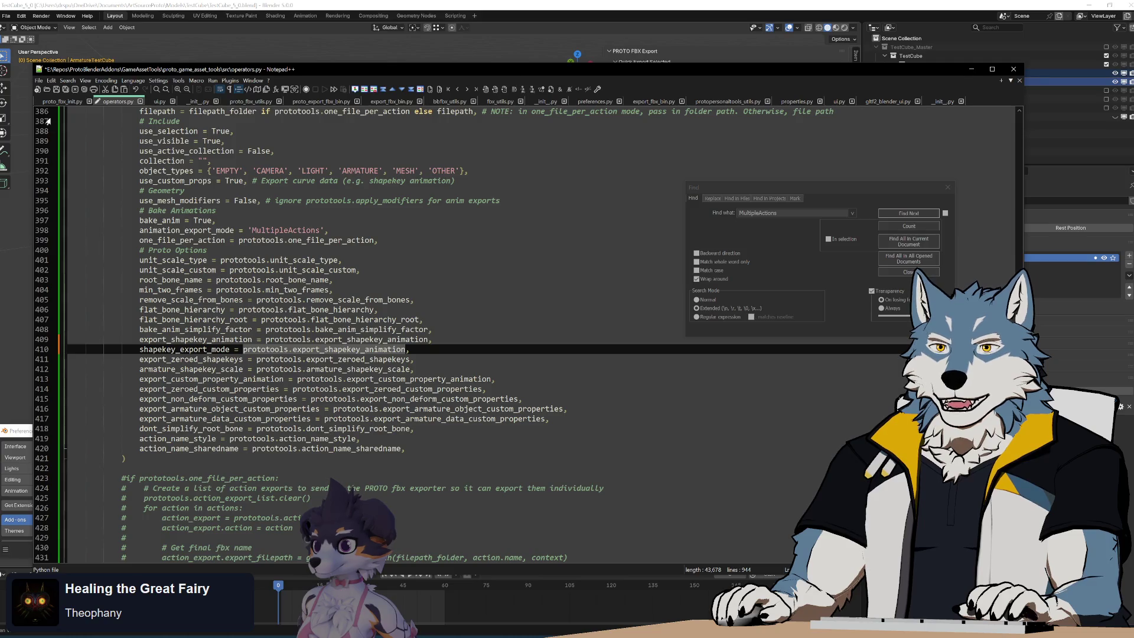
left_click(64, 102)
double_click(186, 458)
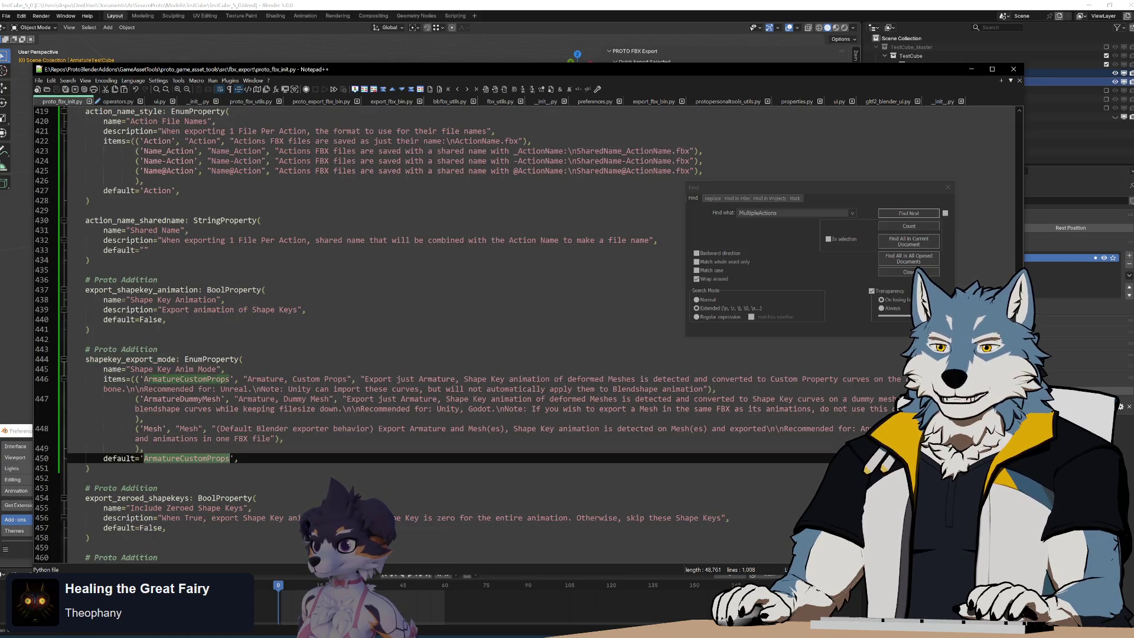
left_click(116, 101)
mouse_move(242, 349)
left_mouse_down()
mouse_move(295, 359)
mouse_move(406, 349)
left_mouse_up()
type("'ArmatureCustomProps")
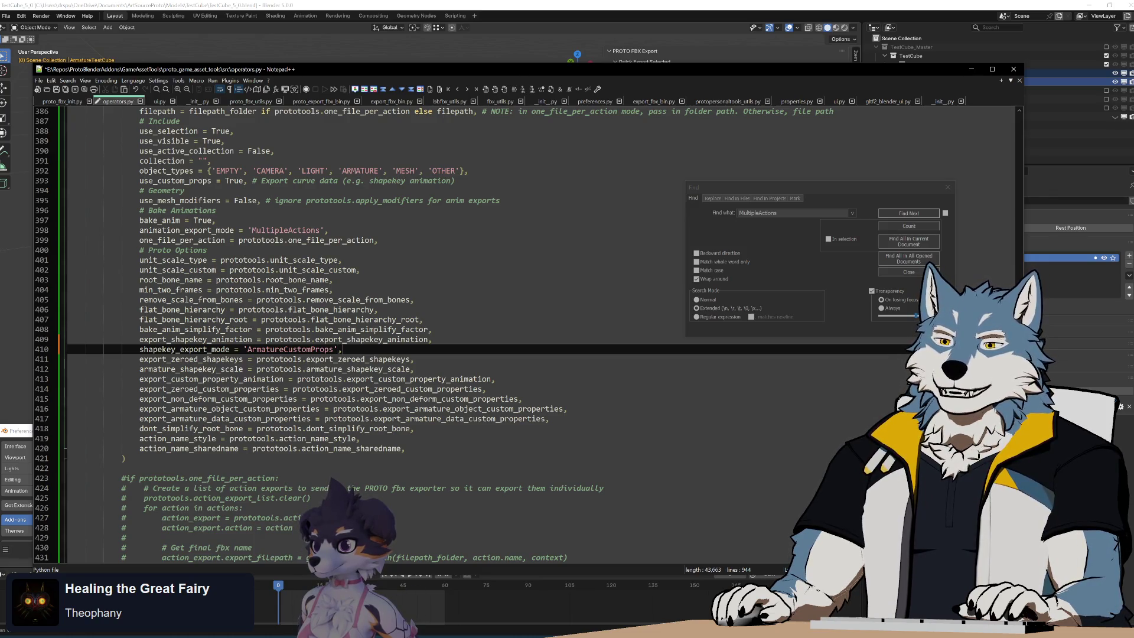
Step: Save operators.py and check the edited lines 409–410
key("ctrl+s")
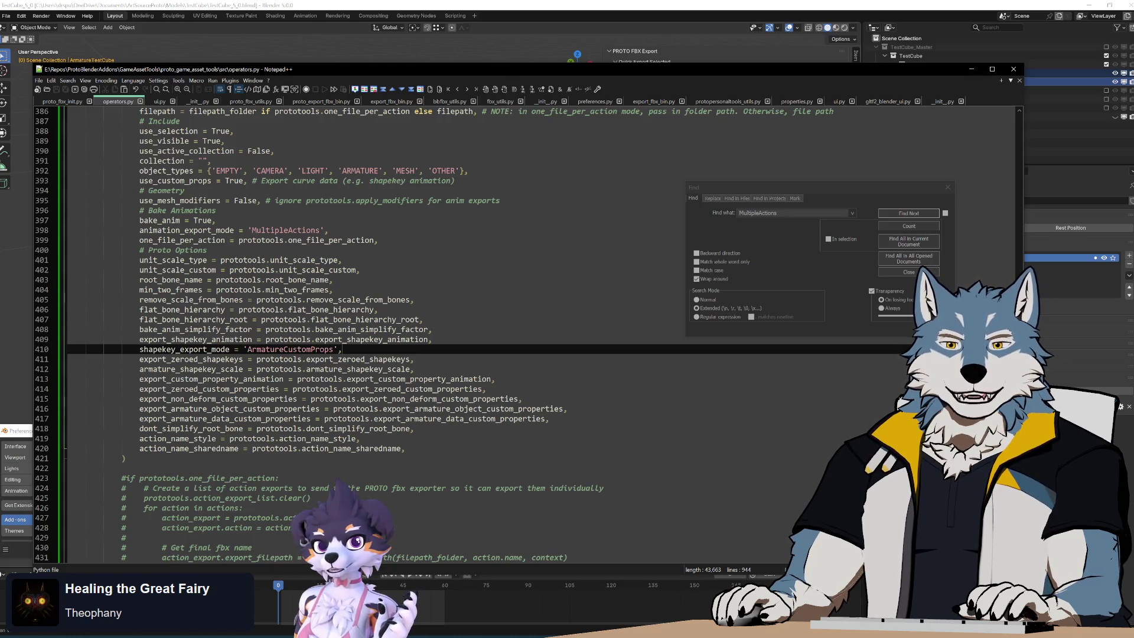
left_click(431, 339)
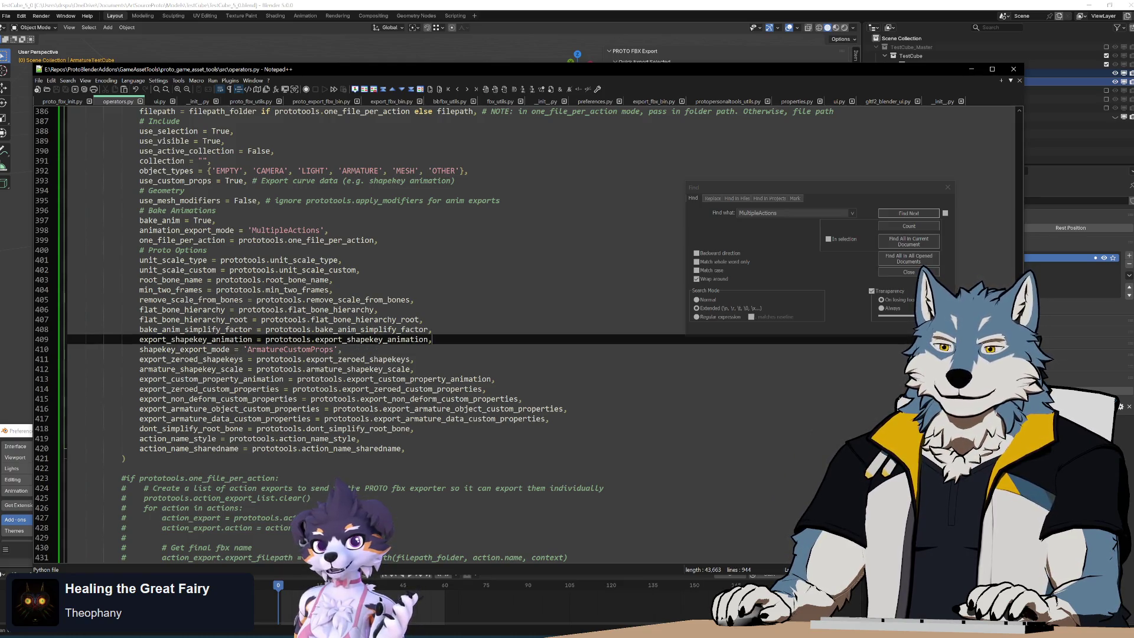
Step: Select lines 409–410 and highlight every use of export_shapekey_animation
left_click(341, 349)
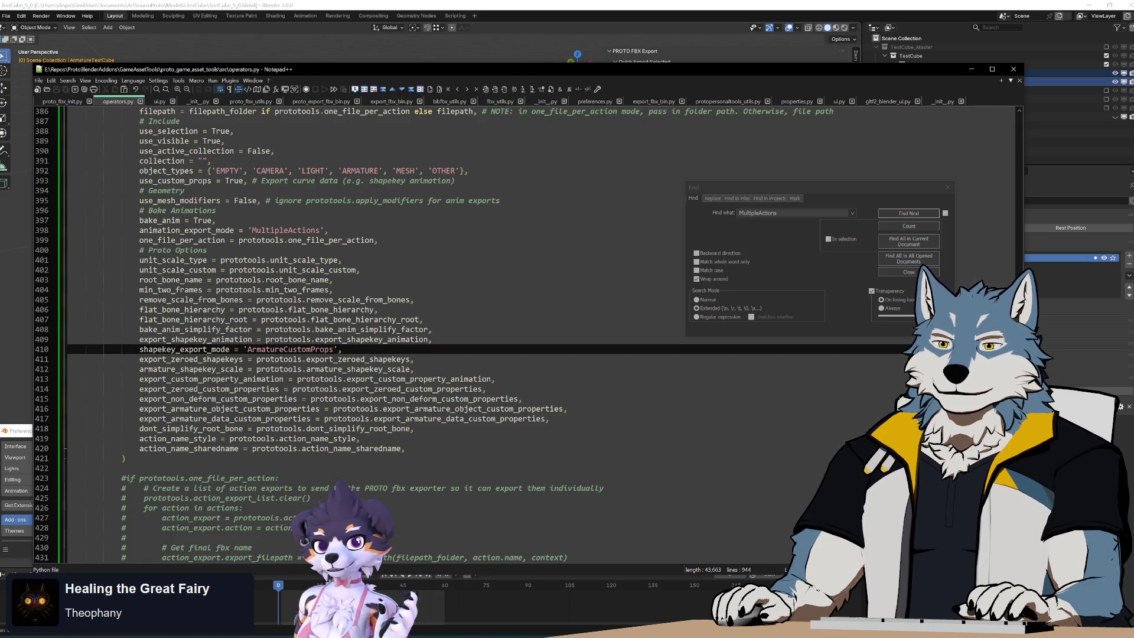
left_click_drag(431, 339, 462, 359)
left_click(462, 345)
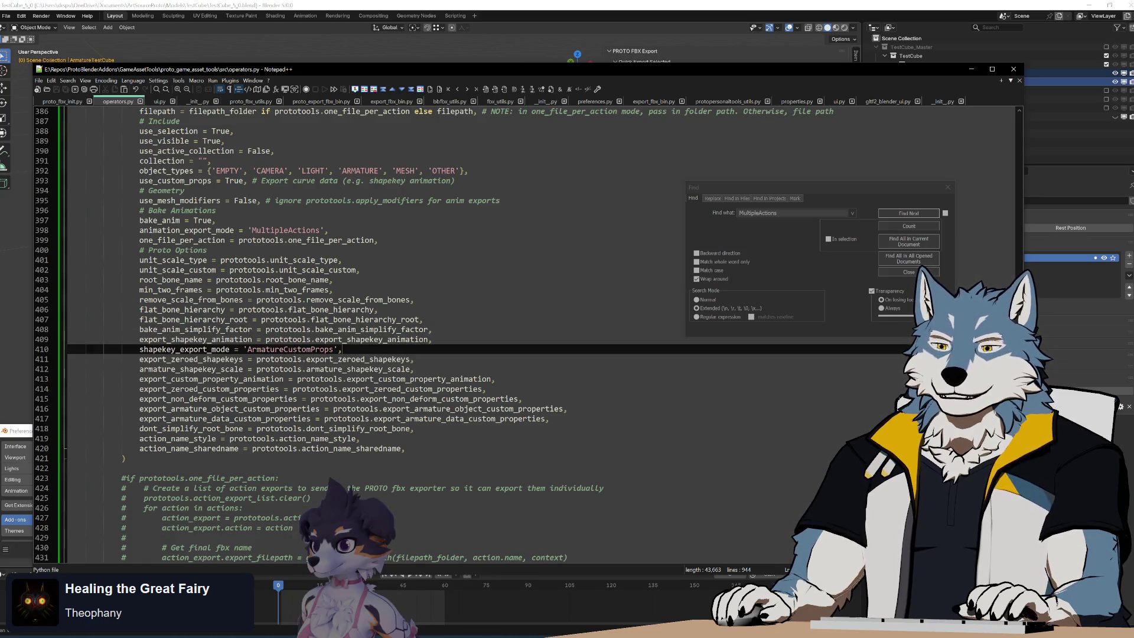
left_click_drag(342, 349, 432, 334)
left_click(468, 343)
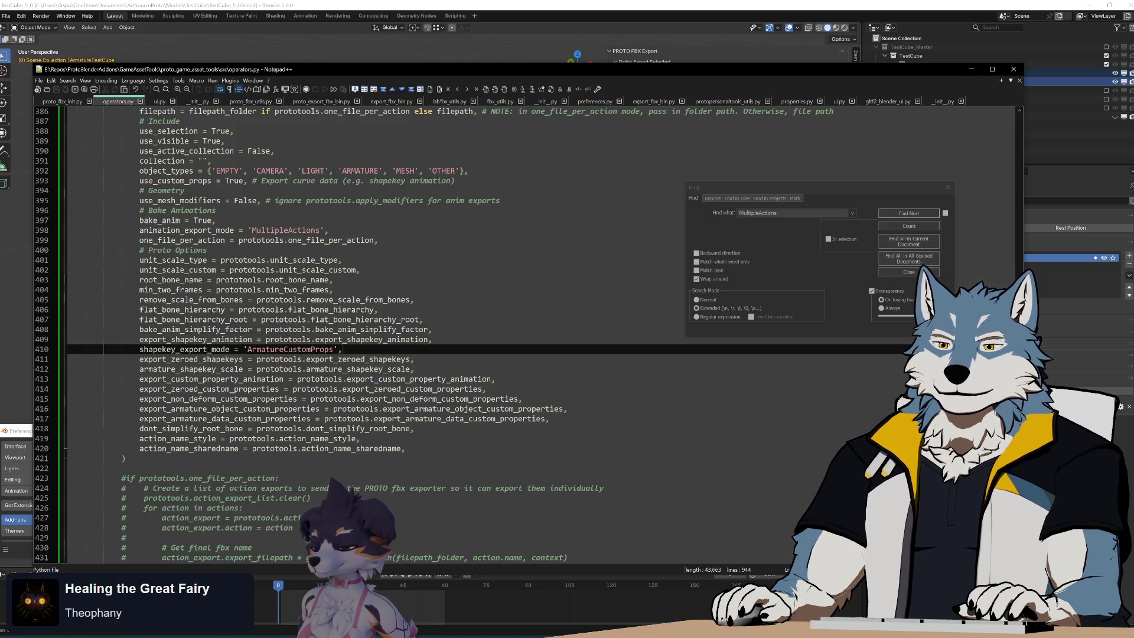
double_click(396, 339)
scroll(395, 339, "down", 20)
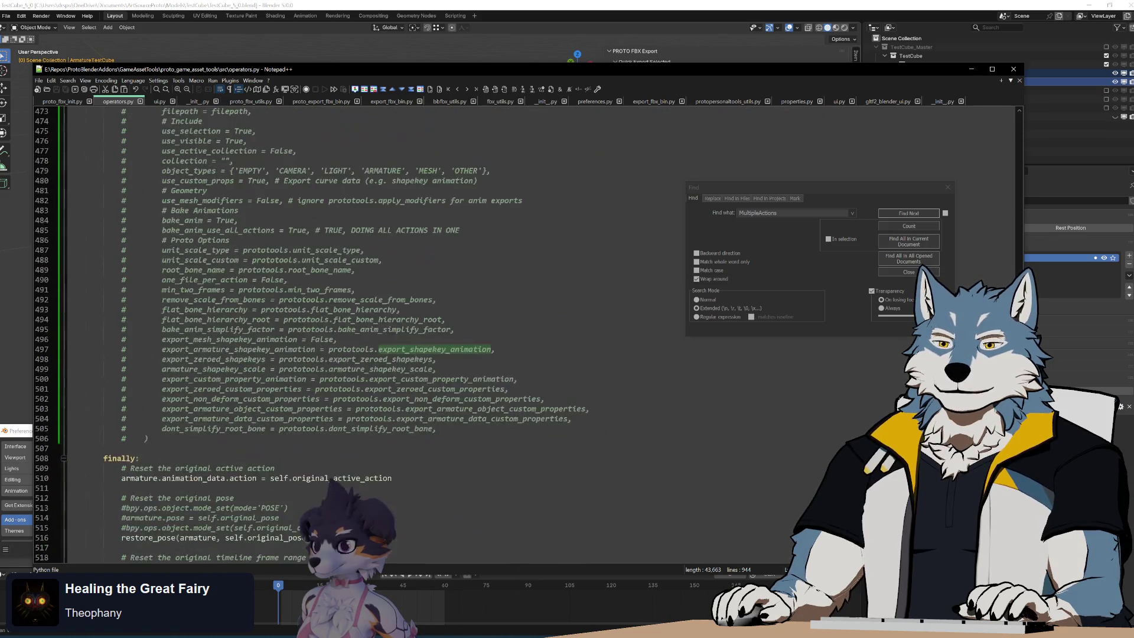
scroll(395, 339, "up", 20)
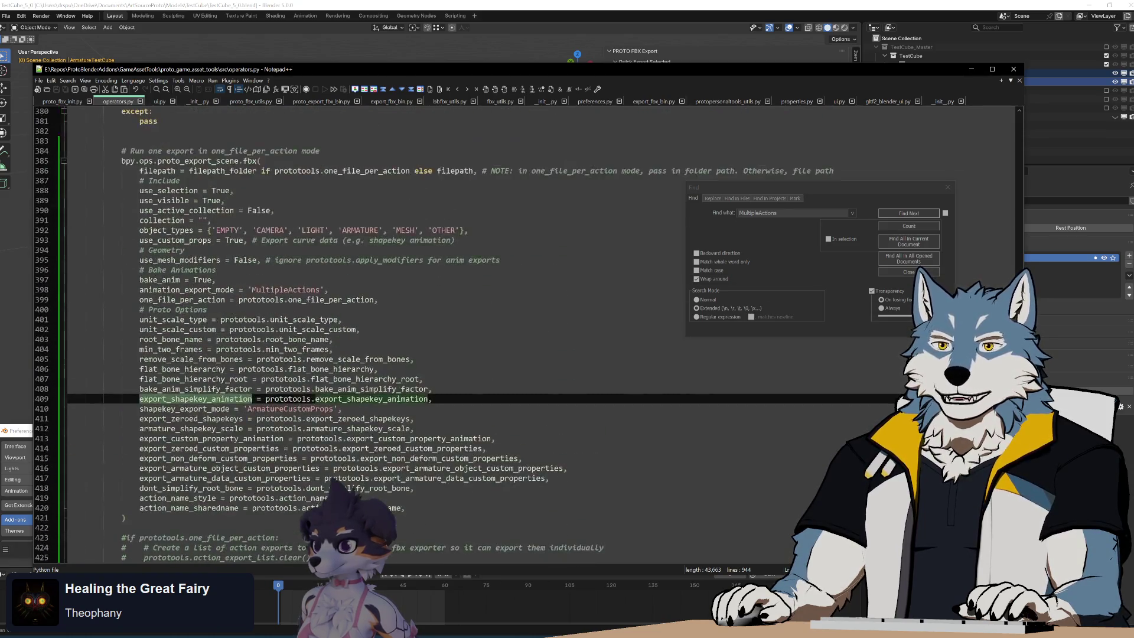
scroll(396, 339, "up", 20)
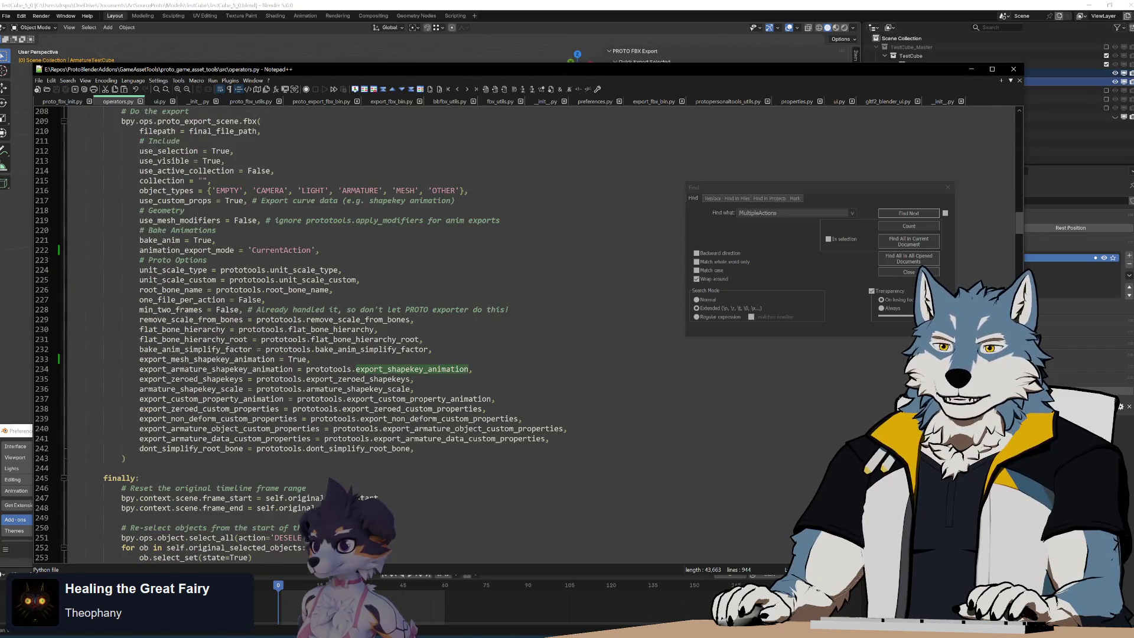
Step: Find the old export_mesh_shapekey_animation on line 233, and copy the two new shape key lines
double_click(207, 359)
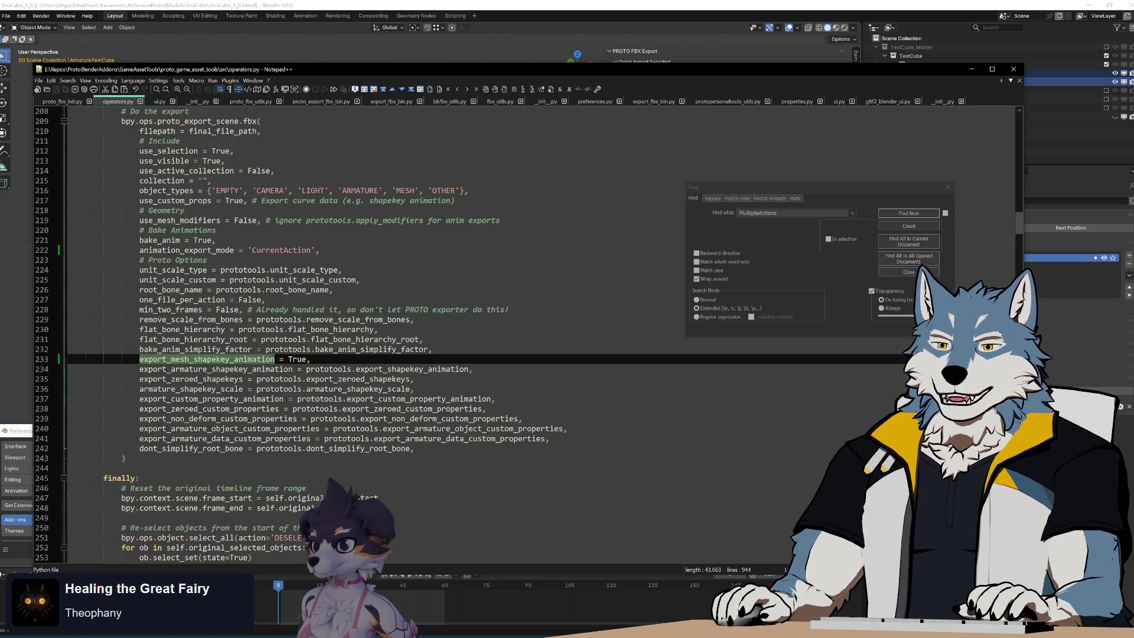
scroll(443, 335, "down", 20)
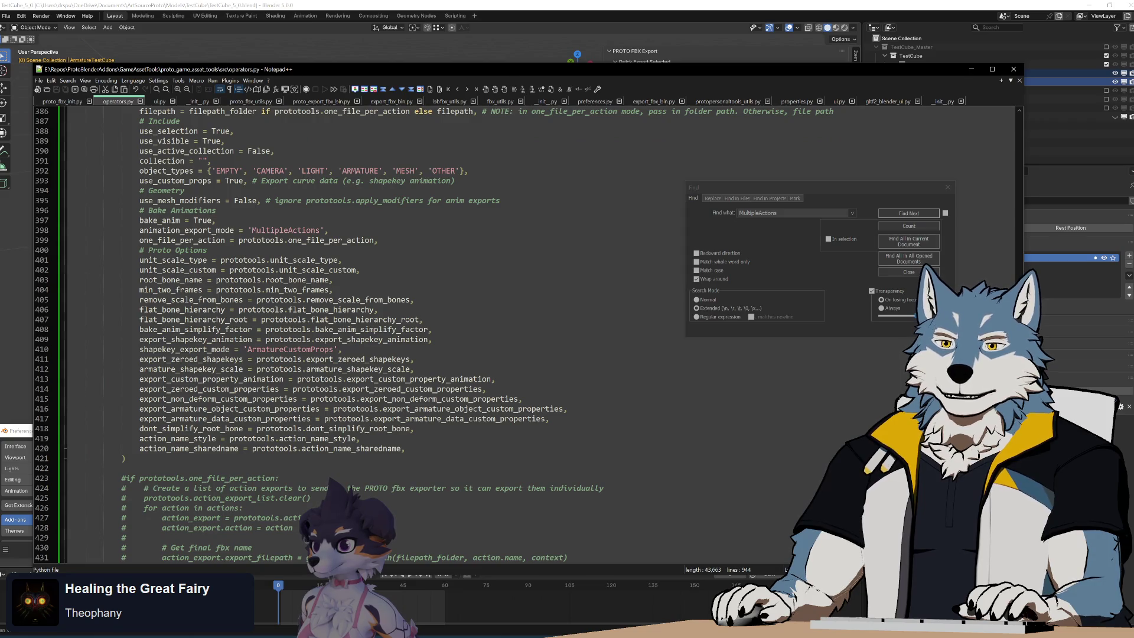
left_click_drag(345, 349, 434, 329)
key("ctrl+c")
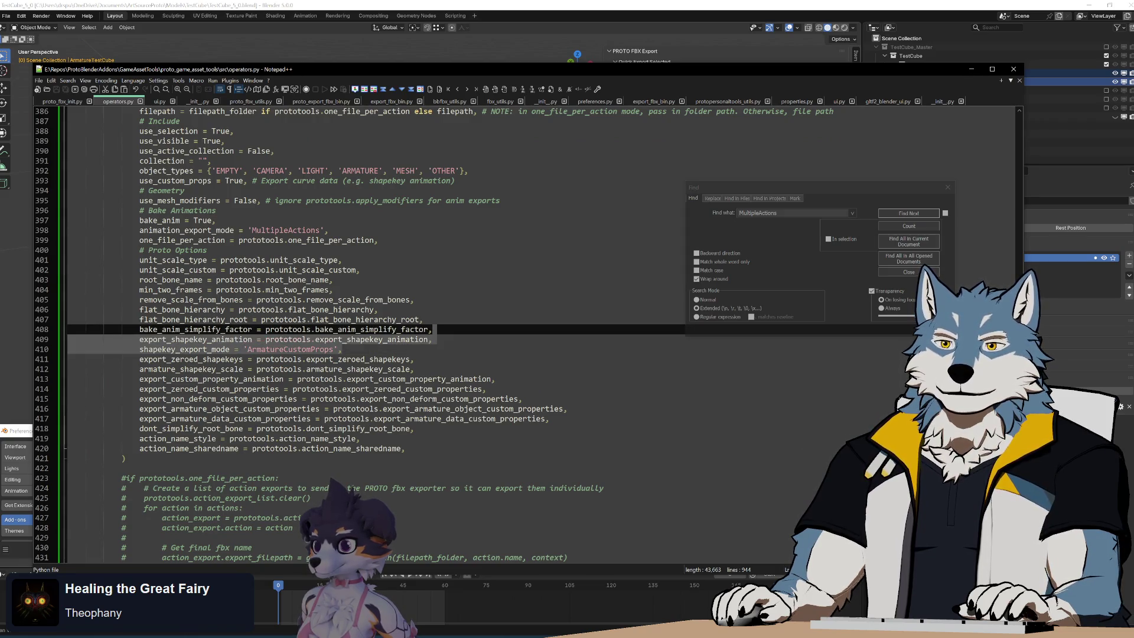
scroll(434, 331, "up", 20)
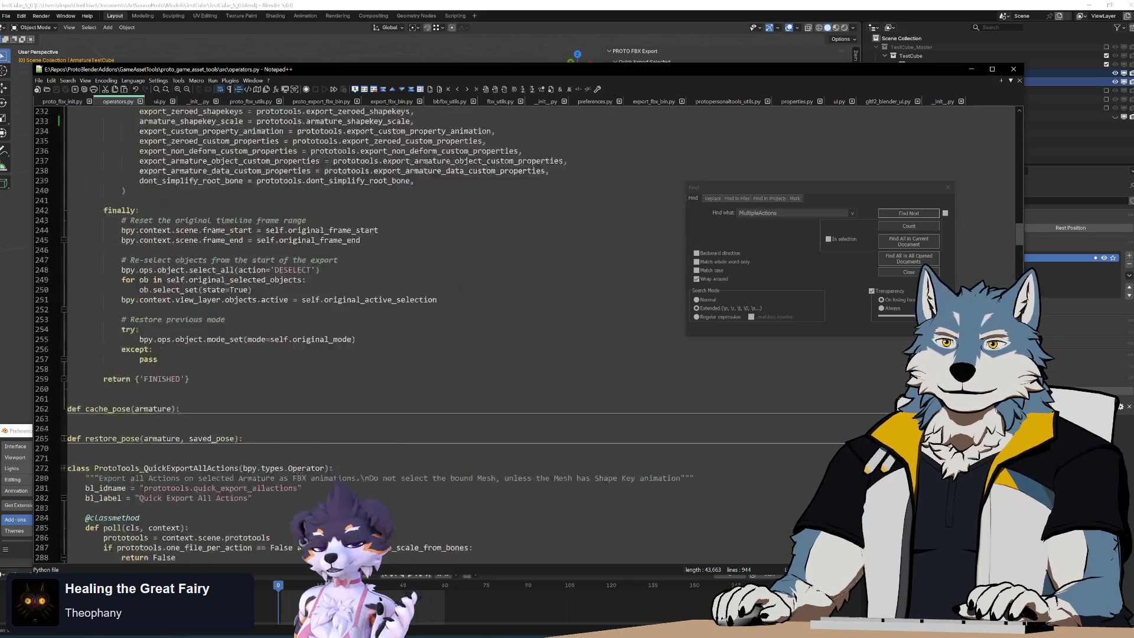
scroll(434, 331, "up", 20)
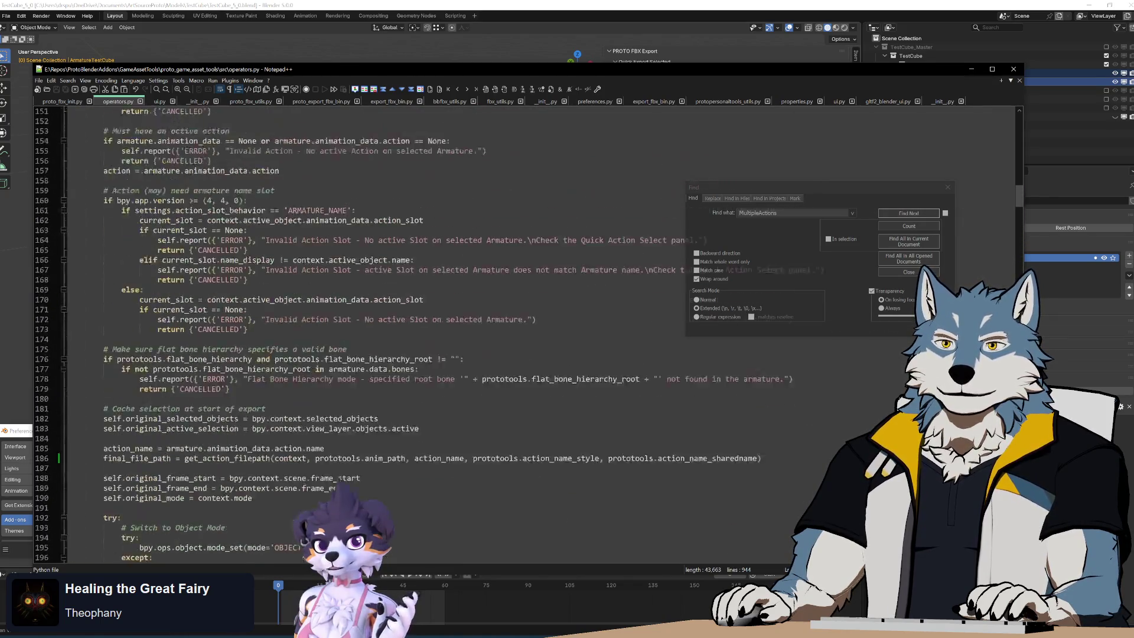
scroll(434, 331, "down", 20)
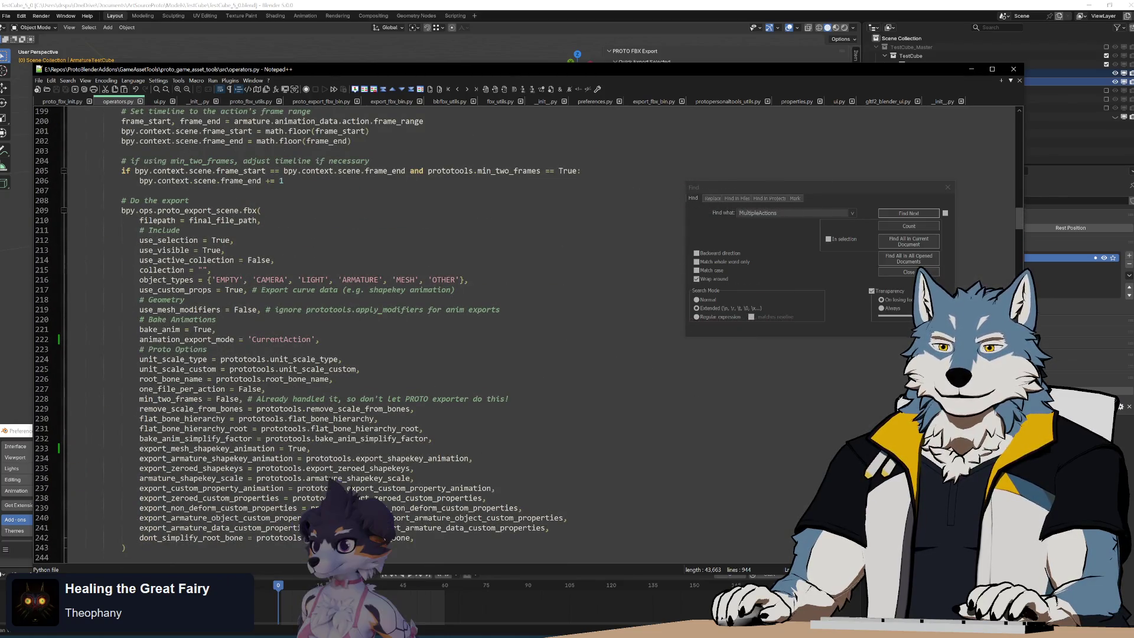
Step: Replace lines 233–234 with the export_shapekey_animation and shapekey_export_mode lines, and save
key("ctrl+z")
key("ctrl+z")
key("ctrl+z")
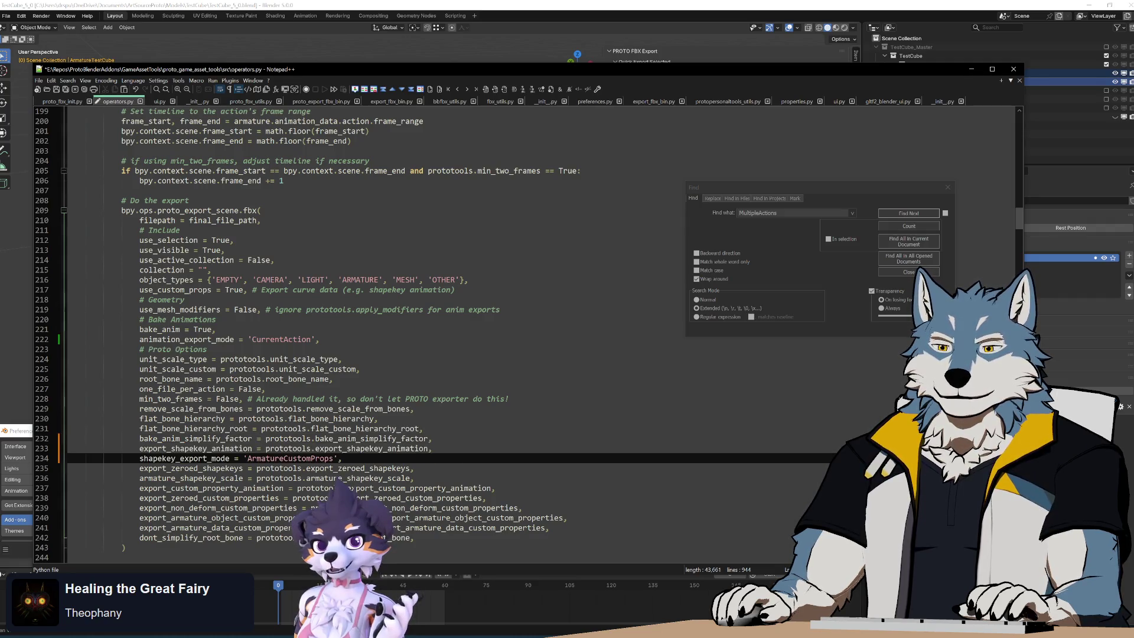
key("ctrl+z")
key("shift+Up")
key("shift+Up")
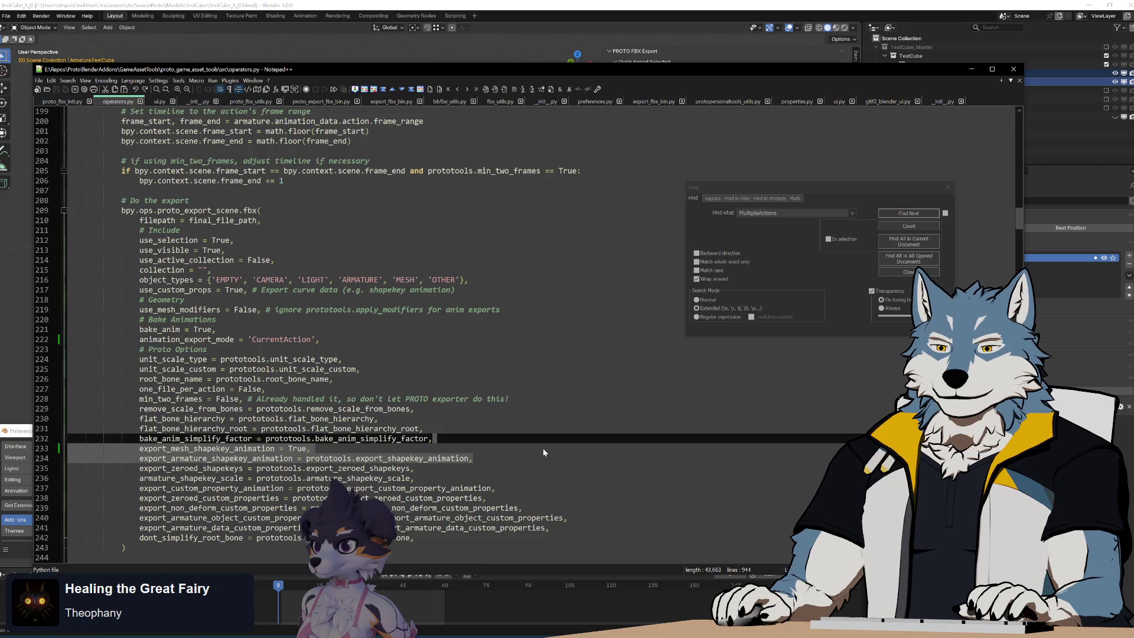
key("ctrl+y")
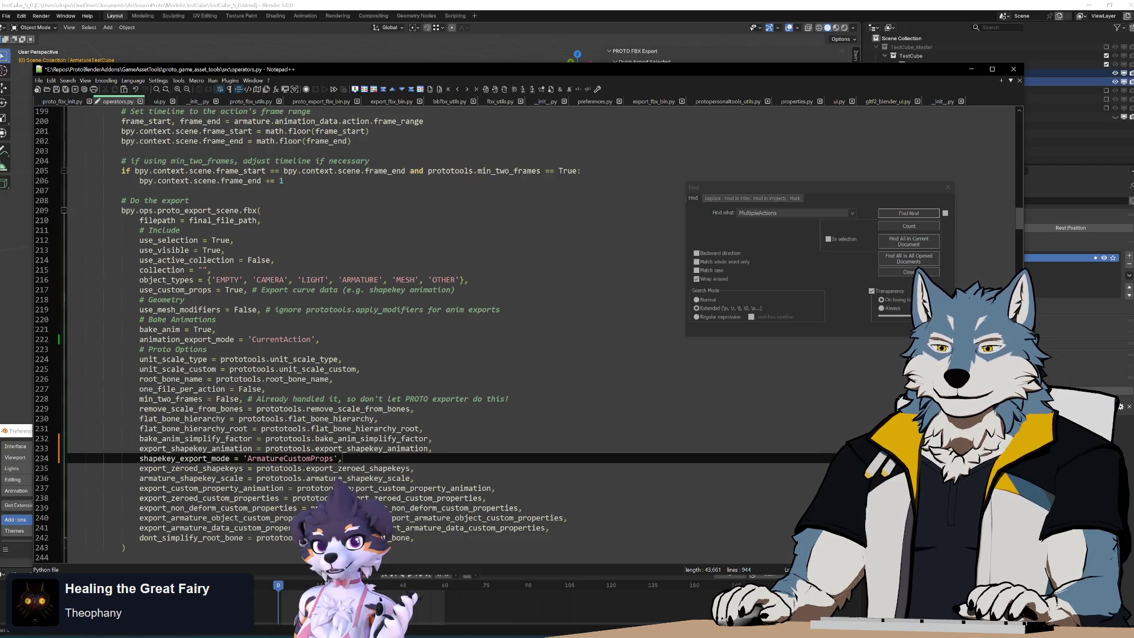
key("Up")
key("ctrl+s")
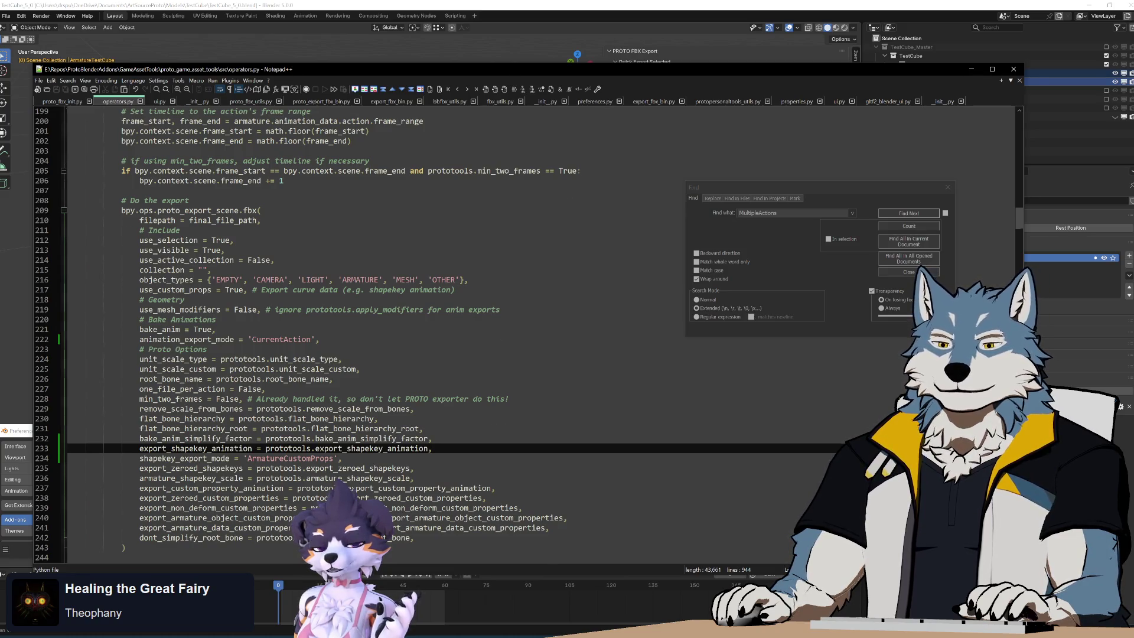
scroll(354, 331, "up", 20)
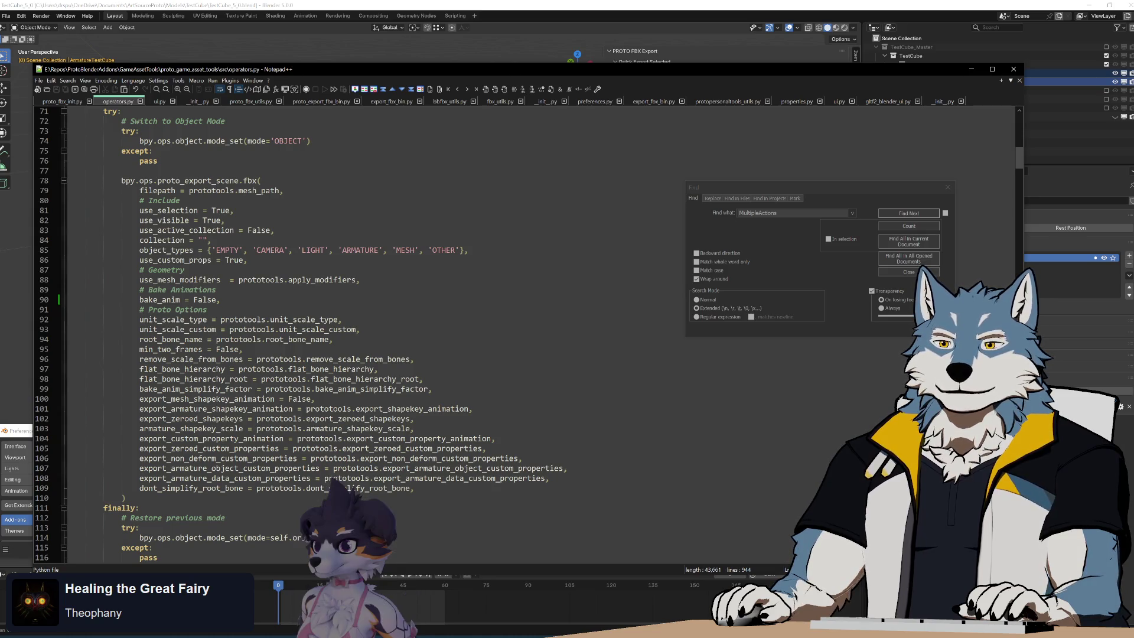
left_click(423, 379)
key("Down")
key("End")
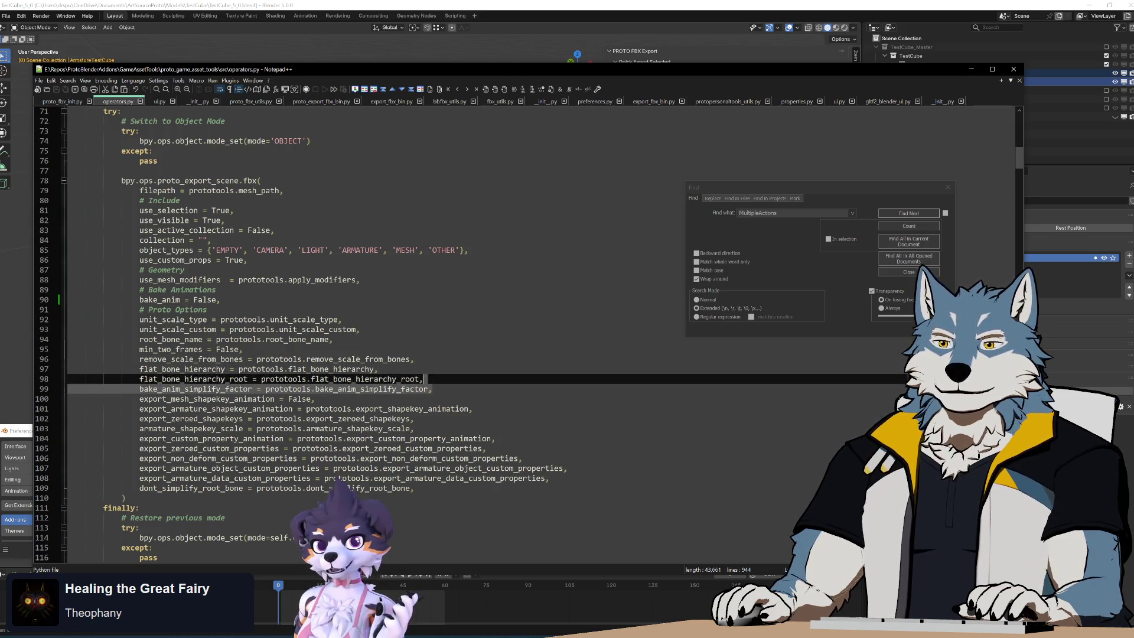
key("shift+Up")
key("shift+Up")
key("shift+Up")
left_click(315, 399)
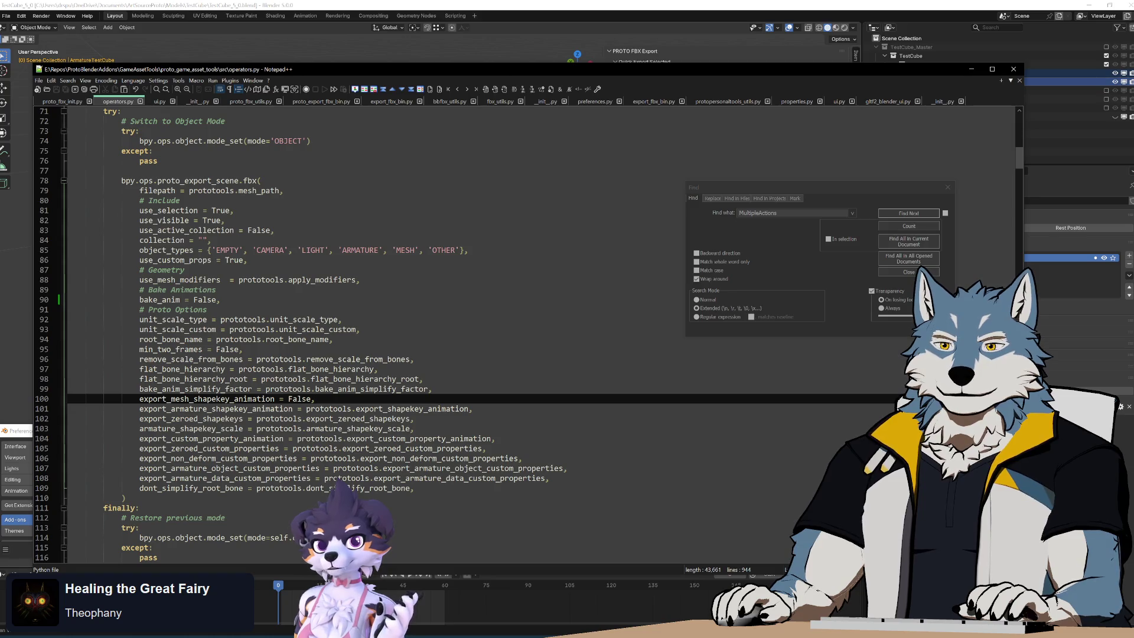
Step: Paste the new shape key lines over the mesh export's old ones and remove the blank line
double_click(194, 399)
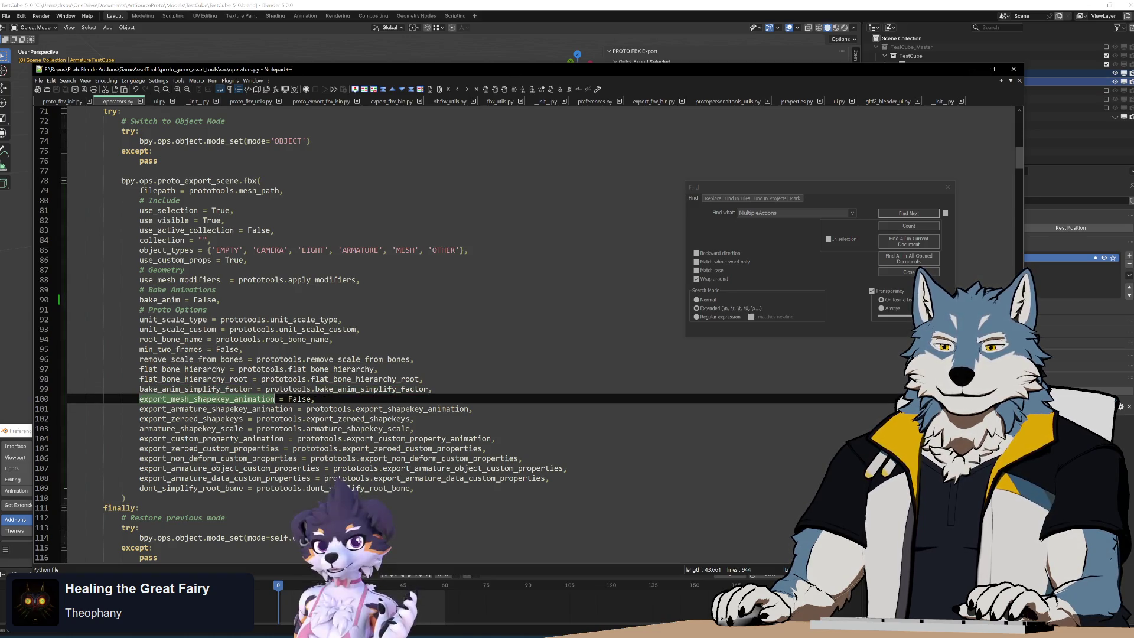
double_click(195, 409)
key("shift+Up")
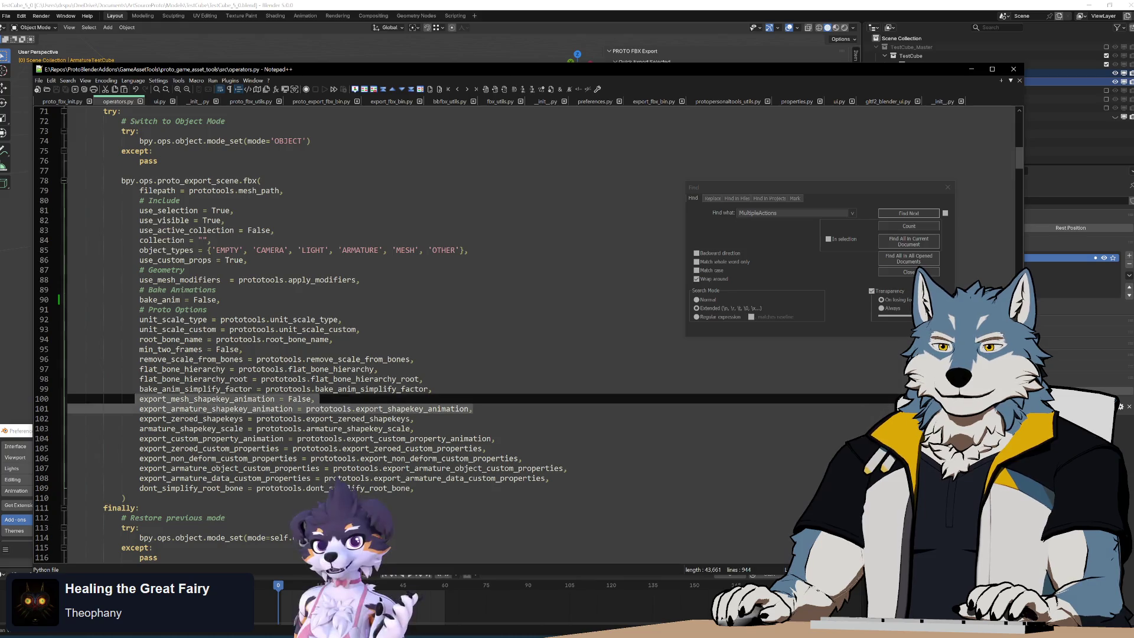
key("ctrl+v")
key("Up")
key("Up")
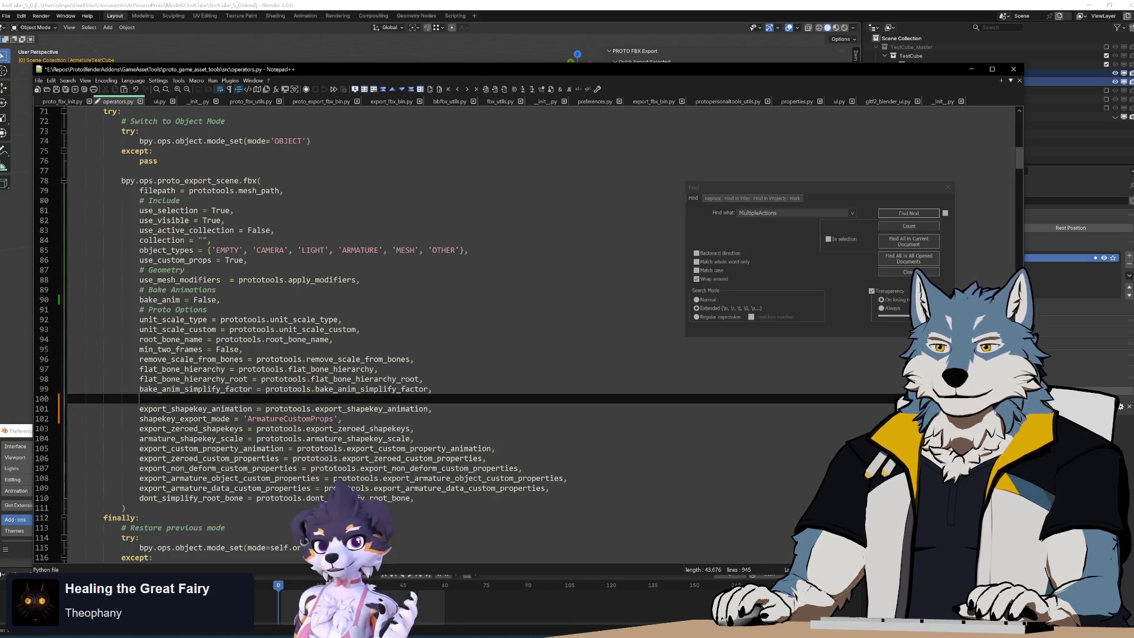
key("BackSpace")
key("BackSpace")
key("BackSpace")
key("ctrl+z")
key("ctrl+z")
key("ctrl+z")
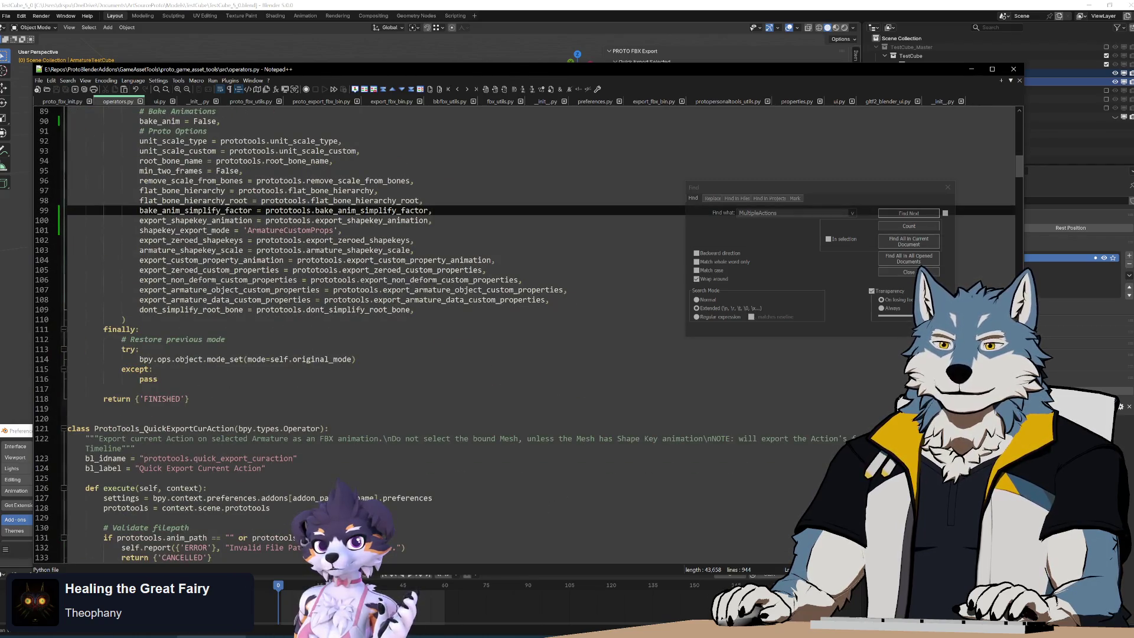
Step: Run Build.bat from the GameAssetTools folder to package the add-on, then return to Blender
left_click(73, 636)
double_click(266, 292)
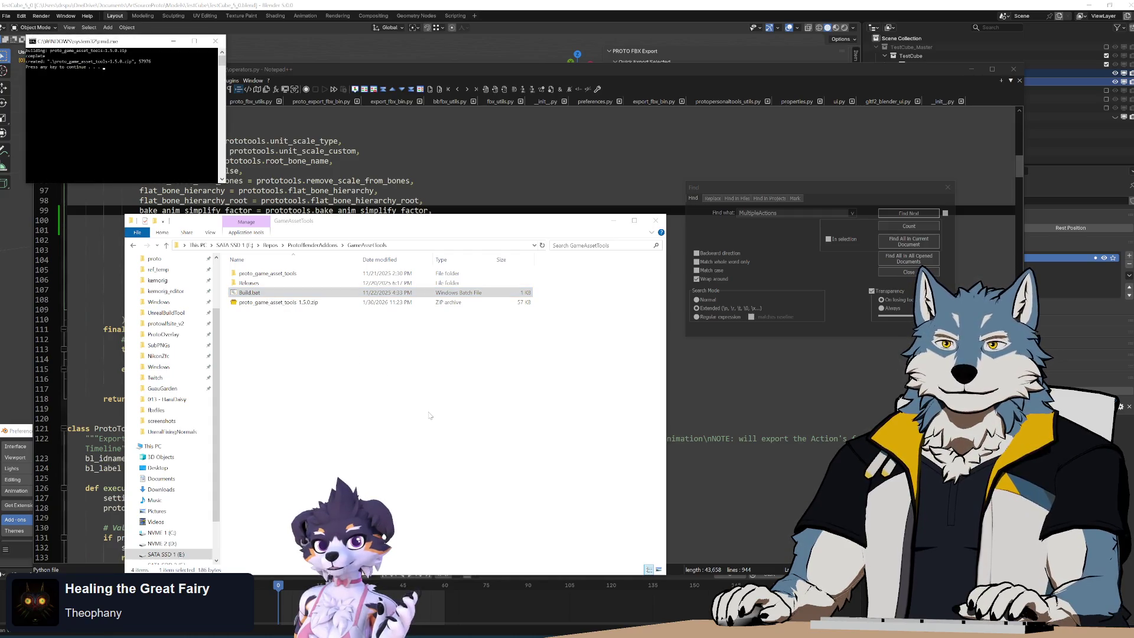
key("alt+Tab")
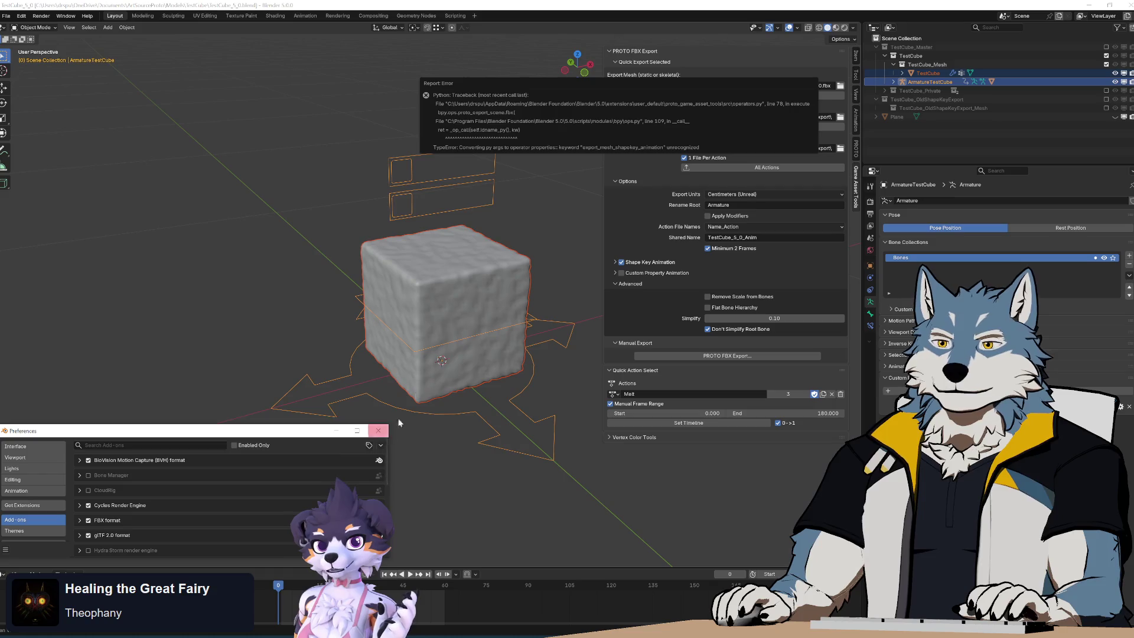
Step: Dismiss the error report and install proto_game_asset_tools-1.5.0.zip from disk
left_click(426, 440)
left_click(382, 449)
left_click(346, 467)
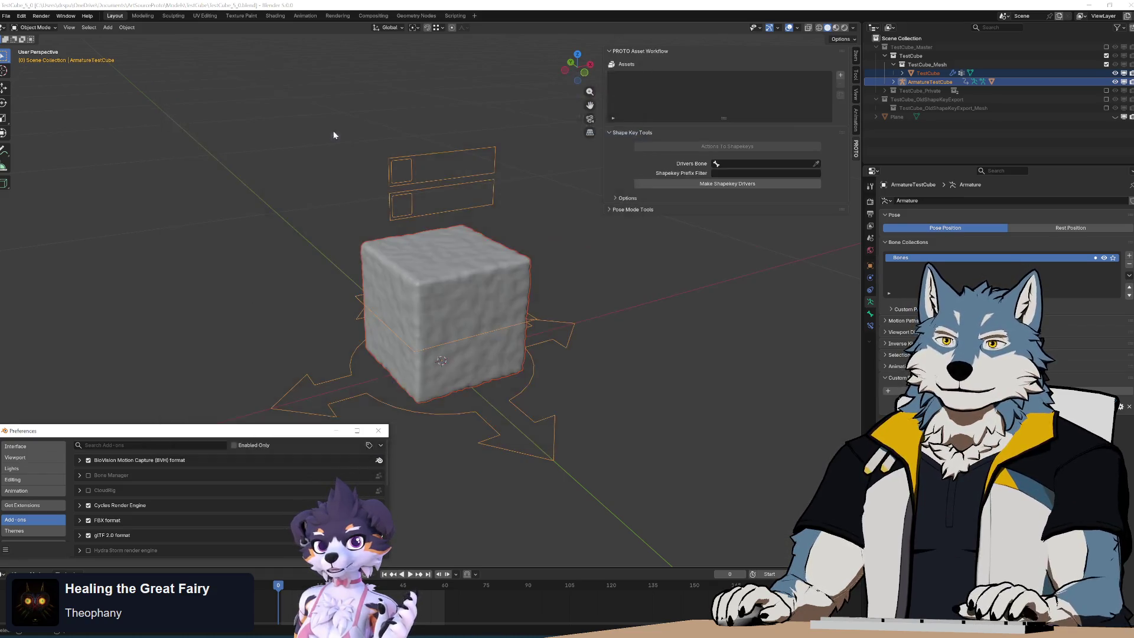
double_click(333, 129)
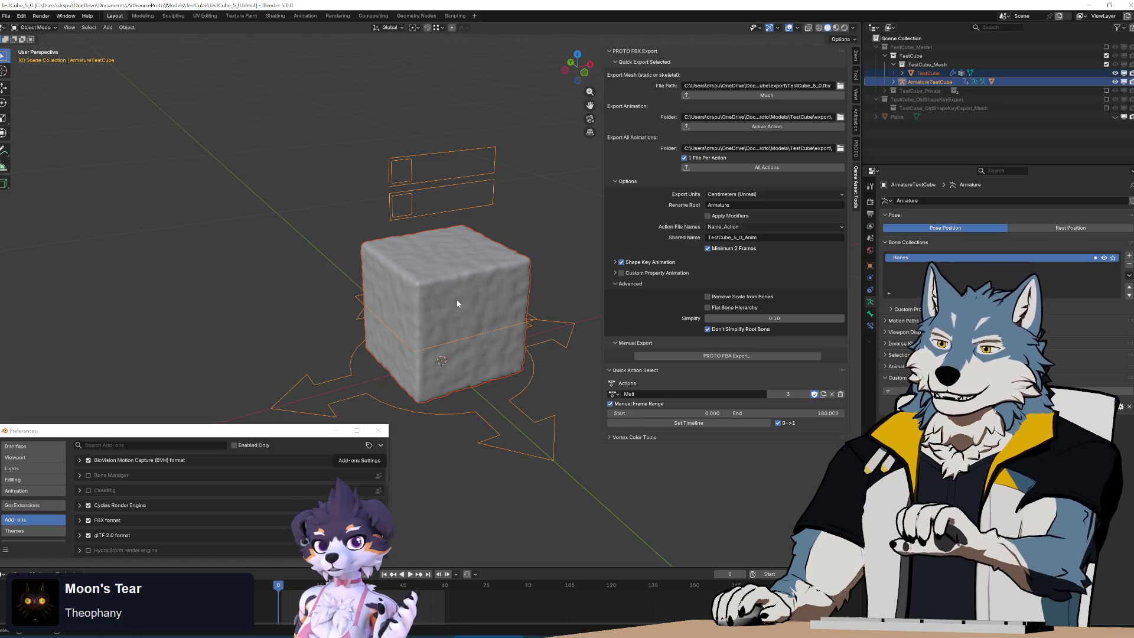
Step: Select the cube with its armature and export them with the PROTO Mesh FBX export
left_click(419, 458)
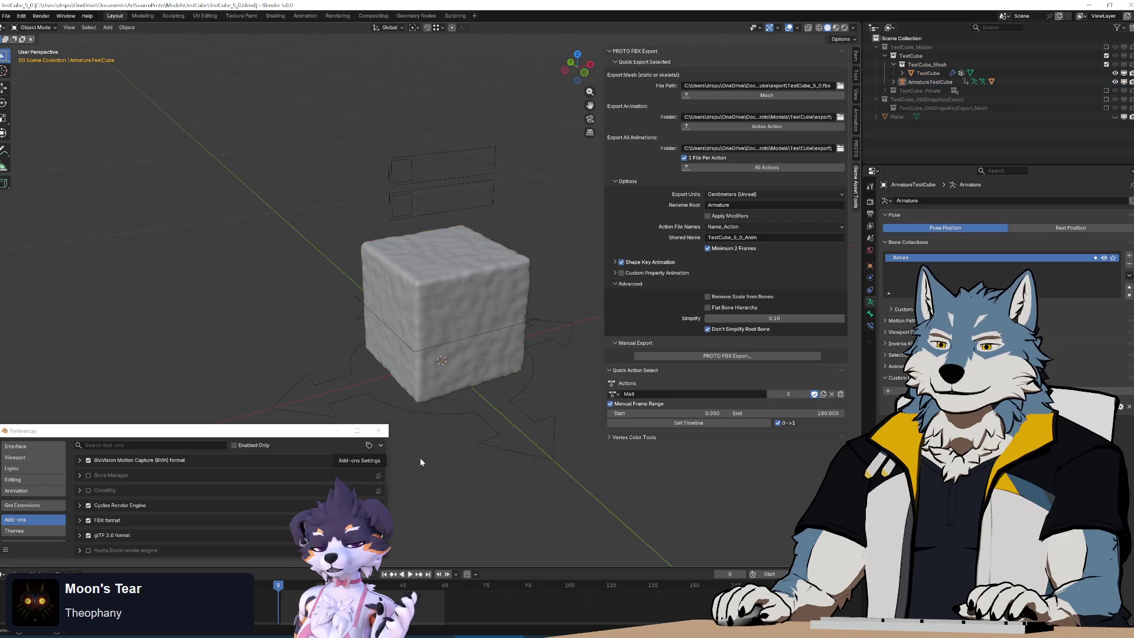
key("a")
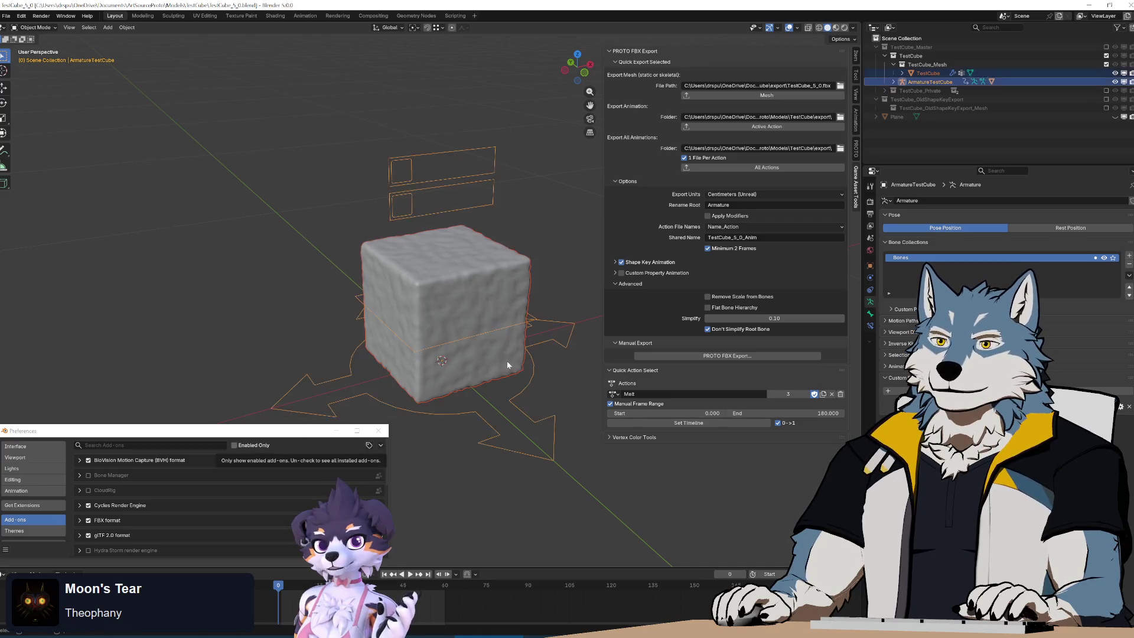
left_click(763, 96)
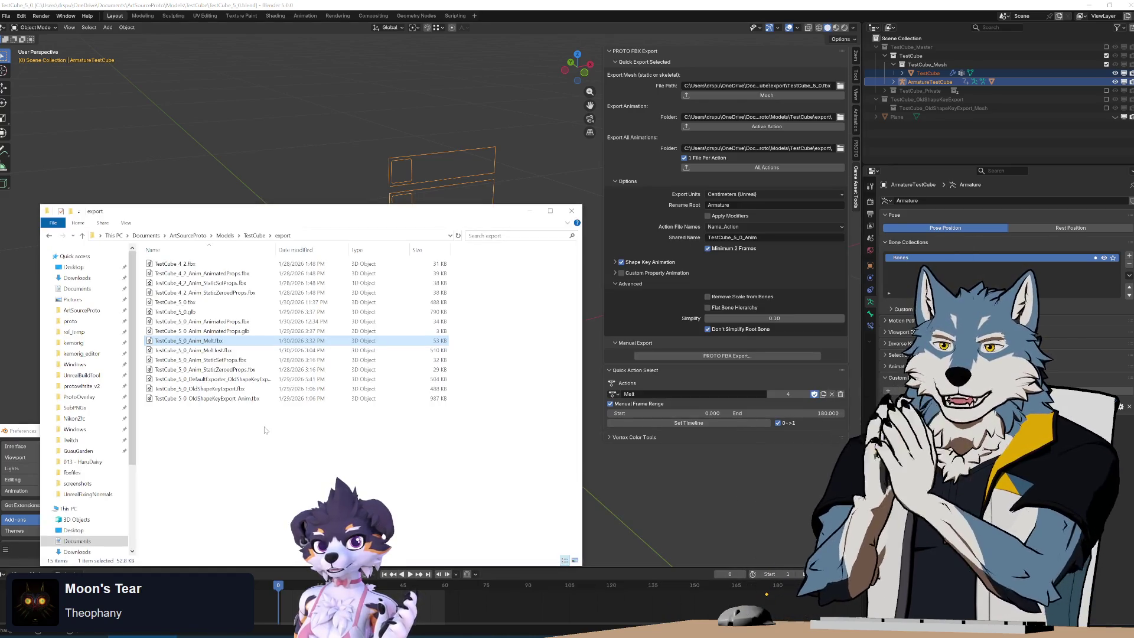
Step: Check the size of the new TestCube_5_0.fbx in the export folder, then return to Blender
left_click(235, 303)
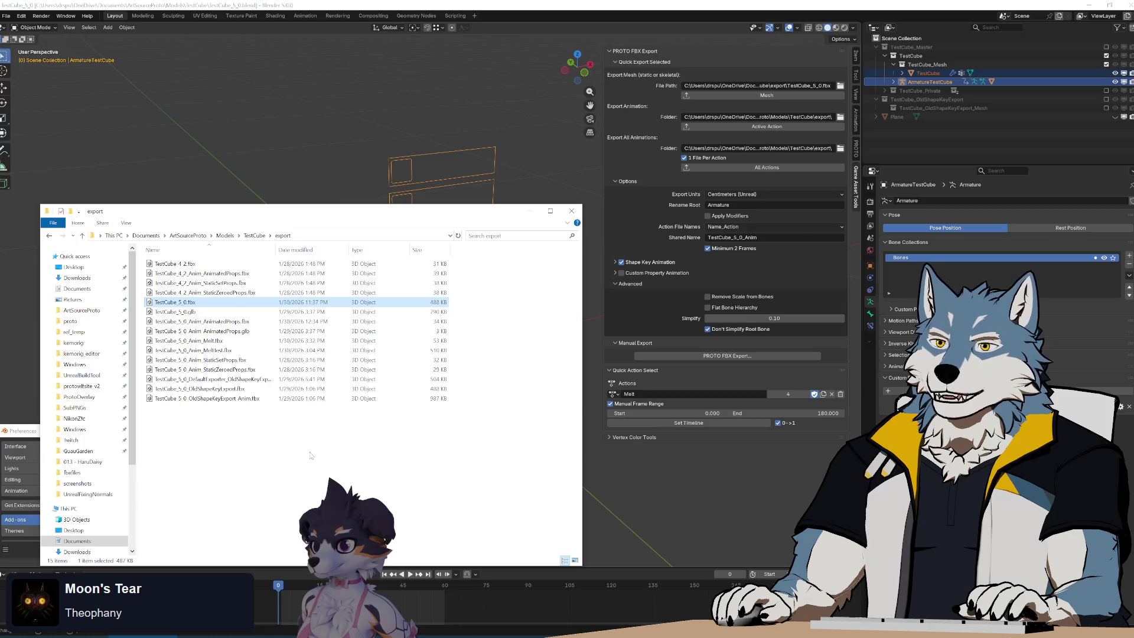
left_click(625, 4)
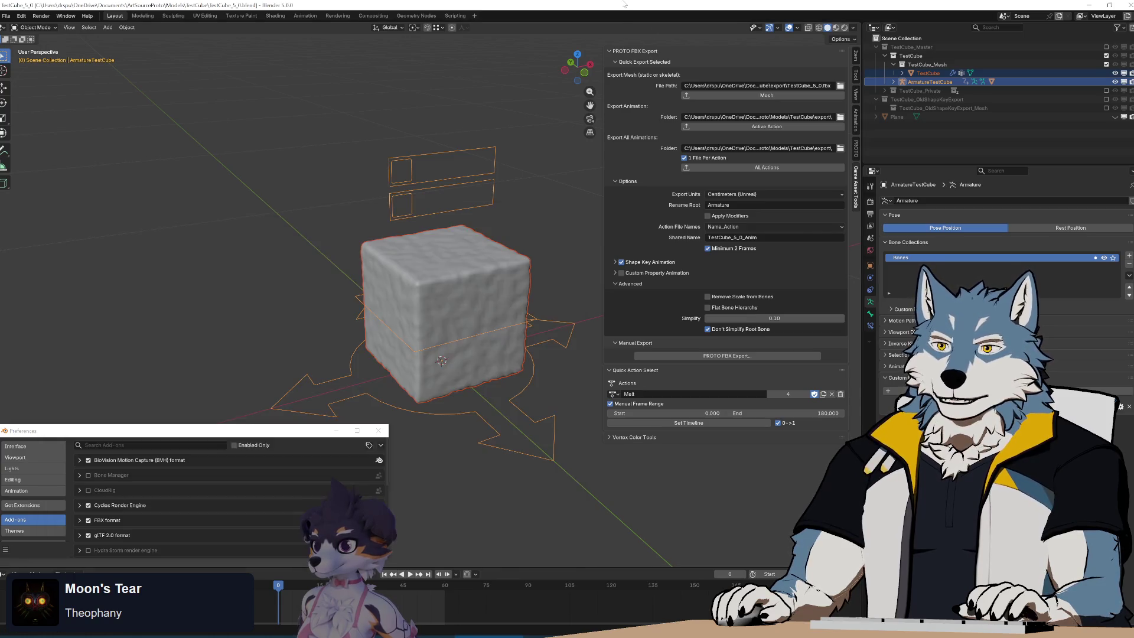
Step: With only the armature selected, export its Melt action and open the export folder
left_click(439, 201)
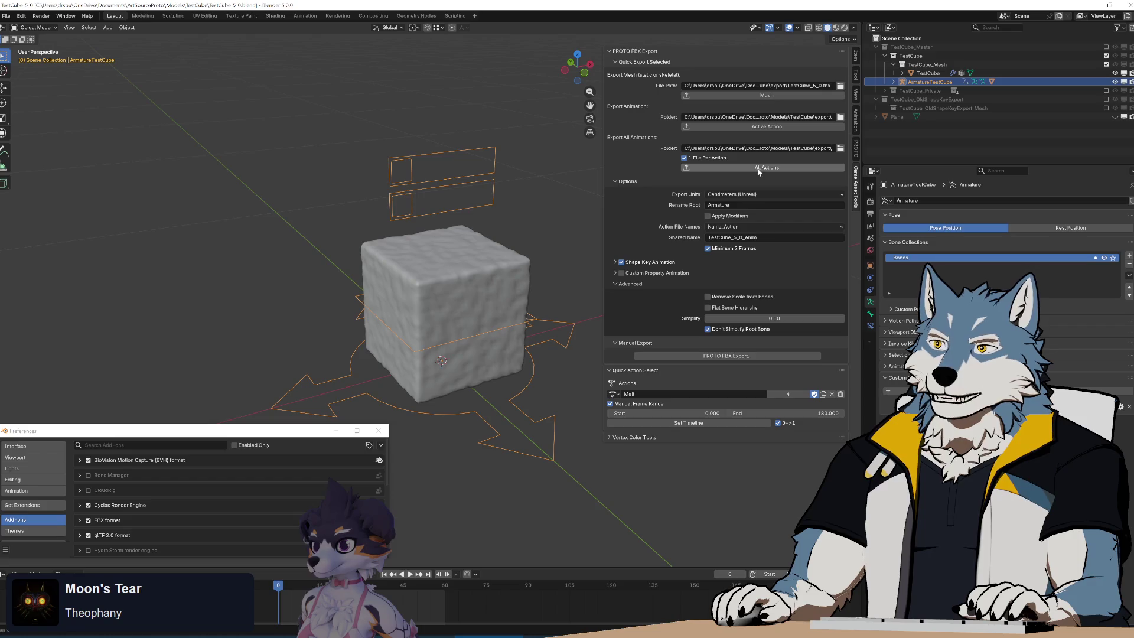
left_click(755, 127)
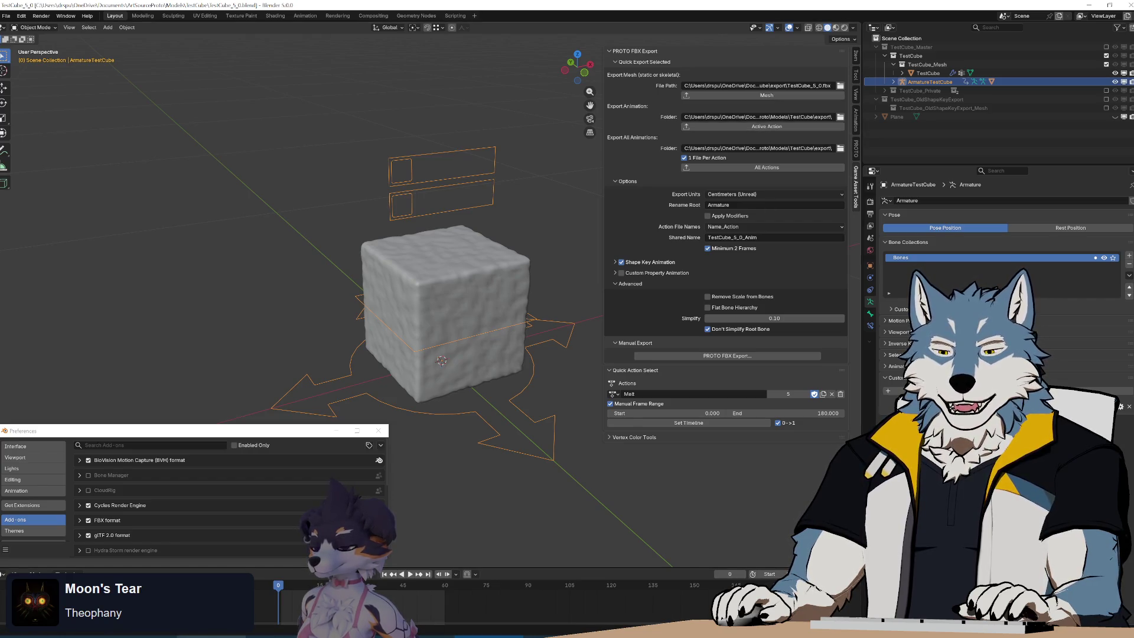
left_click(142, 636)
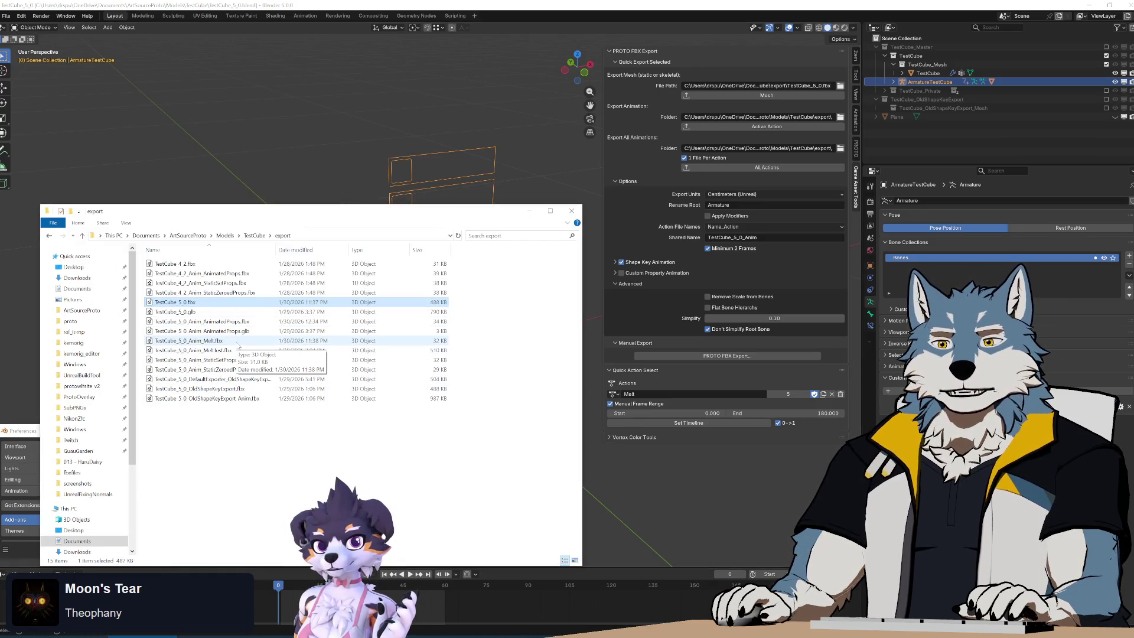
Step: Back in Blender, export all the armature's actions, which fails with a FileNotFoundError
left_click(653, 172)
left_click(755, 168)
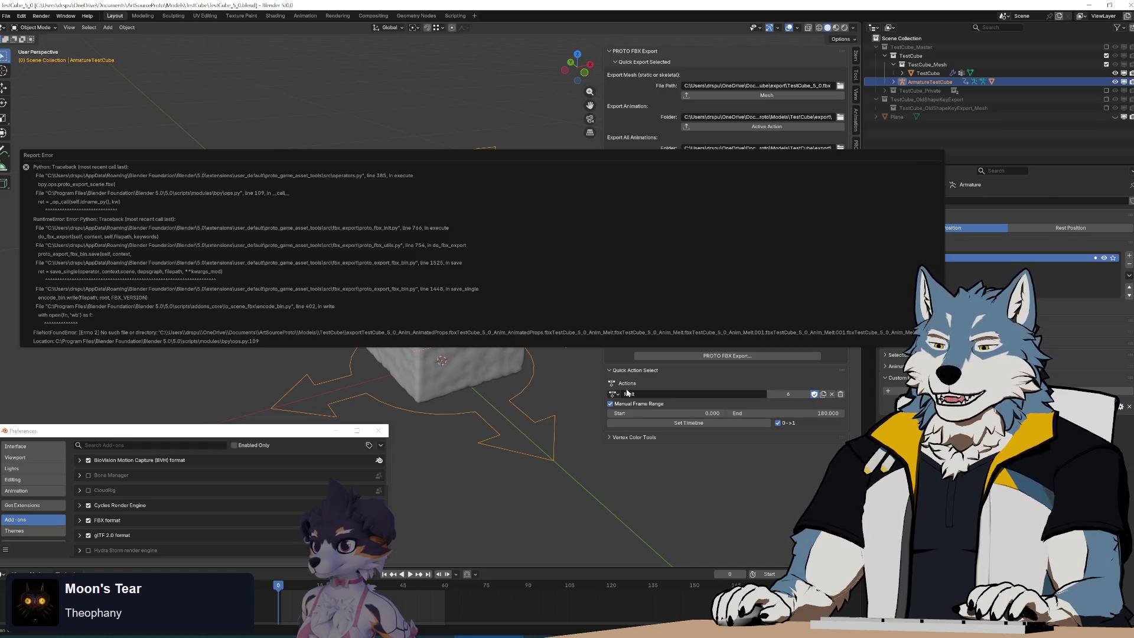
Step: Review Blender's error report, then bring operators.py in Notepad++ to the front
mouse_move(691, 633)
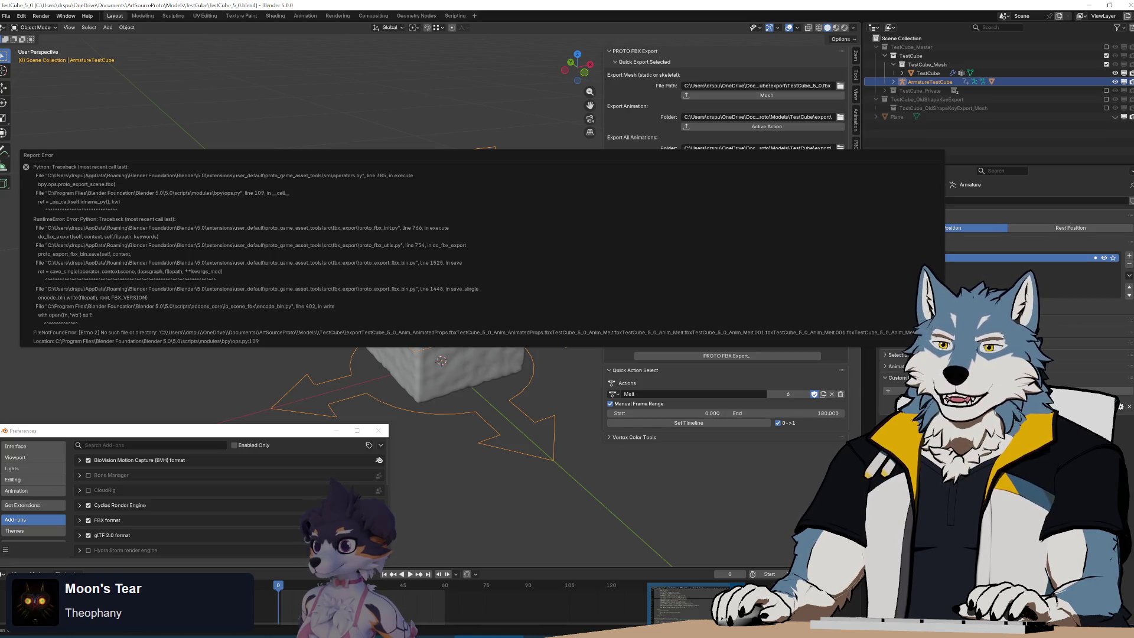
left_click(691, 602)
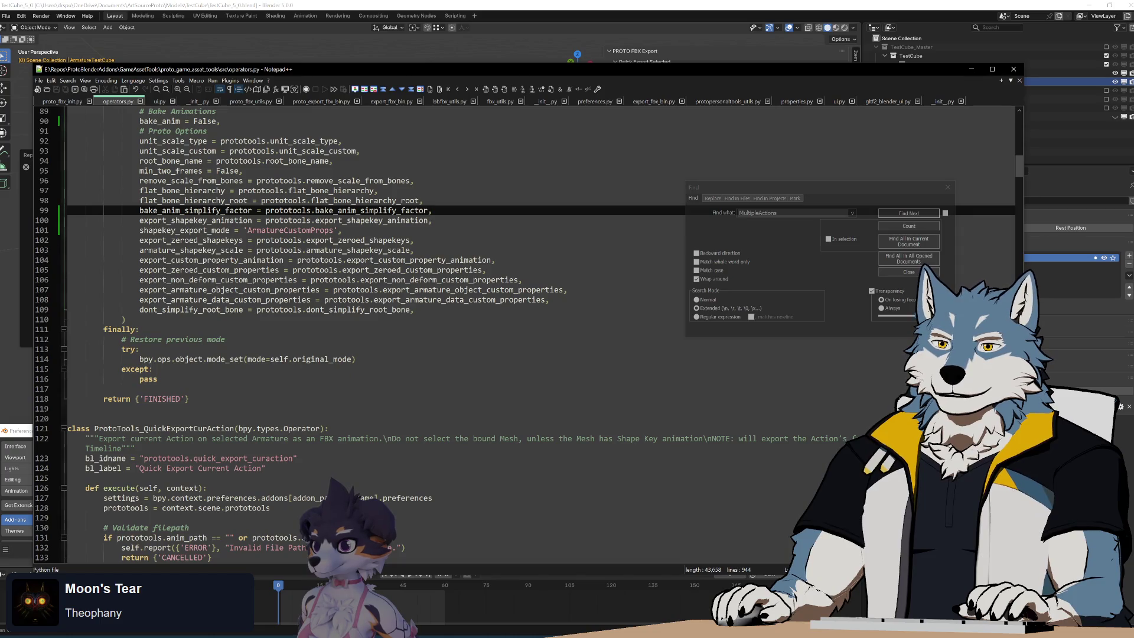
Step: Show proto_export_fbx_bin.py at the encode_bin.write line 1448, with Notepad++ lowered beneath Blender's error
mouse_move(573, 83)
left_mouse_down()
mouse_move(628, 517)
mouse_move(620, 35)
mouse_move(605, 448)
mouse_move(586, 59)
mouse_move(546, 109)
left_mouse_up()
left_click(340, 125)
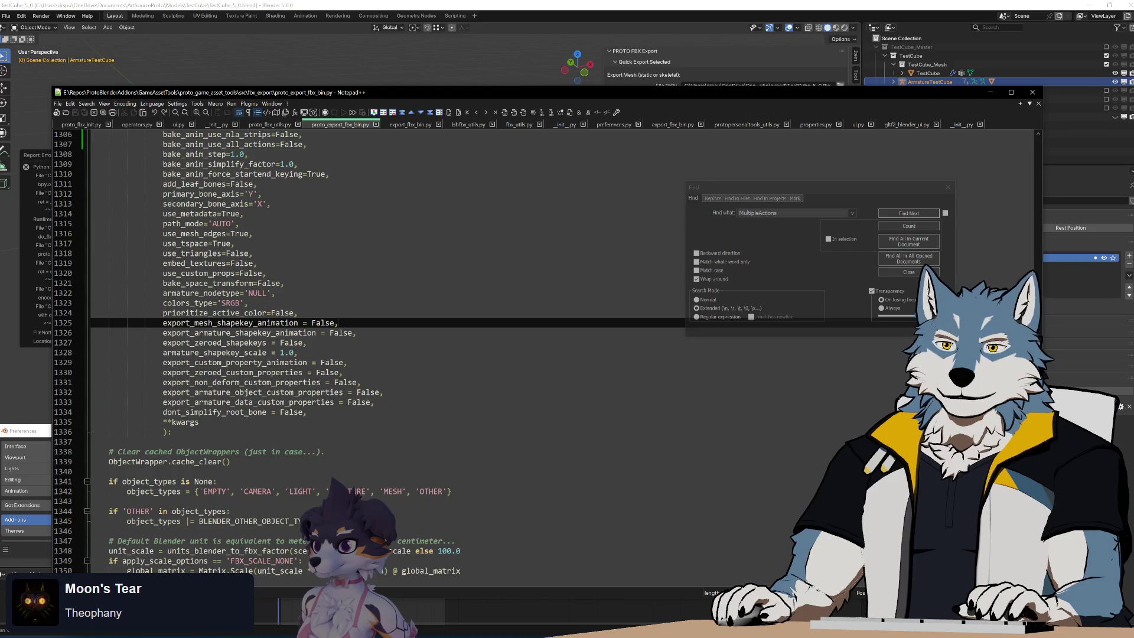
scroll(384, 348, "down", 20)
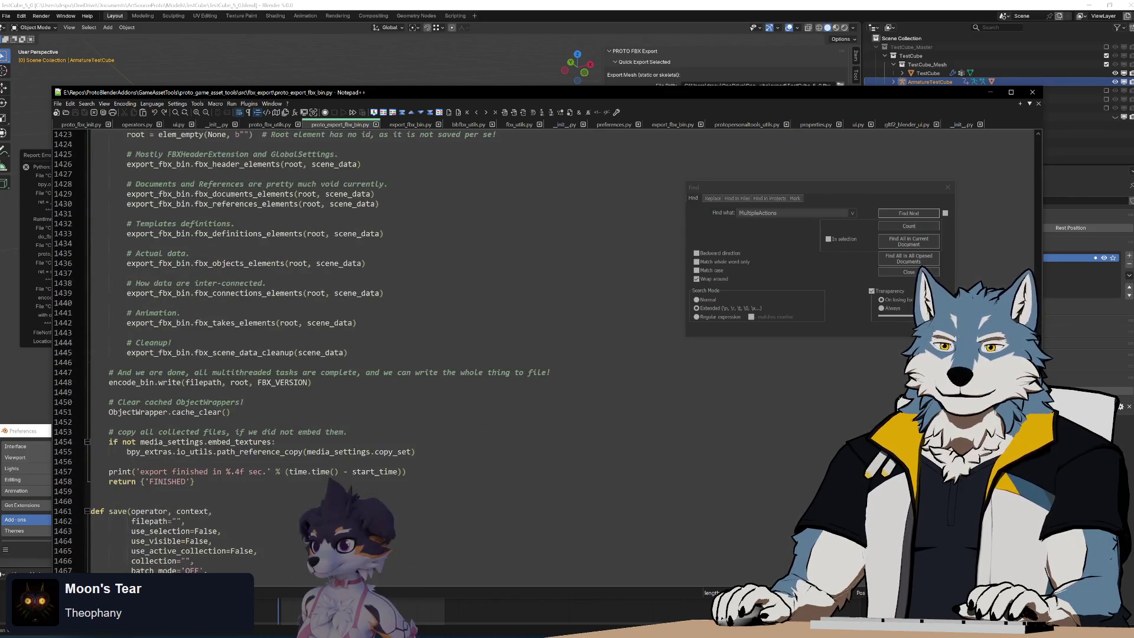
left_click(312, 382)
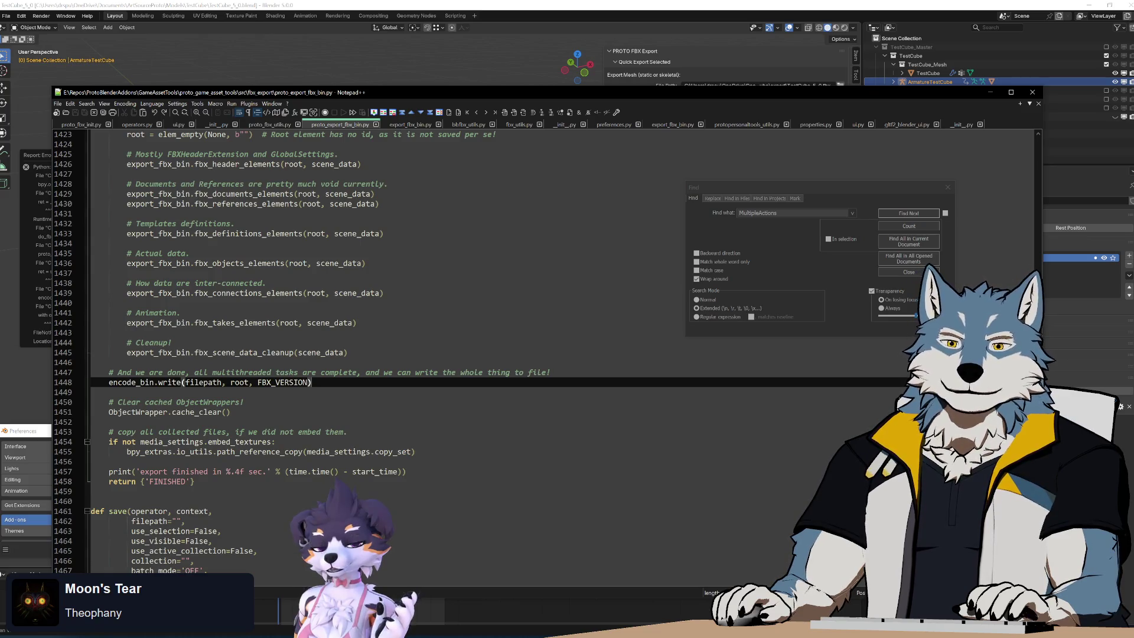
mouse_move(455, 94)
left_mouse_down()
mouse_move(463, 459)
mouse_move(469, 388)
mouse_move(465, 409)
left_mouse_up()
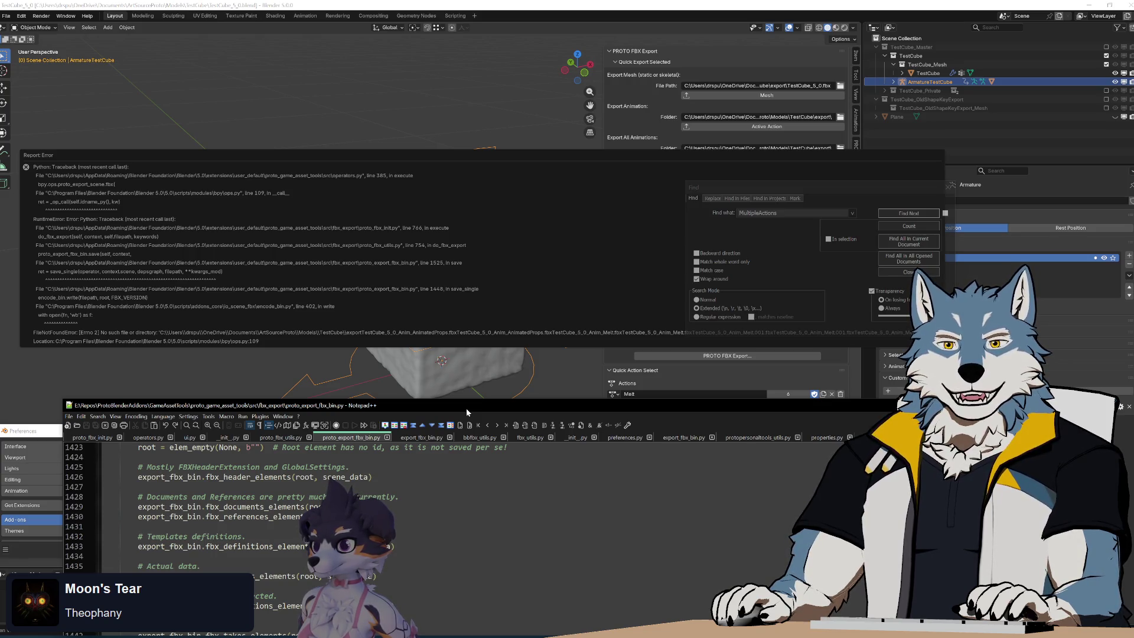
Step: Reposition the Notepad++ window to show more lines of code
mouse_move(466, 409)
left_mouse_down()
mouse_move(483, 71)
mouse_move(480, 96)
mouse_move(679, 403)
mouse_move(457, 140)
mouse_move(459, 126)
mouse_move(473, 459)
left_mouse_up()
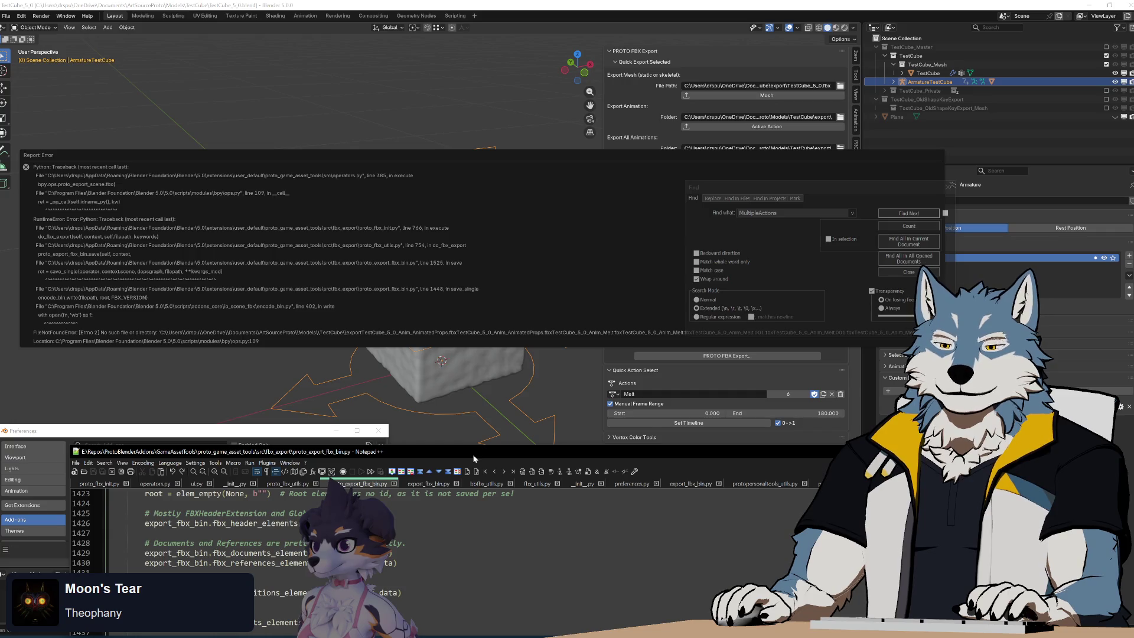
left_click_drag(474, 455, 487, 403)
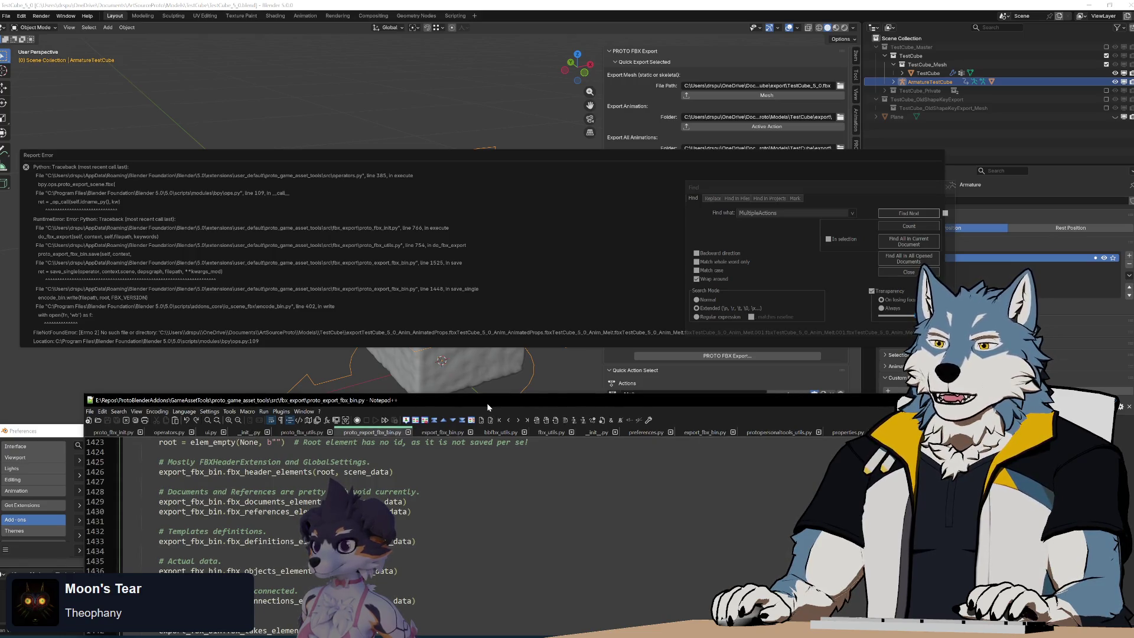
left_click_drag(488, 407, 487, 407)
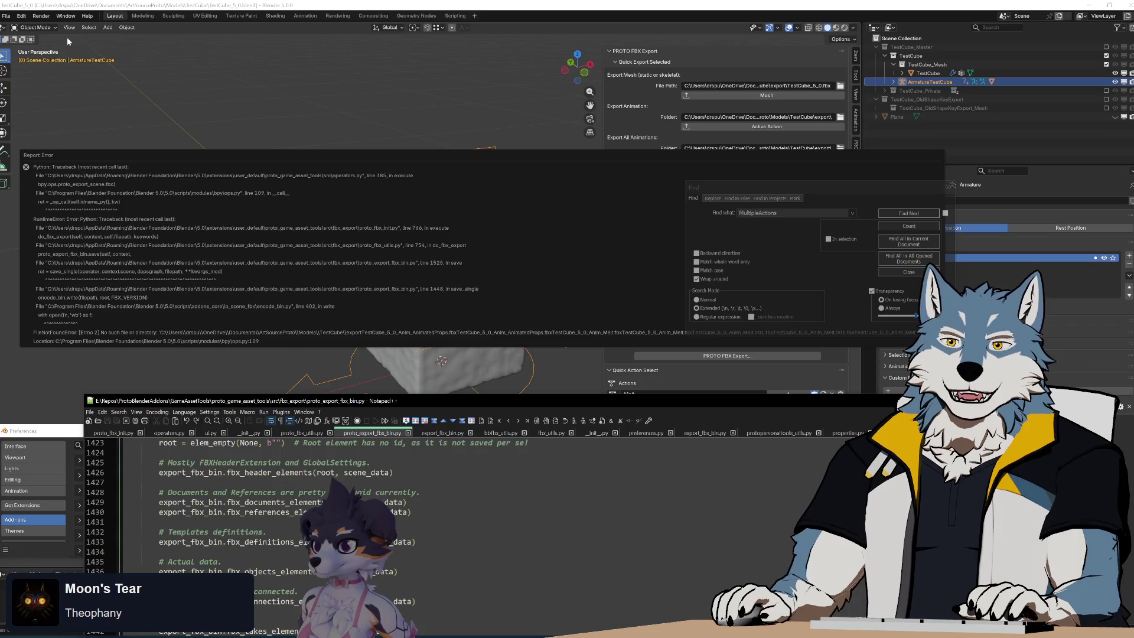
Step: Toggle Blender's system console via Window menu until the full FileNotFoundError traceback shows
left_click(65, 16)
left_click(112, 111)
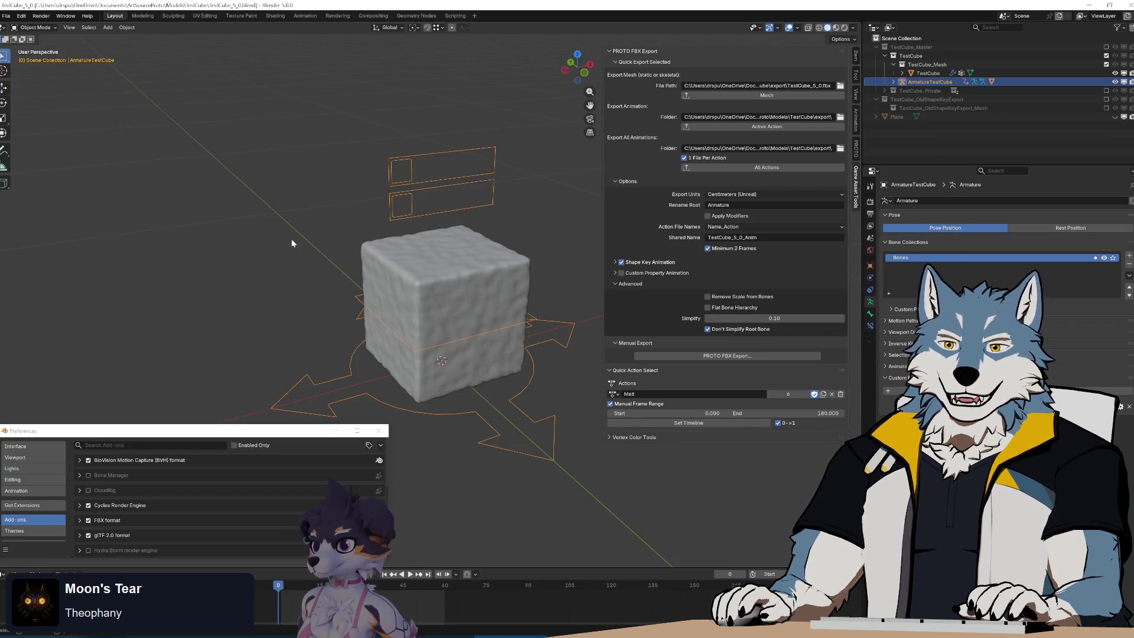
left_click(65, 16)
left_click(93, 111)
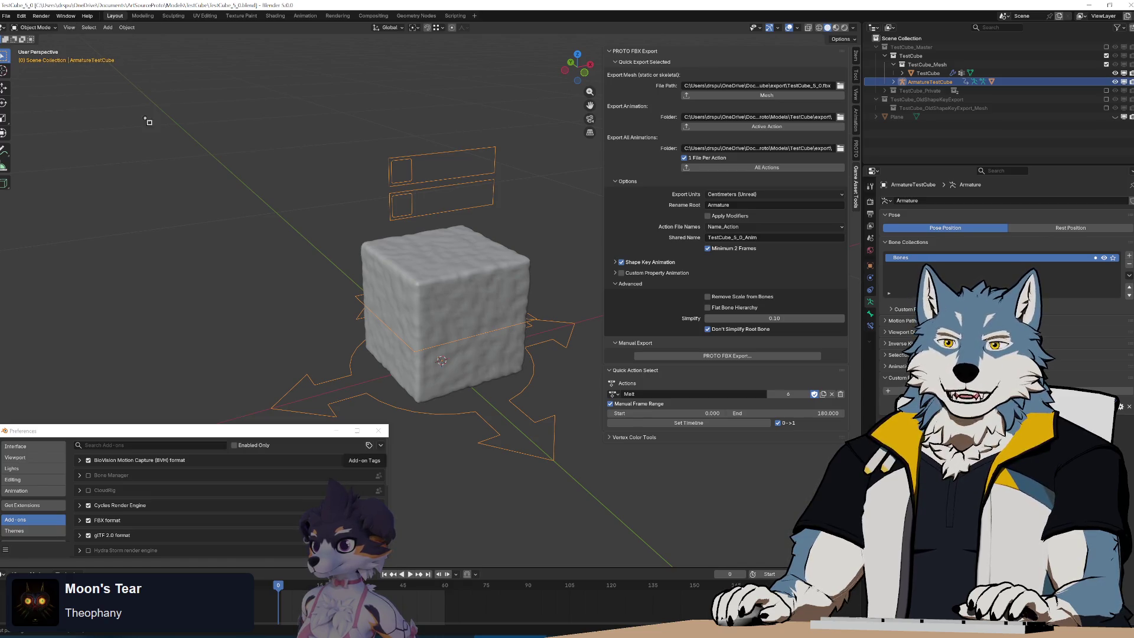
left_click(66, 16)
left_click(94, 111)
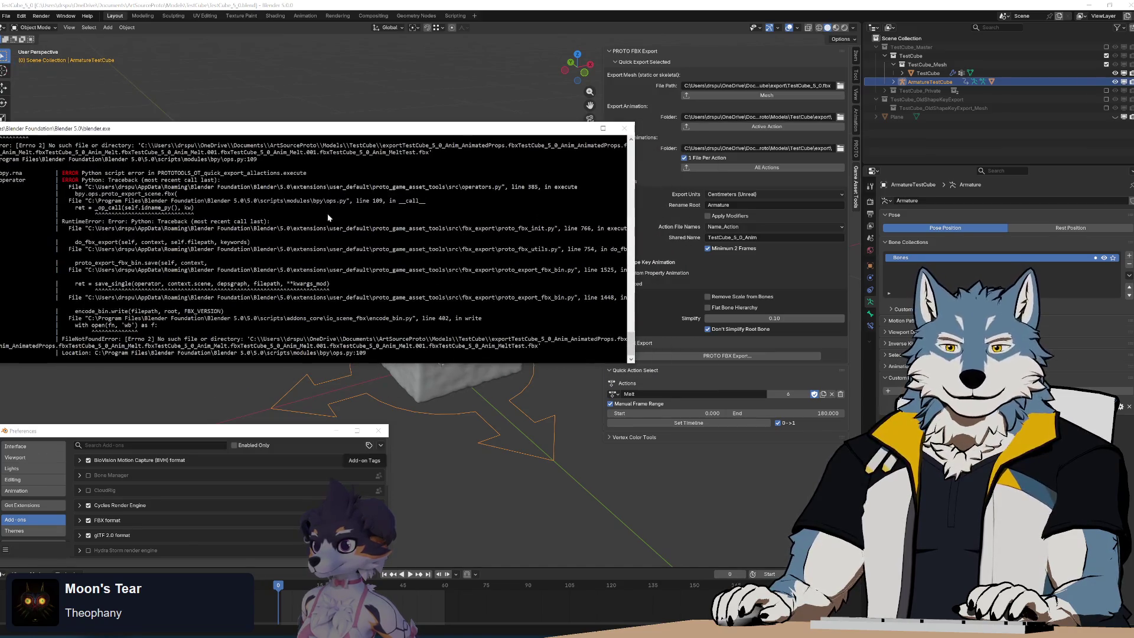
Step: Enlarge and reposition the console traceback, then bring Notepad++ up to cover most of the screen
left_click_drag(289, 133, 427, 119)
scroll(452, 325, "up", 2, "ctrl")
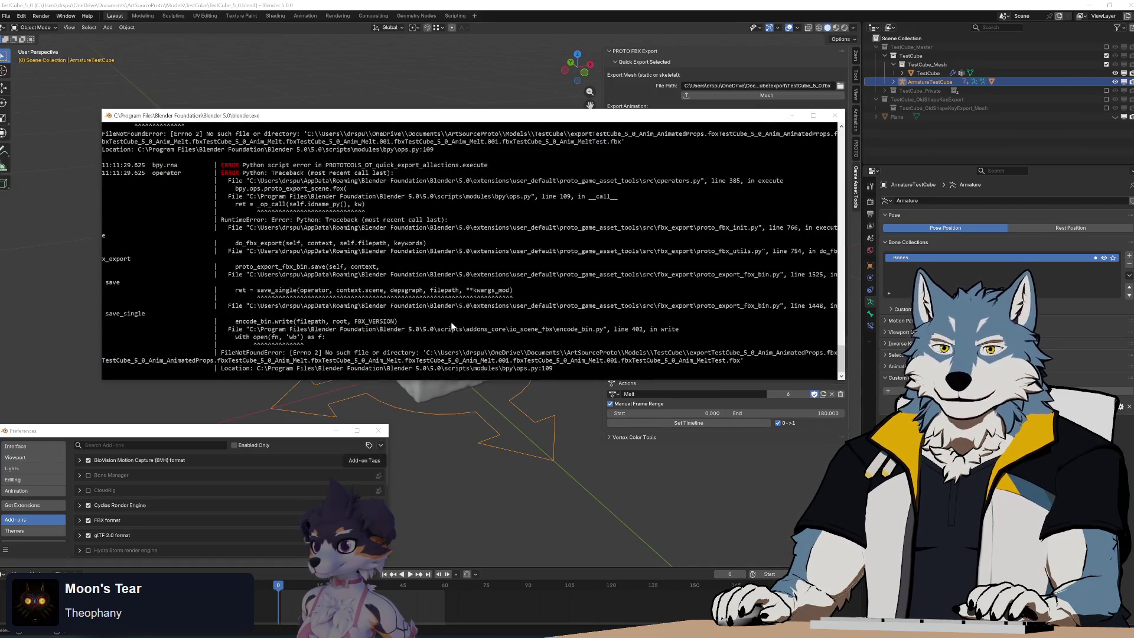
scroll(452, 325, "up", 2, "ctrl")
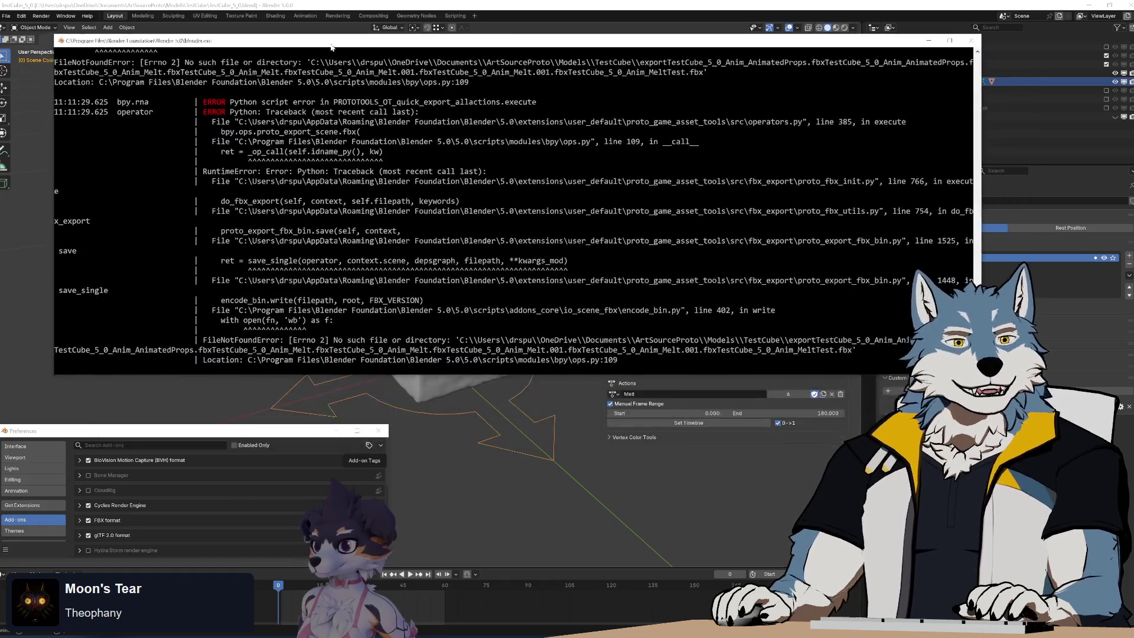
left_click_drag(327, 42, 311, 44)
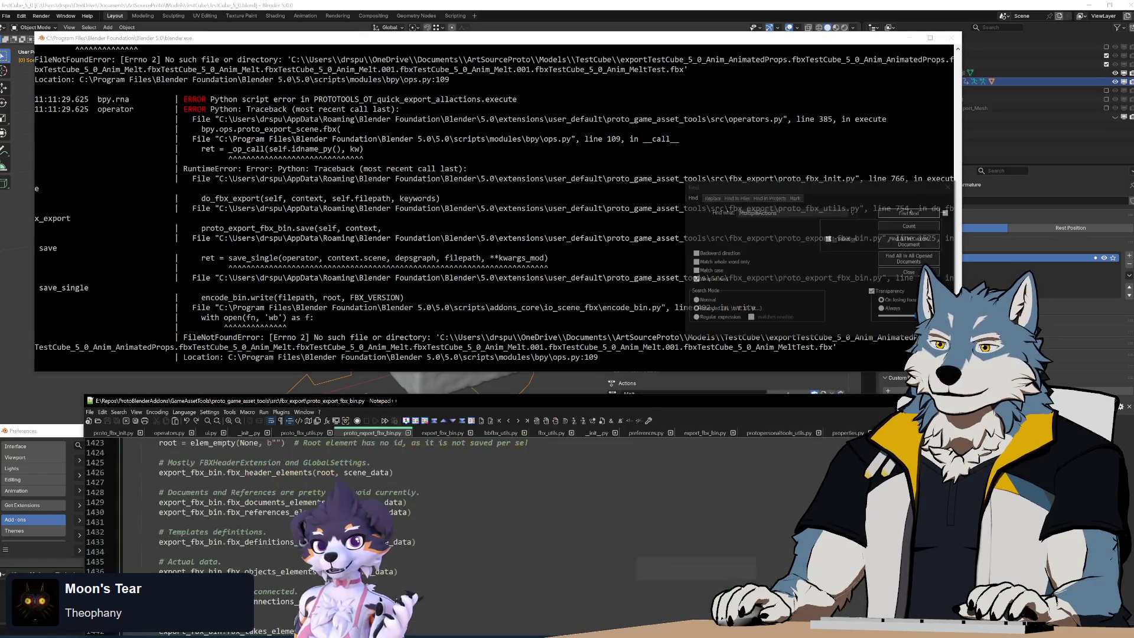
key("alt+Tab")
left_click_drag(570, 411, 518, 74)
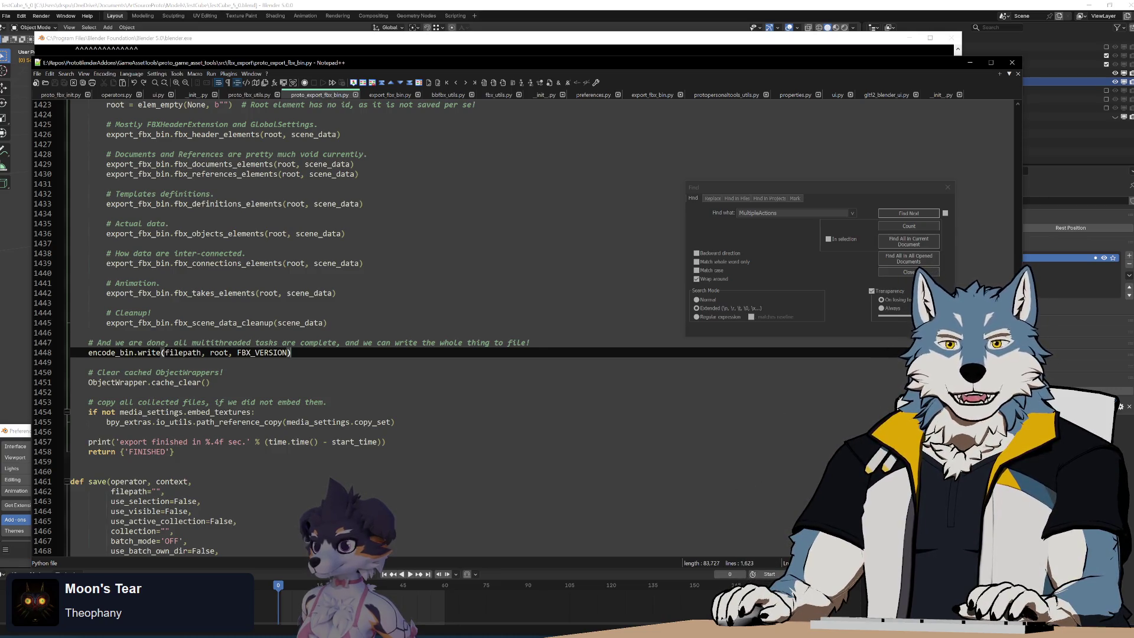
left_click(60, 96)
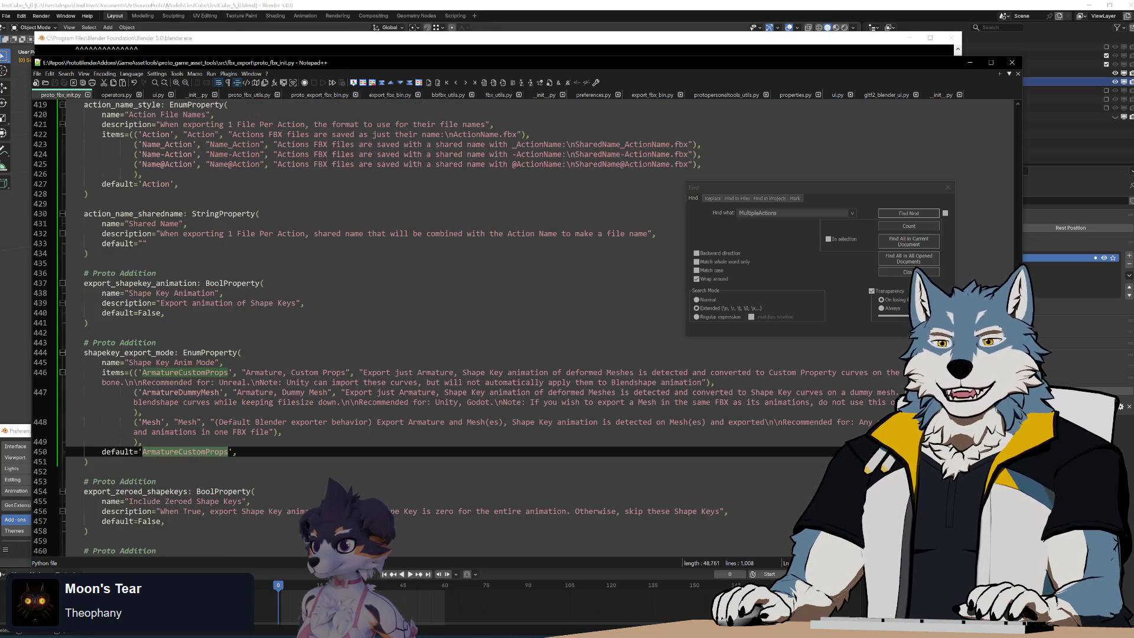
scroll(342, 327, "down", 20)
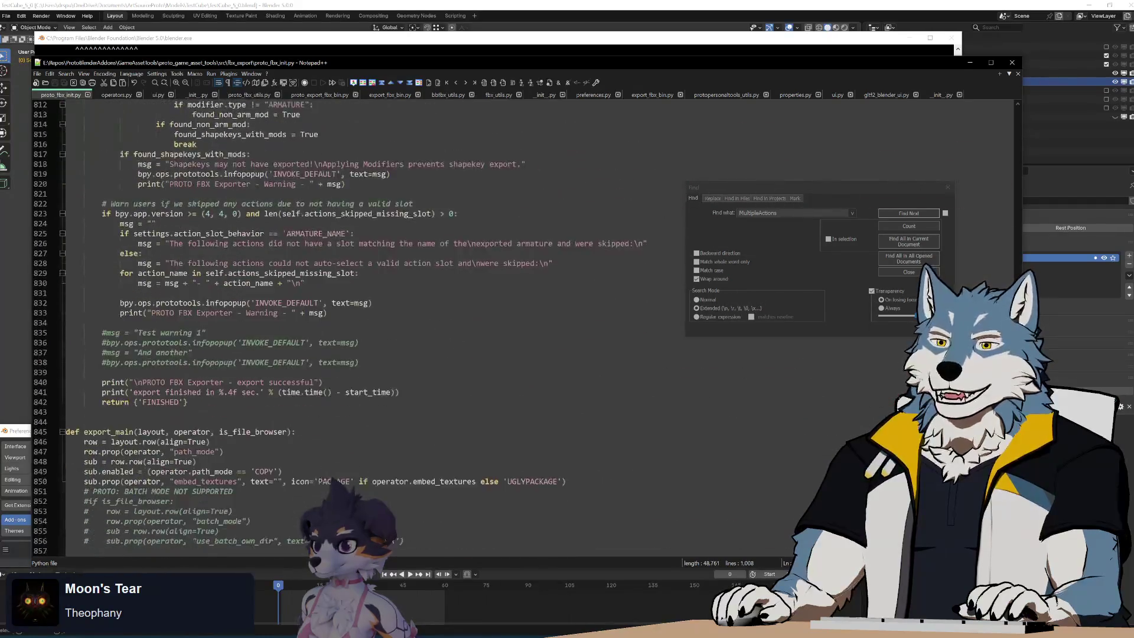
scroll(342, 327, "up", 18)
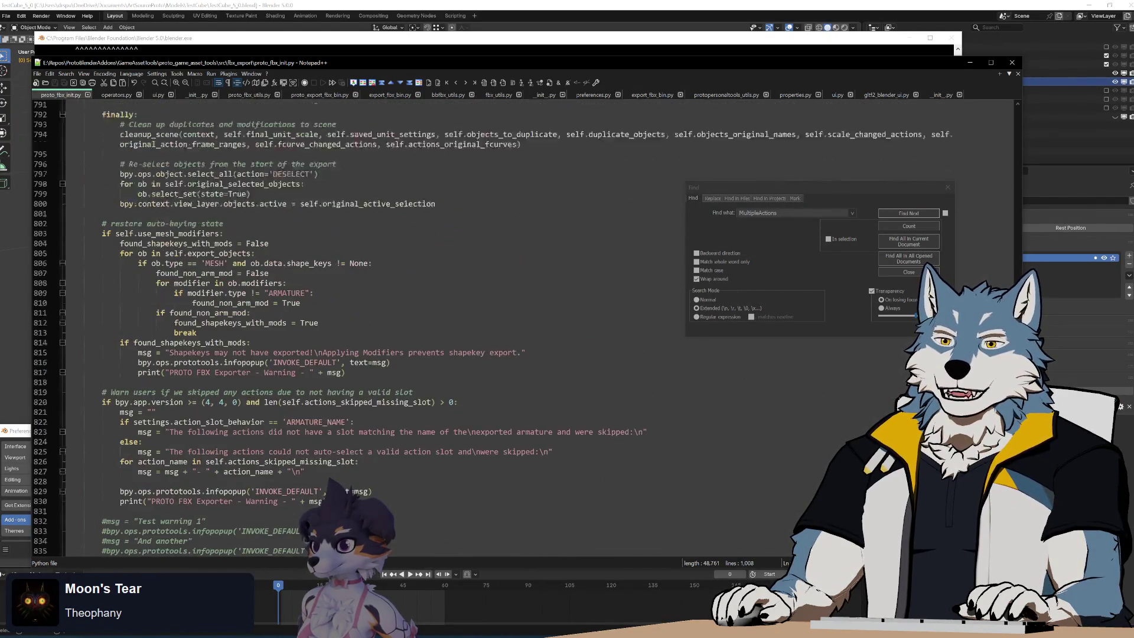
scroll(342, 327, "up", 4)
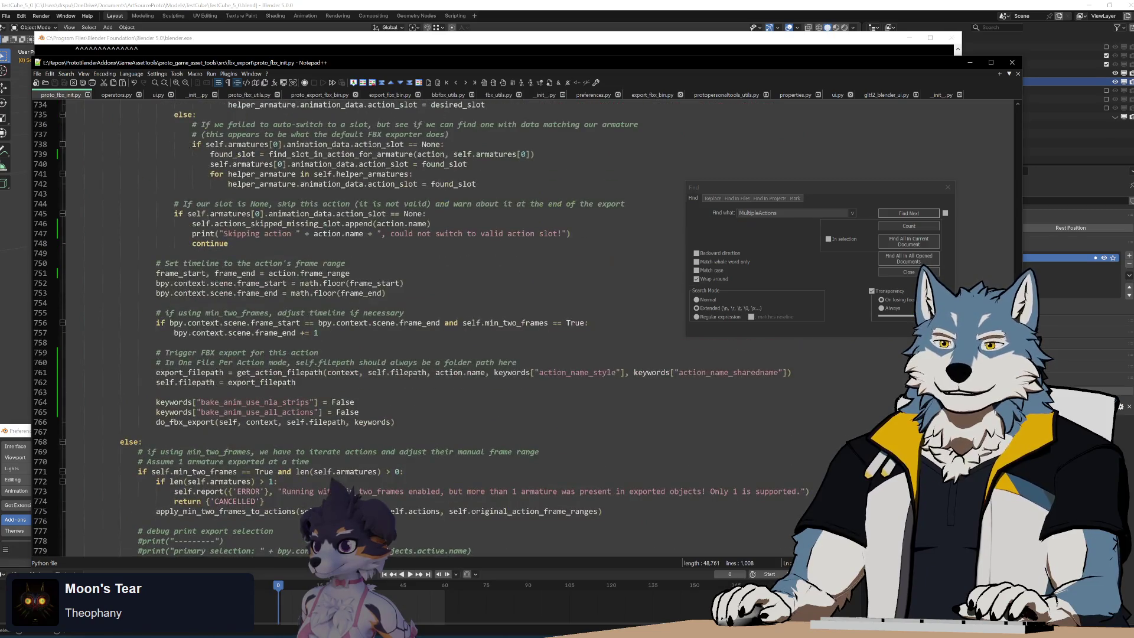
scroll(342, 328, "down", 13)
scroll(343, 328, "down", 20)
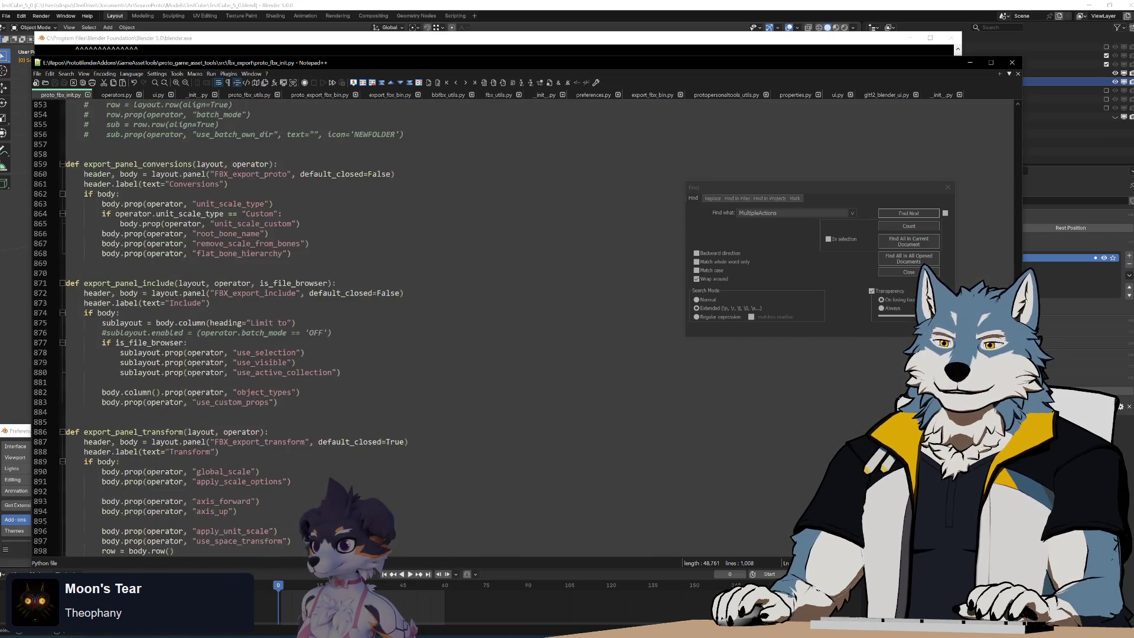
scroll(342, 328, "up", 20)
scroll(343, 328, "up", 20)
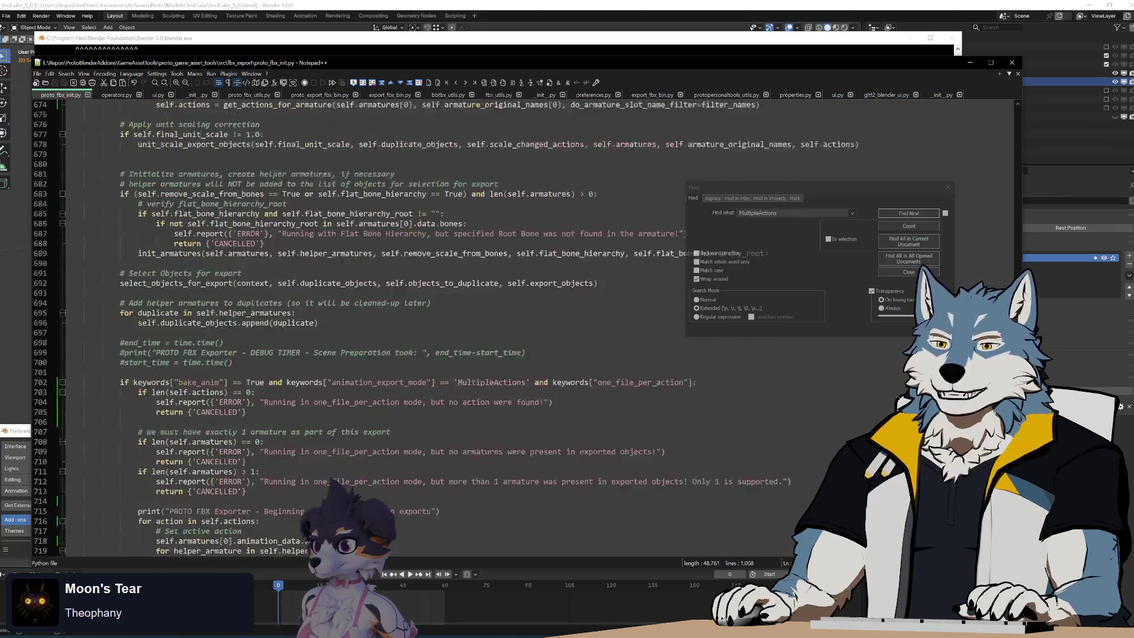
scroll(342, 328, "up", 20)
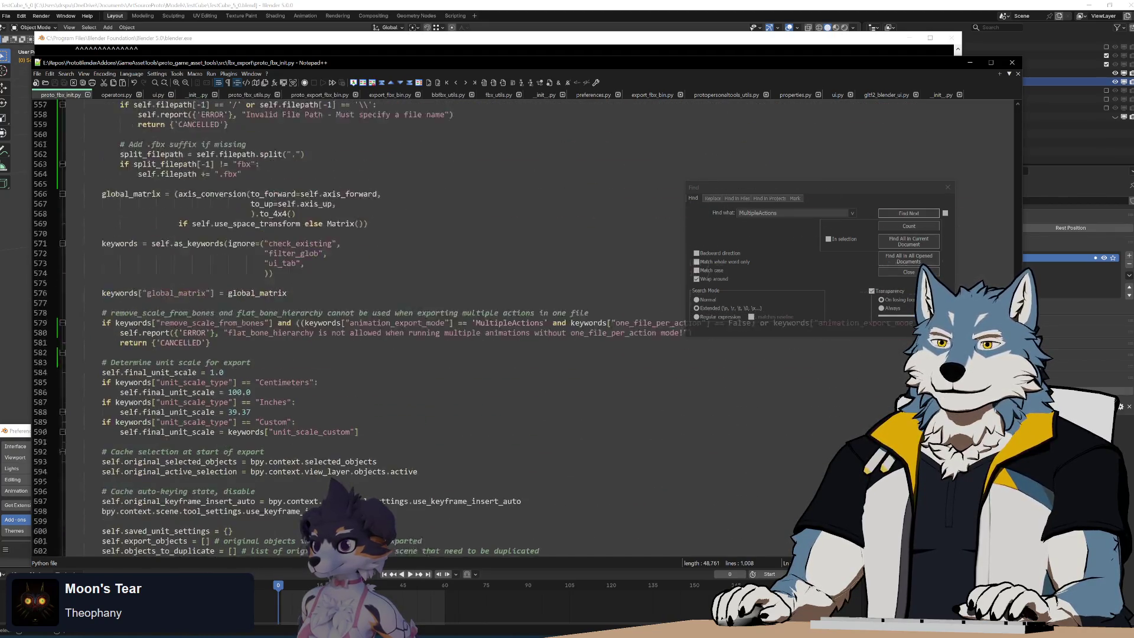
scroll(343, 327, "down", 6)
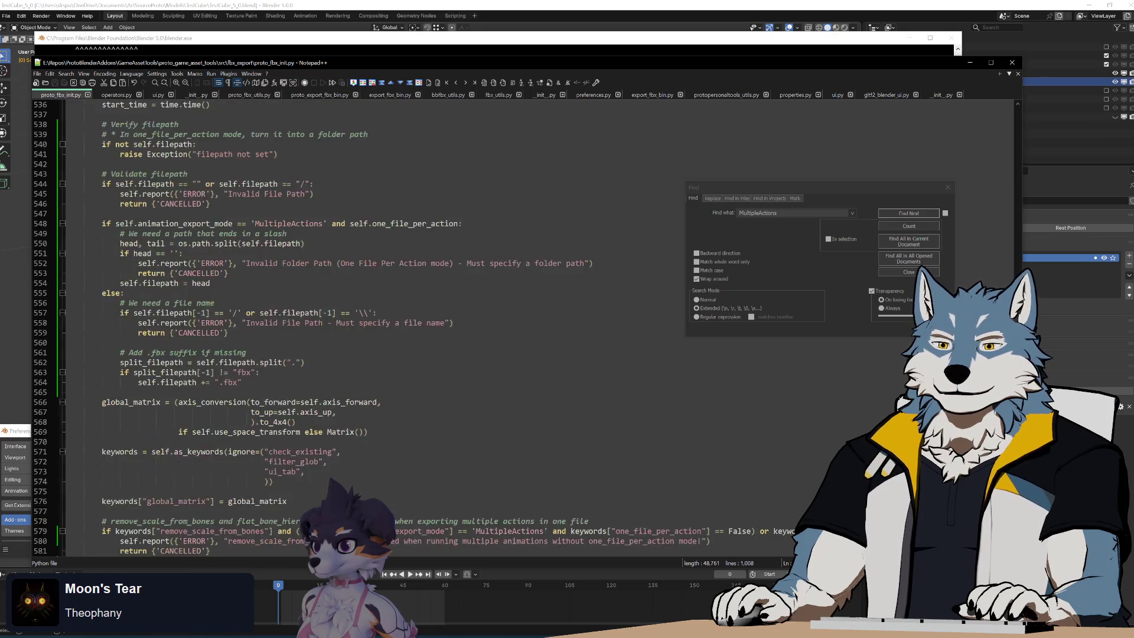
scroll(343, 328, "up", 6)
scroll(343, 328, "down", 15)
scroll(342, 328, "down", 4)
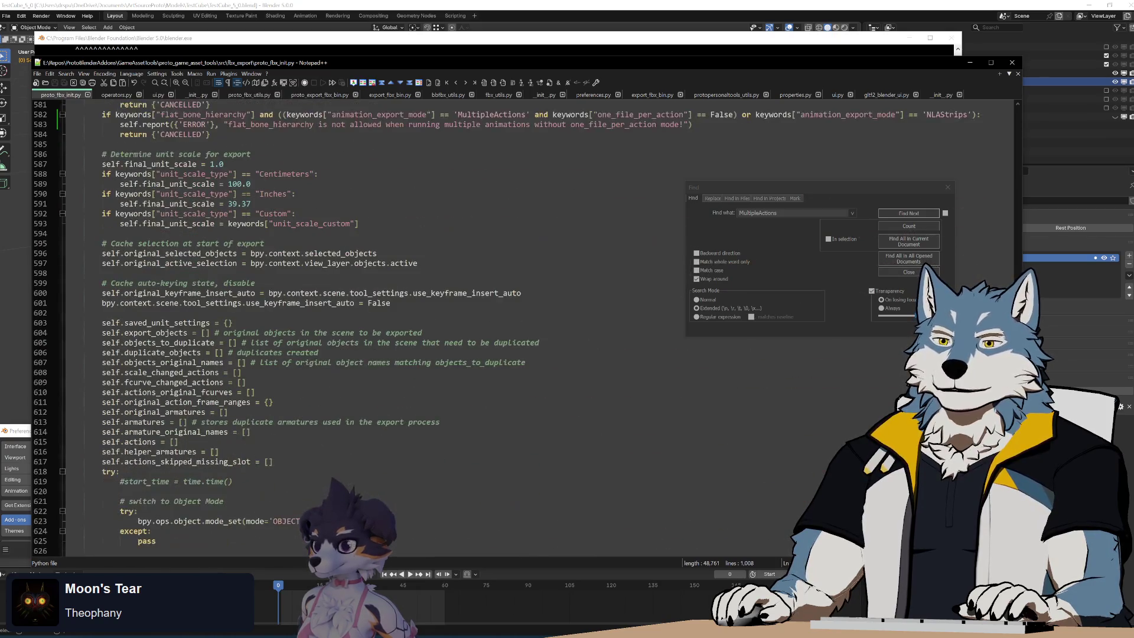
scroll(342, 327, "up", 5)
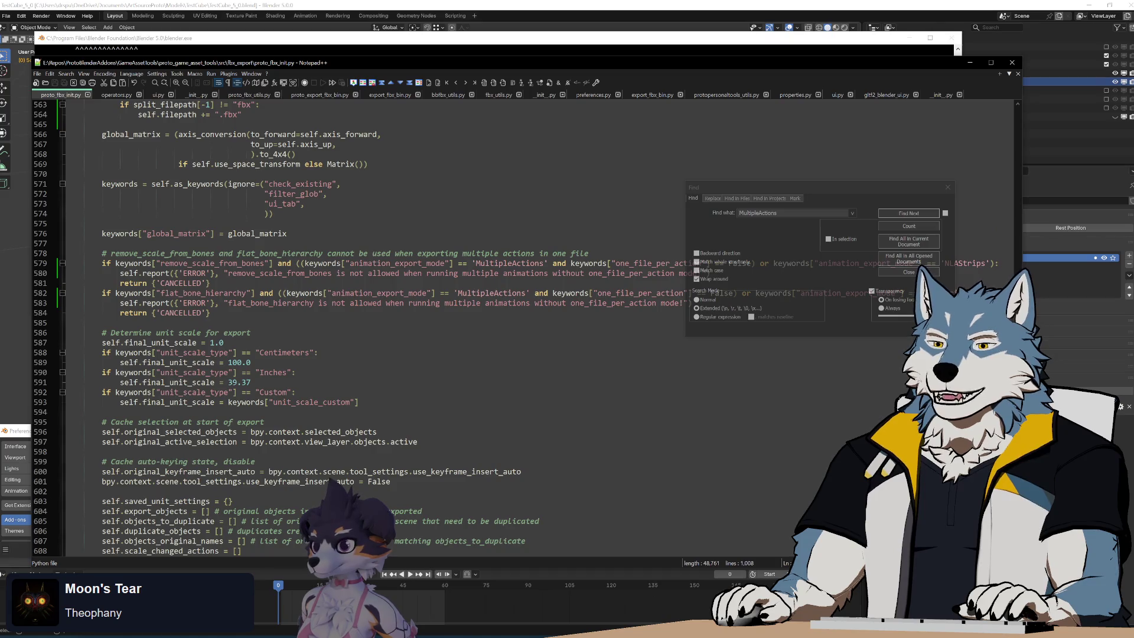
left_click_drag(101, 323, 264, 422)
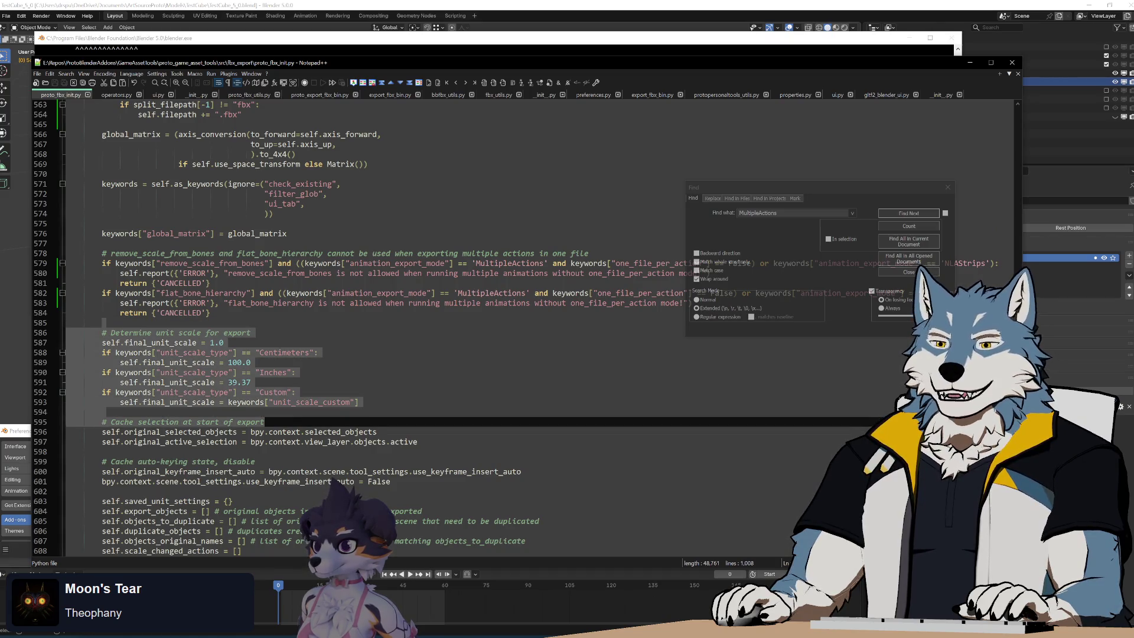
key("Up")
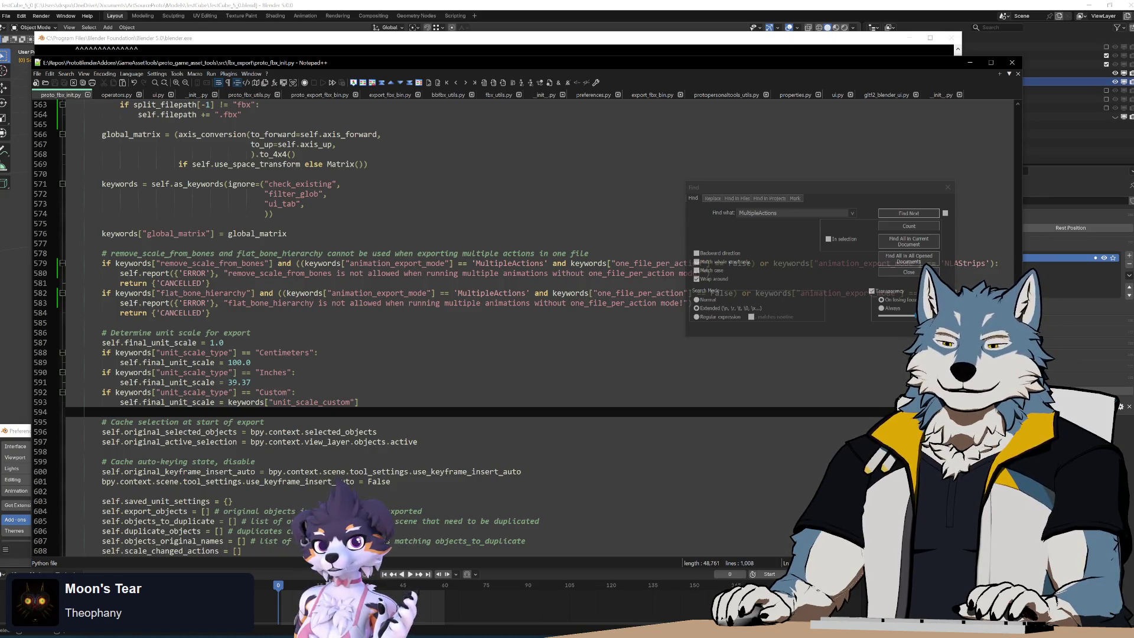
left_click(296, 392)
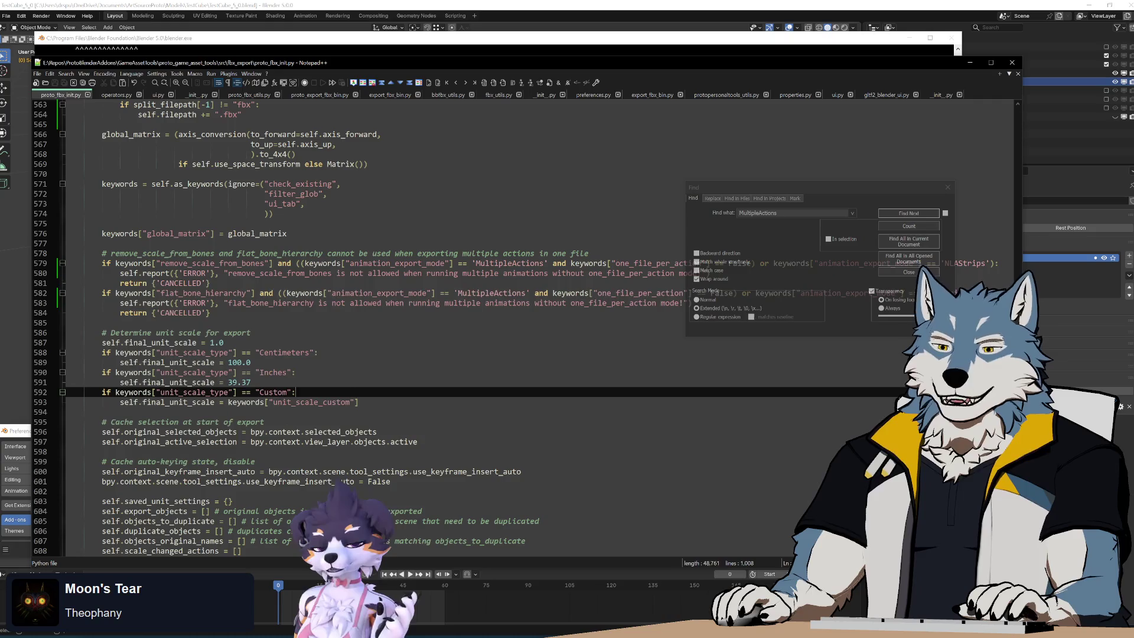
left_click(102, 452)
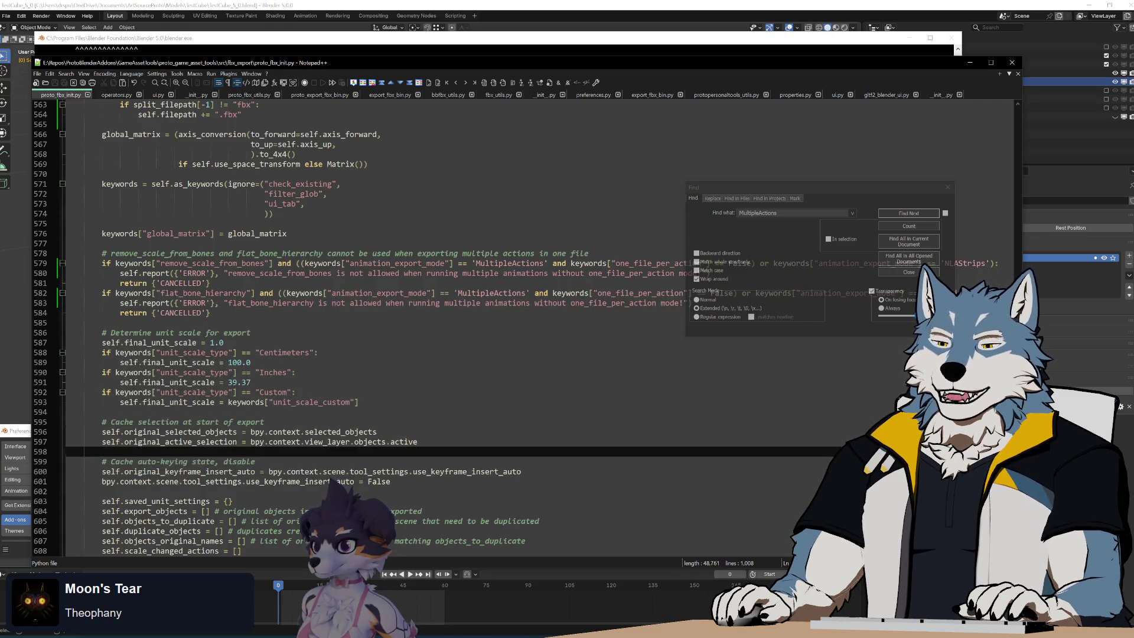
key("Up")
key("Up")
key("Up")
key("End")
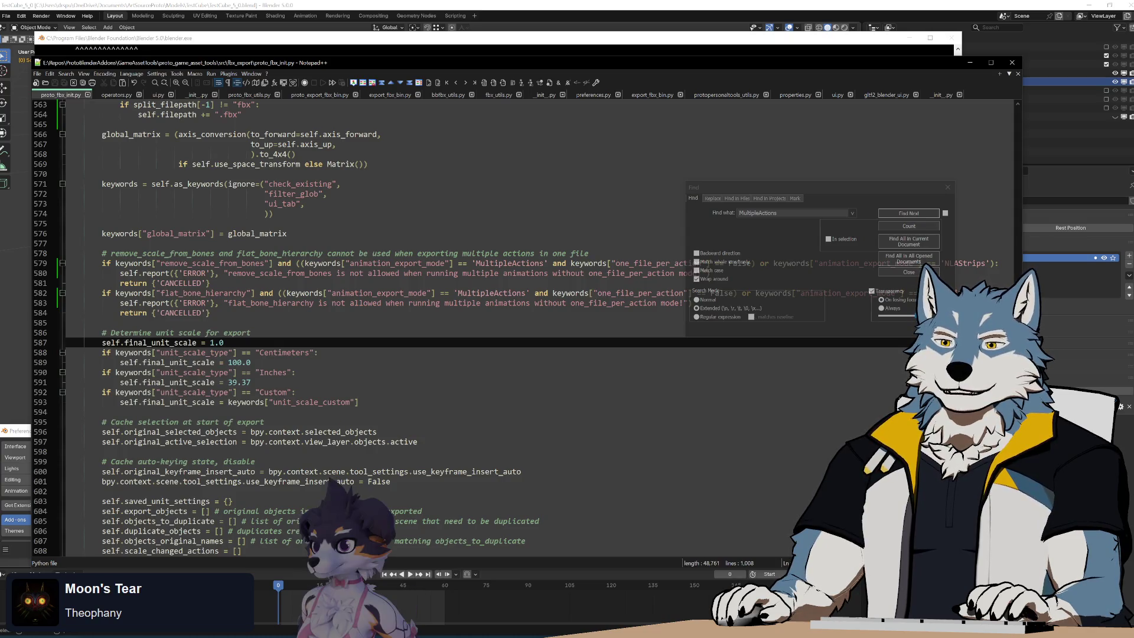
scroll(525, 369, "down", 5)
scroll(525, 369, "down", 15)
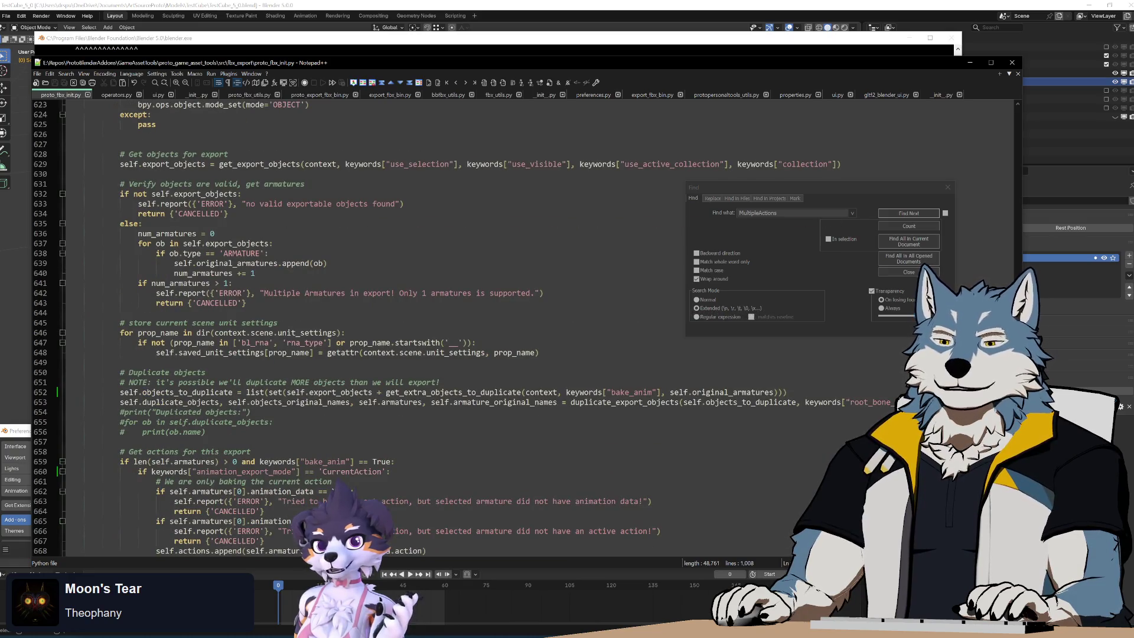
scroll(524, 369, "down", 5)
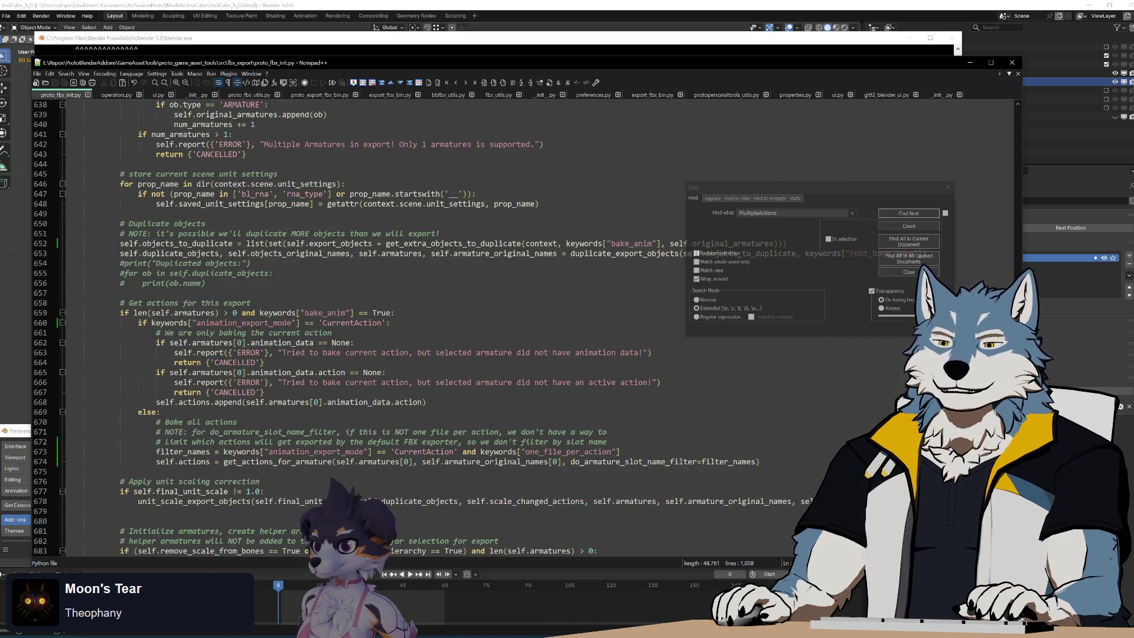
scroll(524, 369, "down", 7)
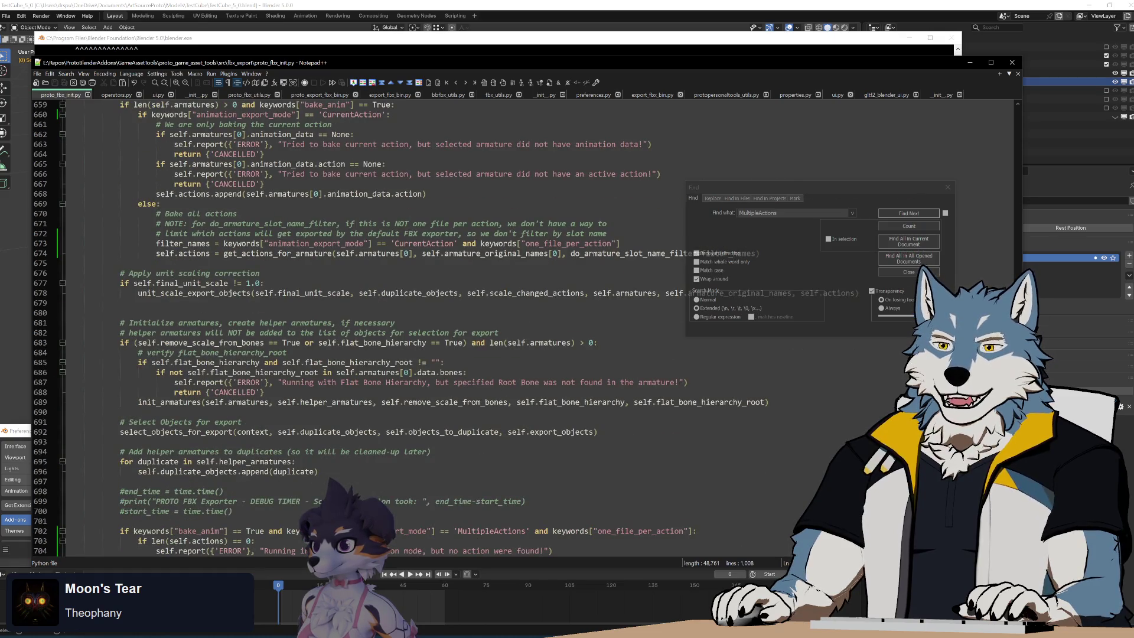
scroll(524, 328, "up", 5)
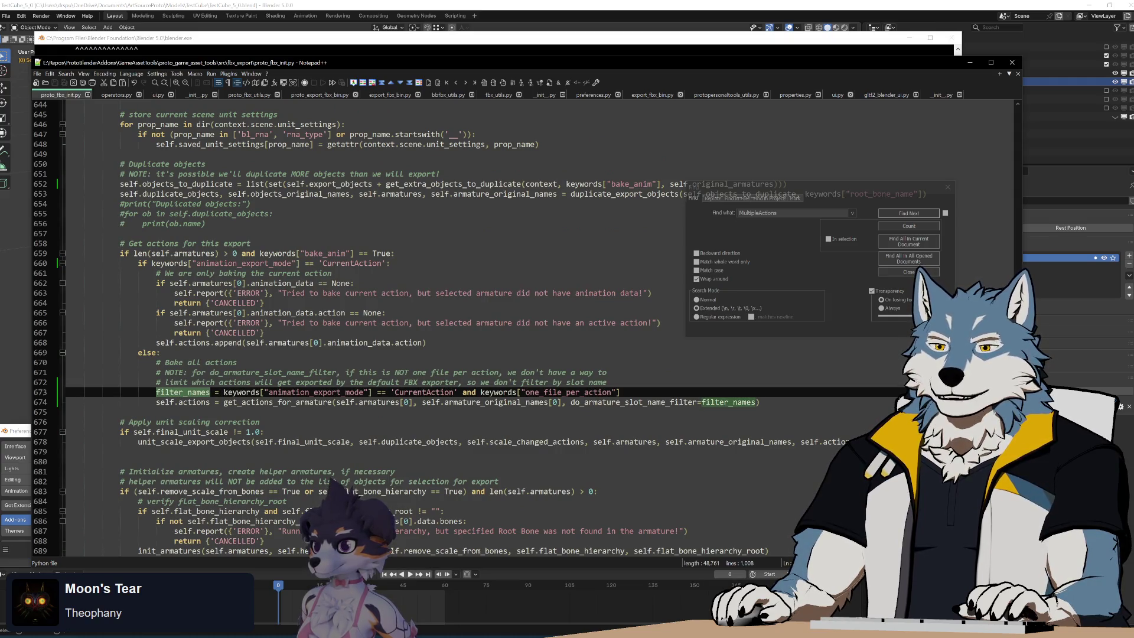
double_click(257, 402)
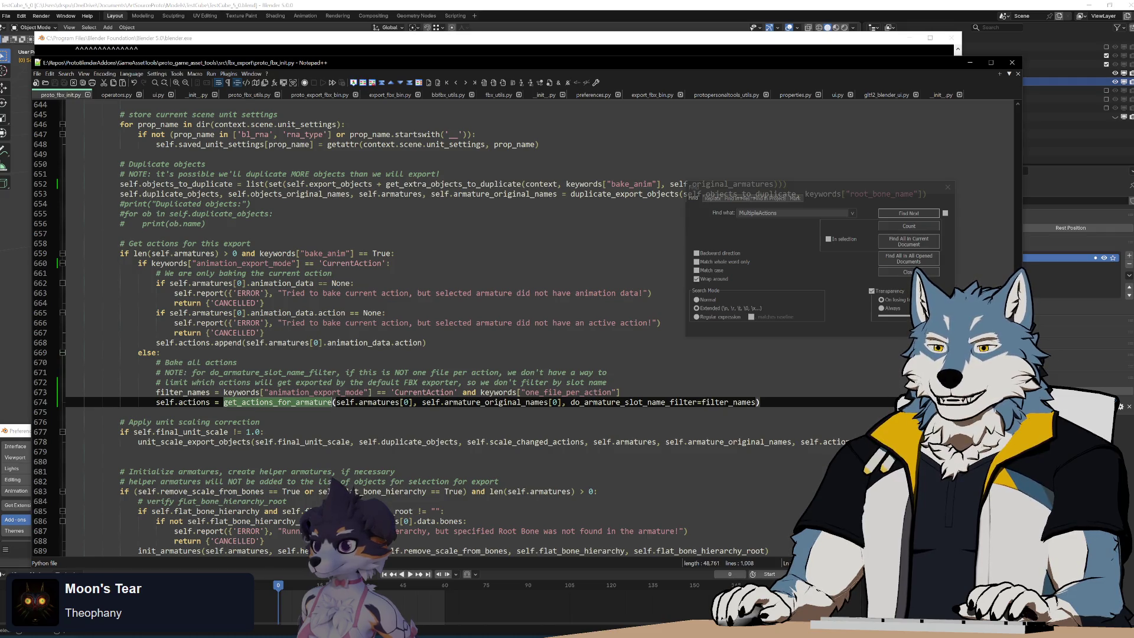
double_click(183, 392)
scroll(183, 392, "down", 8)
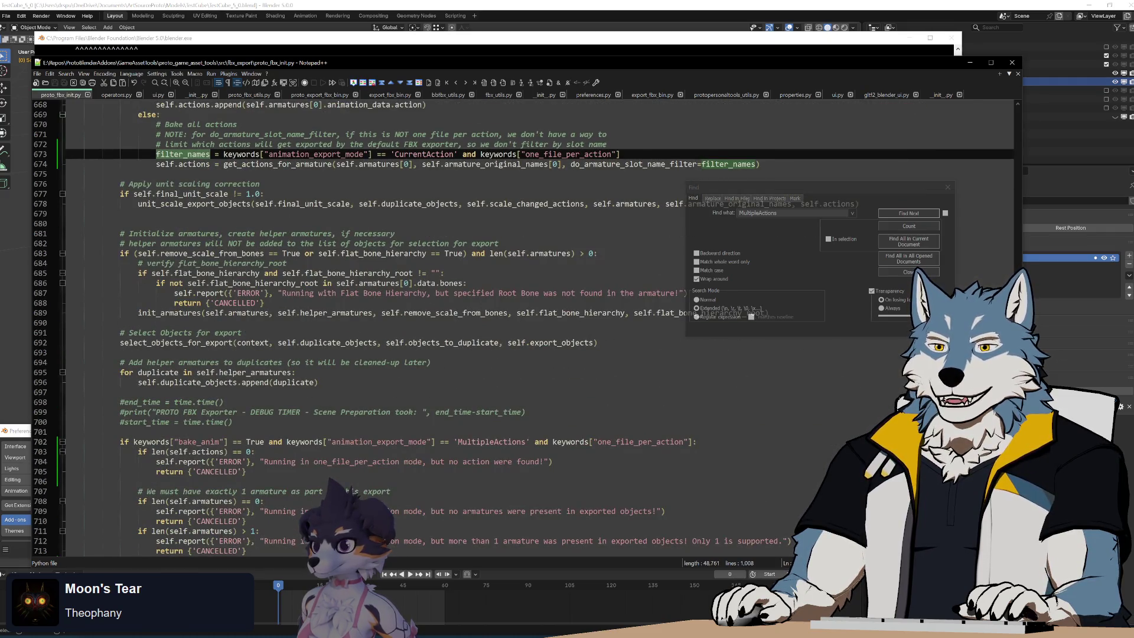
scroll(523, 328, "down", 4)
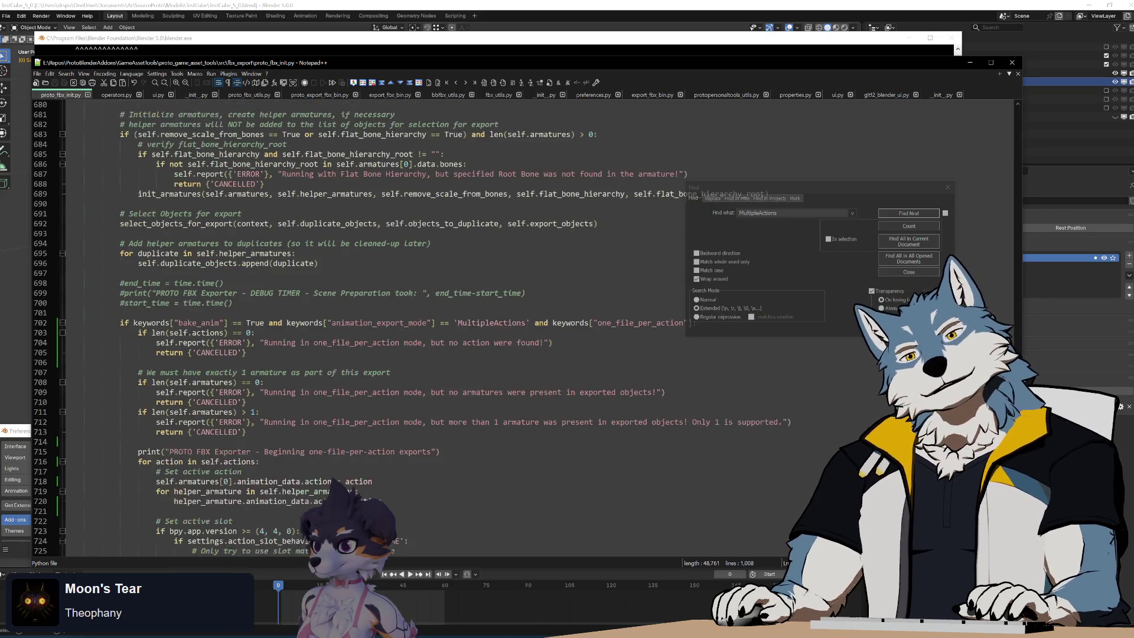
scroll(523, 328, "down", 15)
left_click(296, 471)
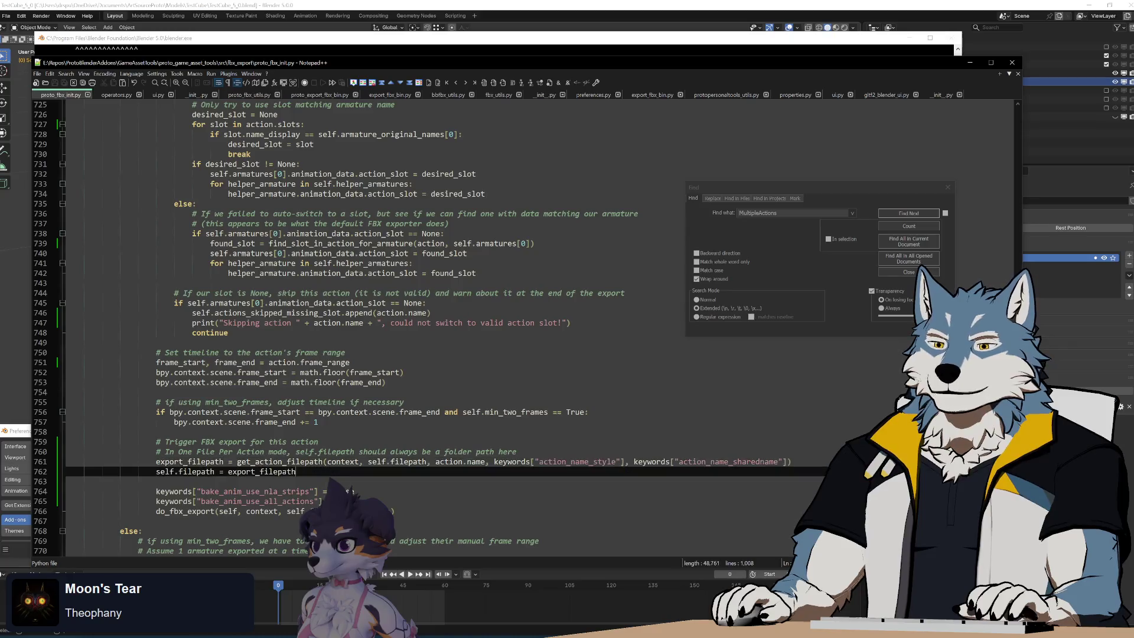
double_click(280, 461)
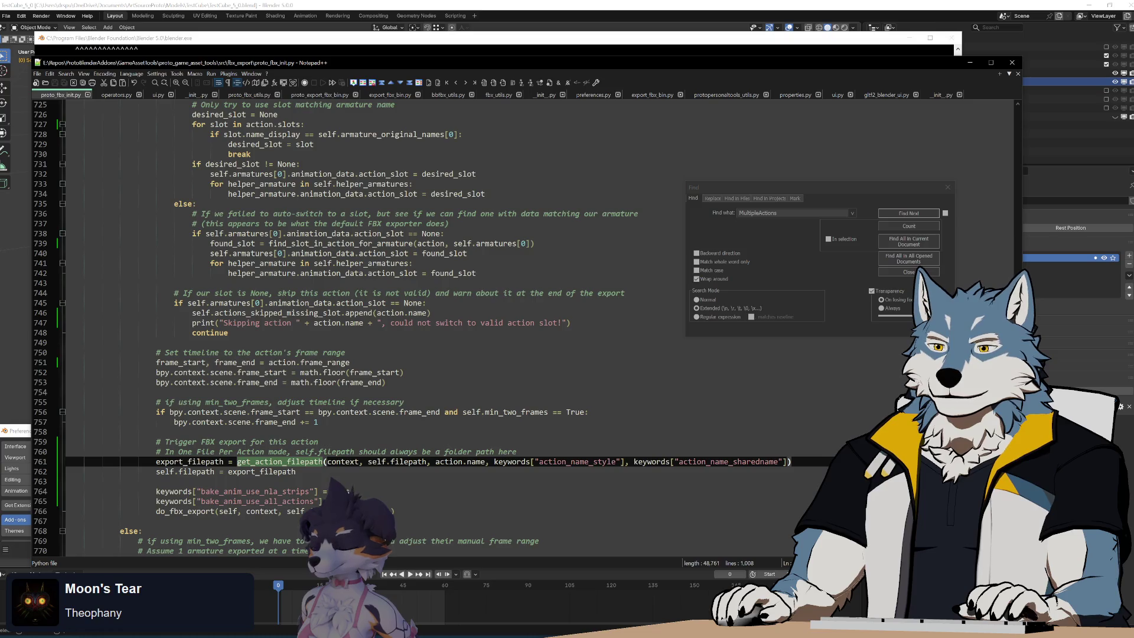
double_click(408, 461)
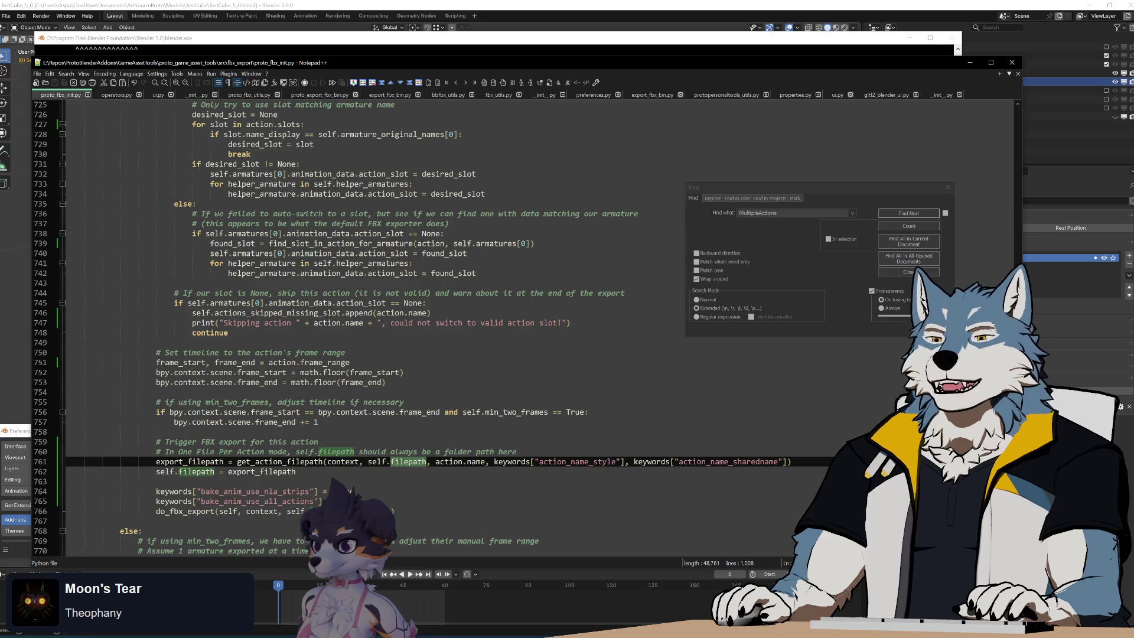
scroll(408, 328, "up", 6)
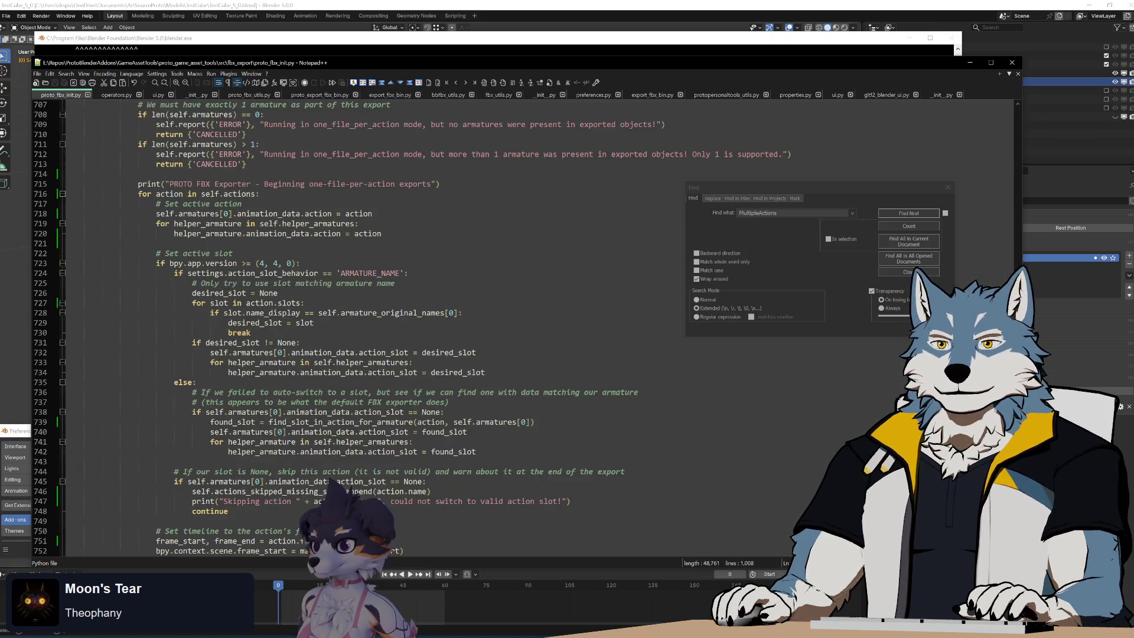
left_click(440, 184)
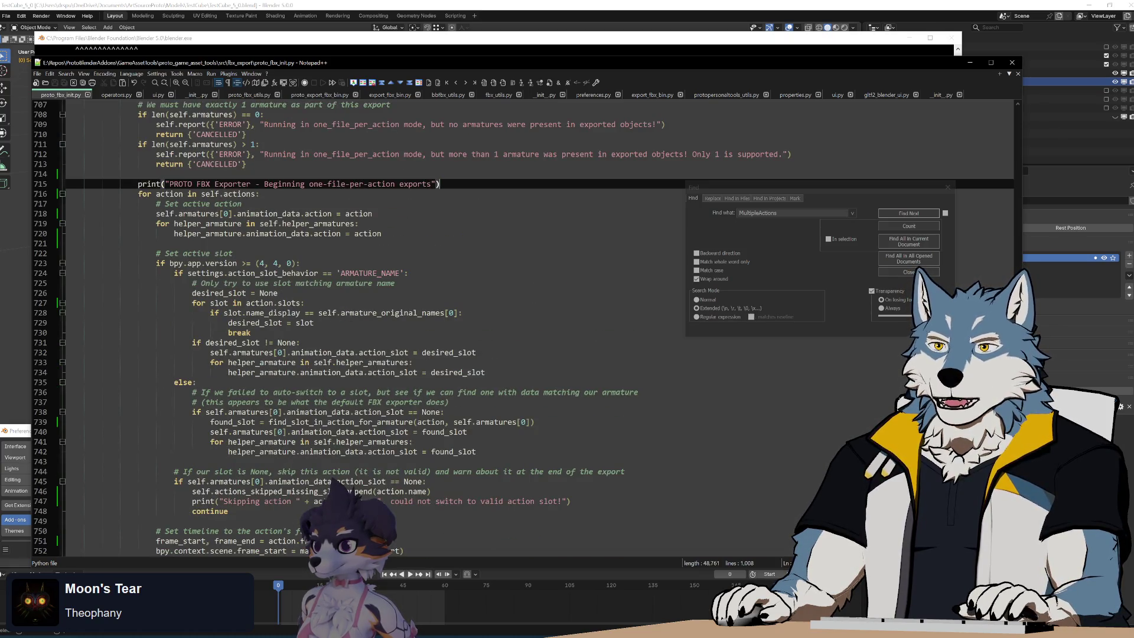
Step: Add 'file_folder = self.filepath' on line 716 before the action loop
key("Return")
type("file_foldder")
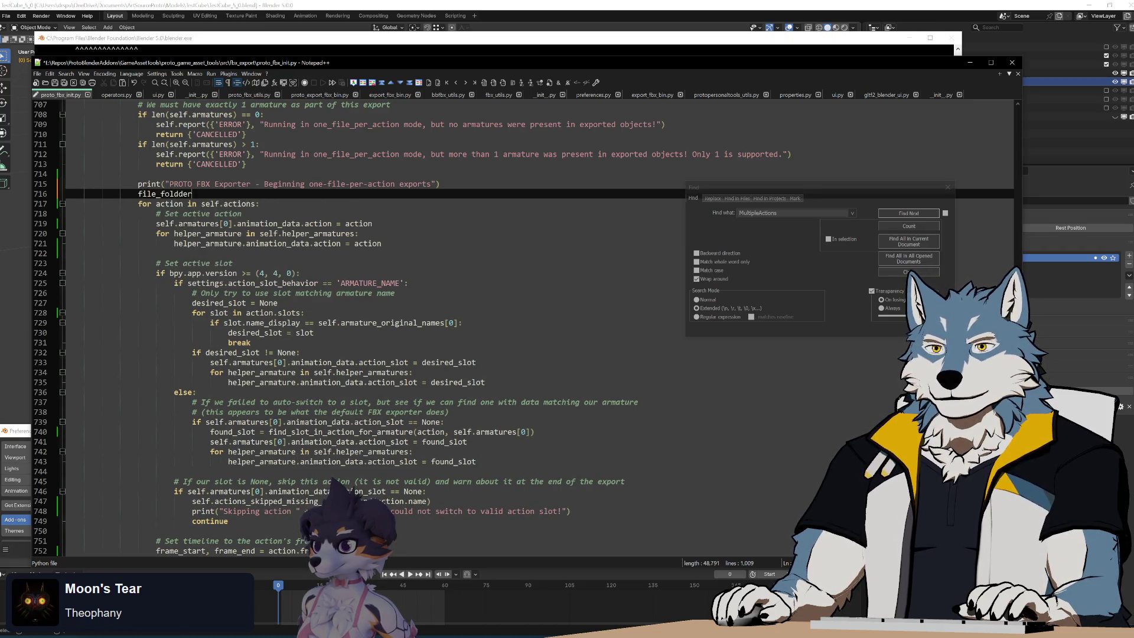
key("BackSpace")
type("er =")
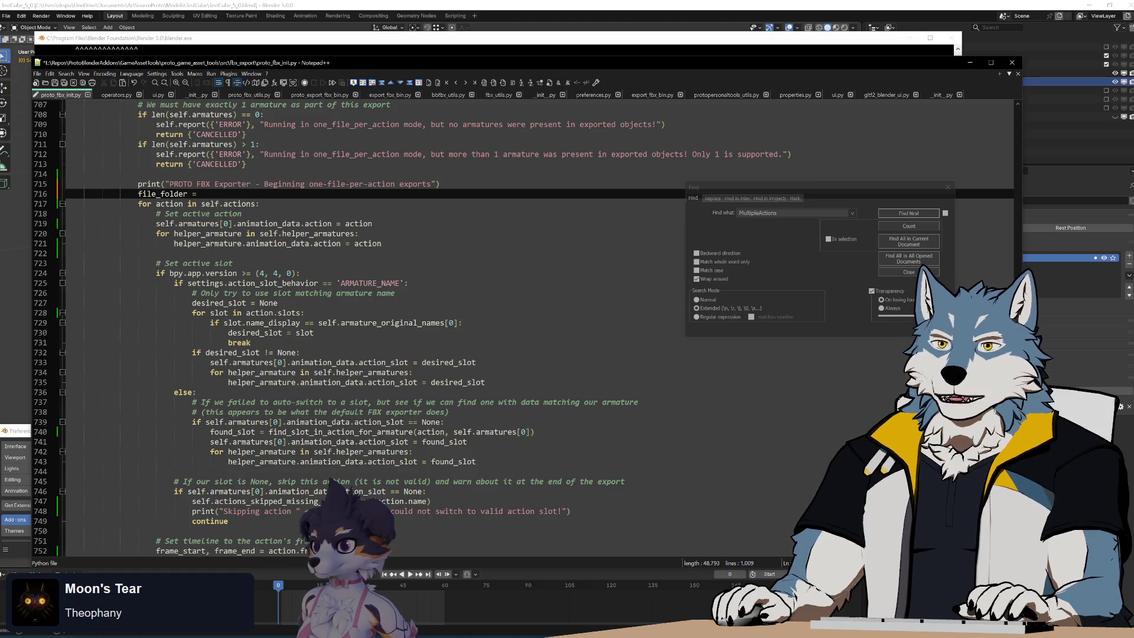
scroll(526, 328, "down", 13)
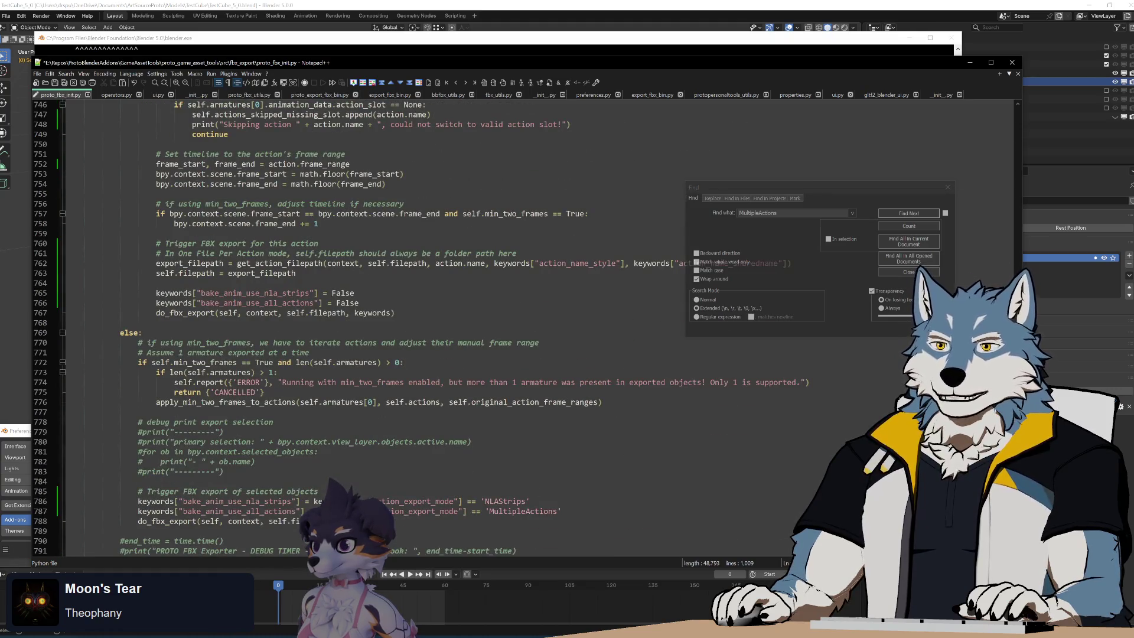
left_click_drag(368, 264, 426, 264)
key("ctrl+c")
scroll(426, 263, "up", 16)
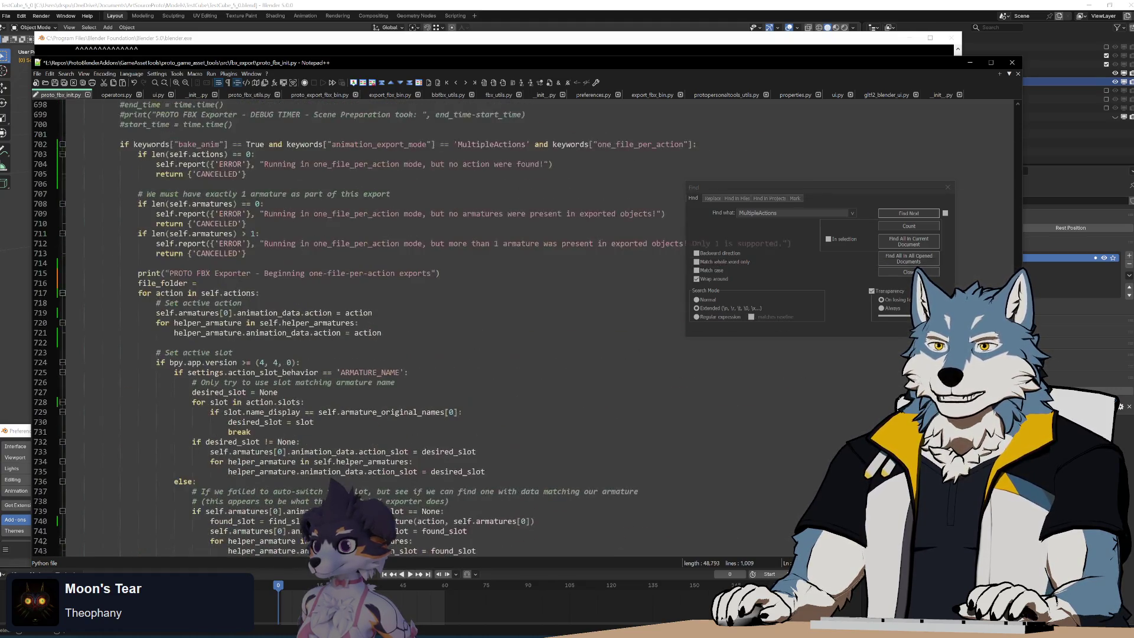
left_click(198, 283)
key("ctrl+v")
Step: Replace self.filepath with file_folder in the get_action_filepath call on line 762
double_click(162, 283)
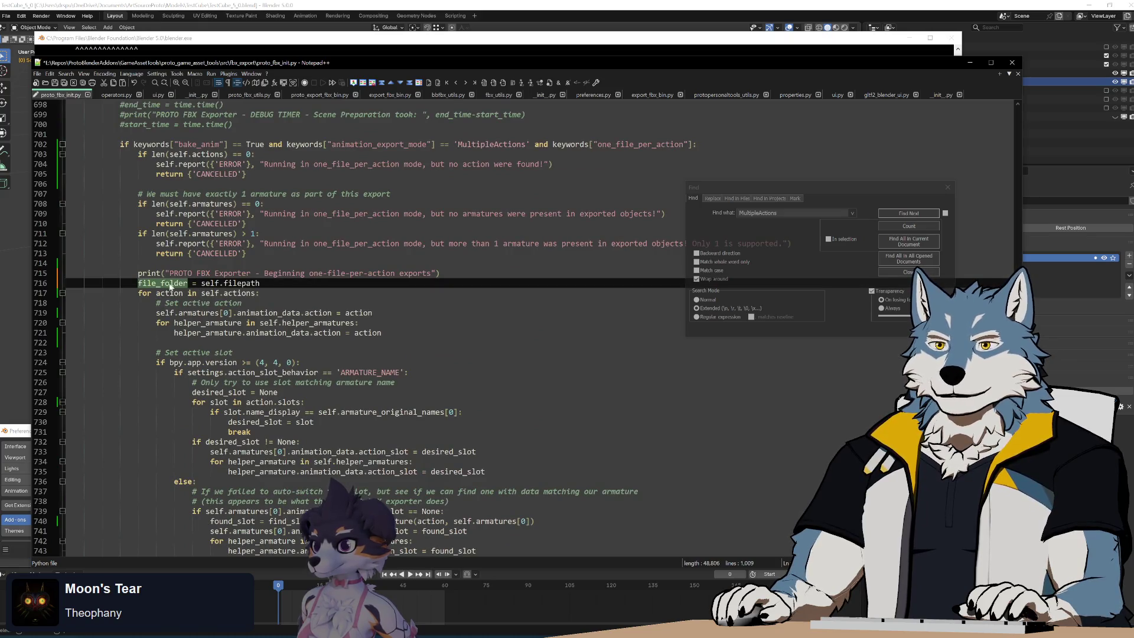
scroll(171, 287, "down", 5)
scroll(414, 325, "down", 6)
left_click_drag(367, 411, 427, 412)
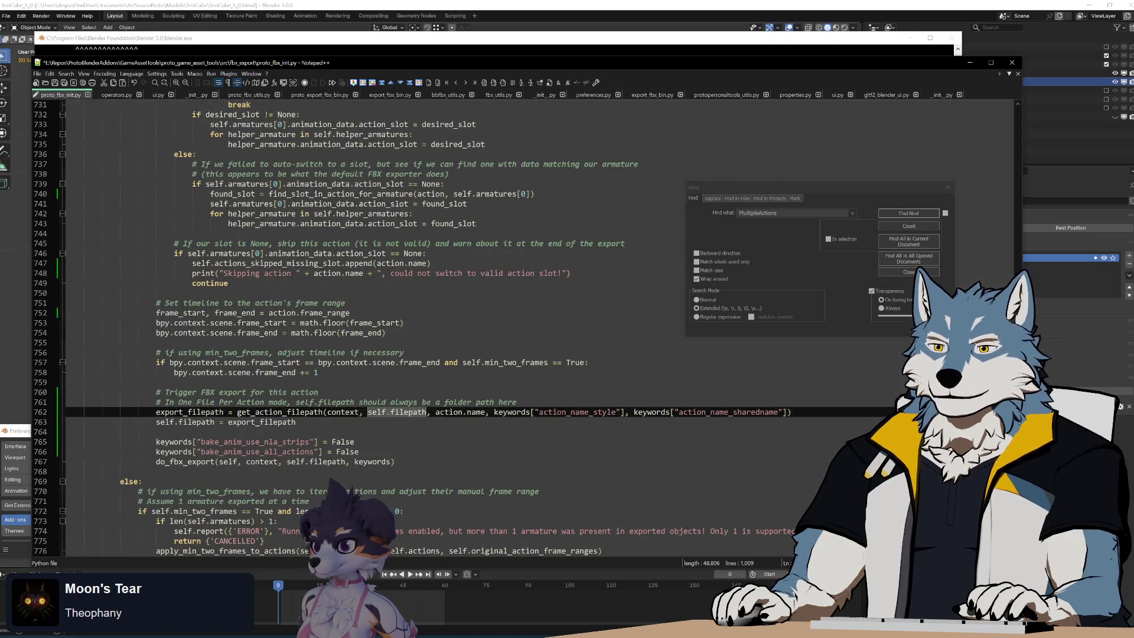
type("file_folder")
Step: Save proto_fbx_init.py, run Build.bat, and begin installing the add-on from disk in Blender
key("ctrl+s")
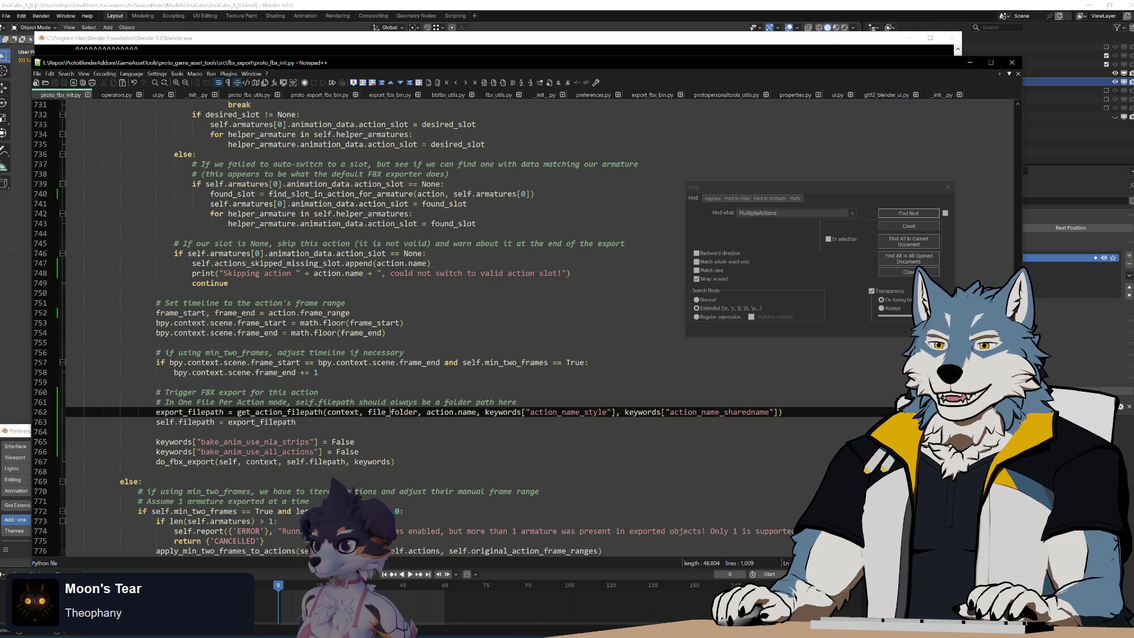
key("Up")
key("Up")
key("alt+Tab")
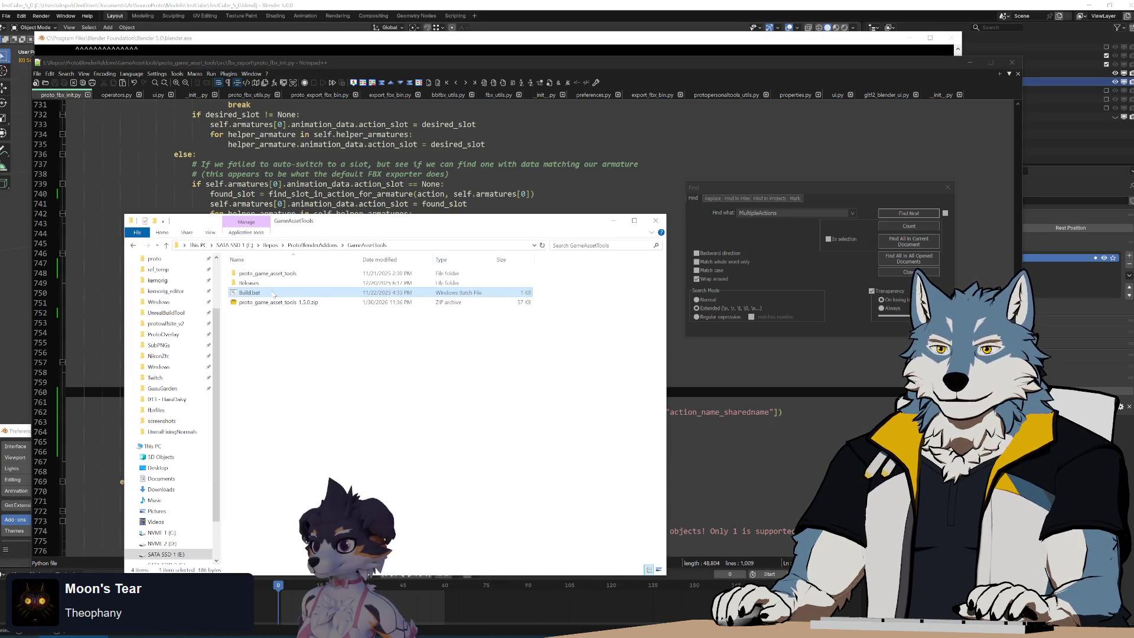
double_click(274, 293)
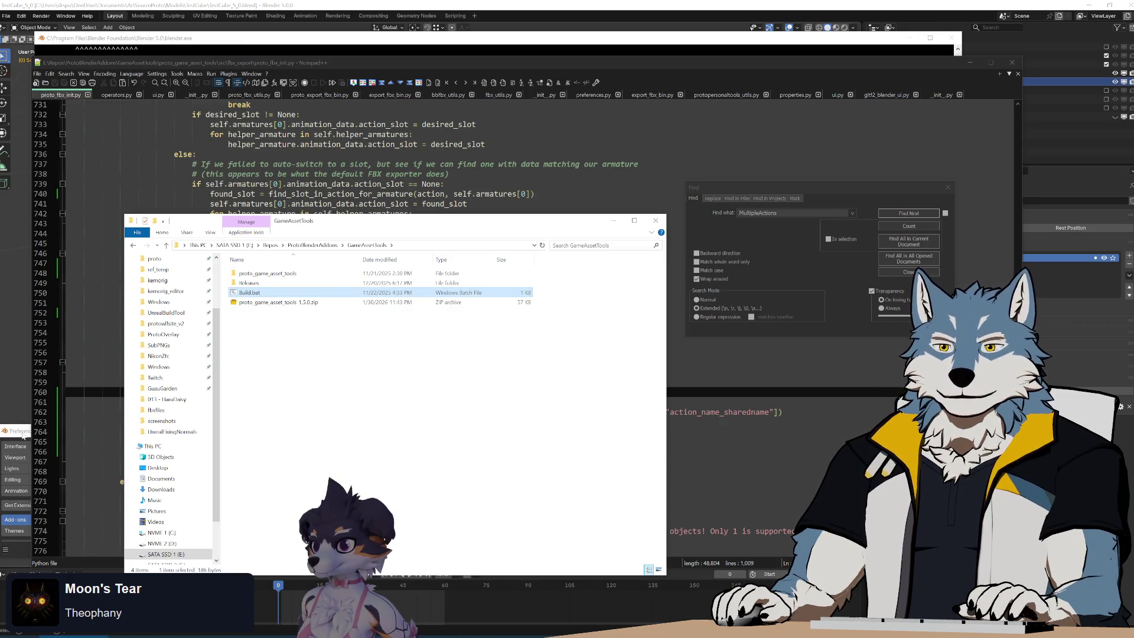
left_click(22, 434)
left_click(381, 445)
left_click(341, 466)
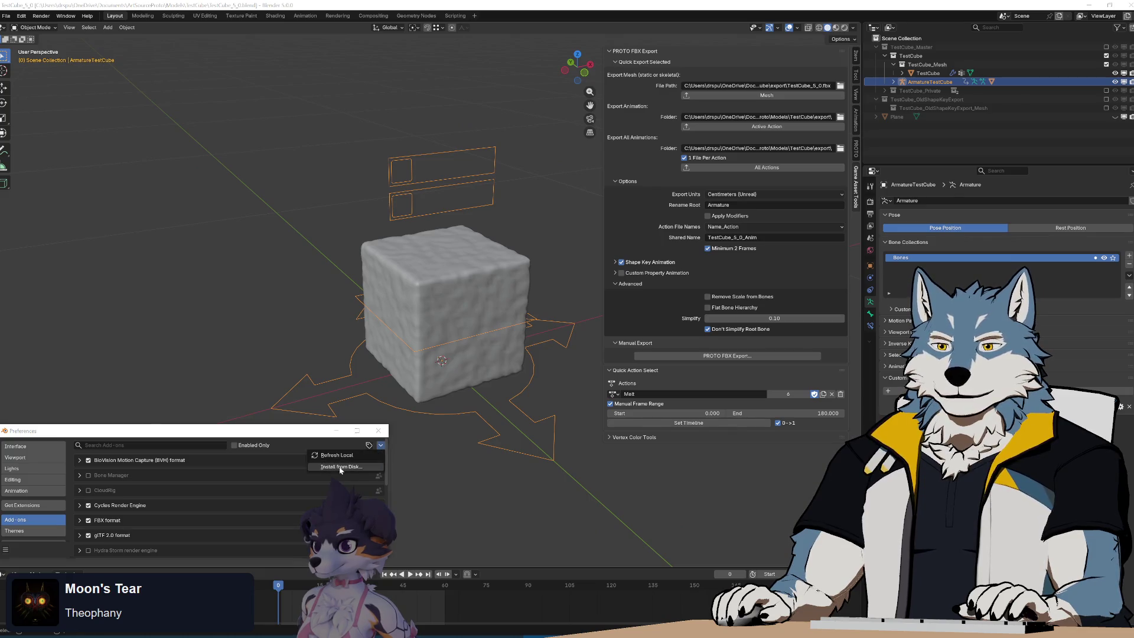
Step: Reinstall the rebuilt add-on zip, export all actions, then return to operators.py
double_click(299, 127)
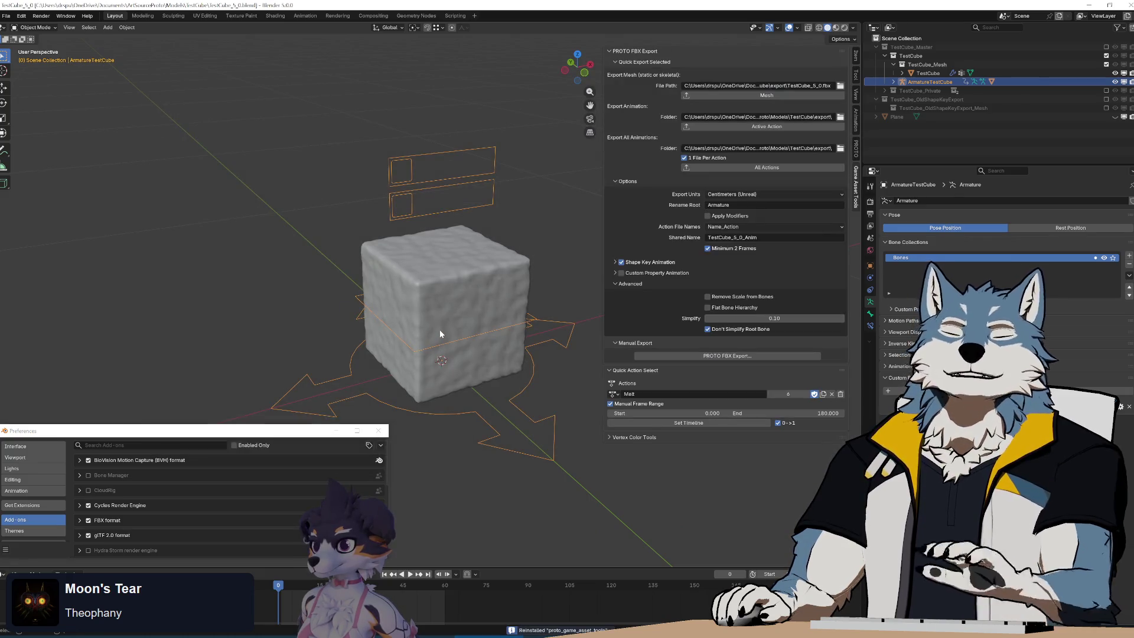
left_click(761, 169)
key("alt+Tab")
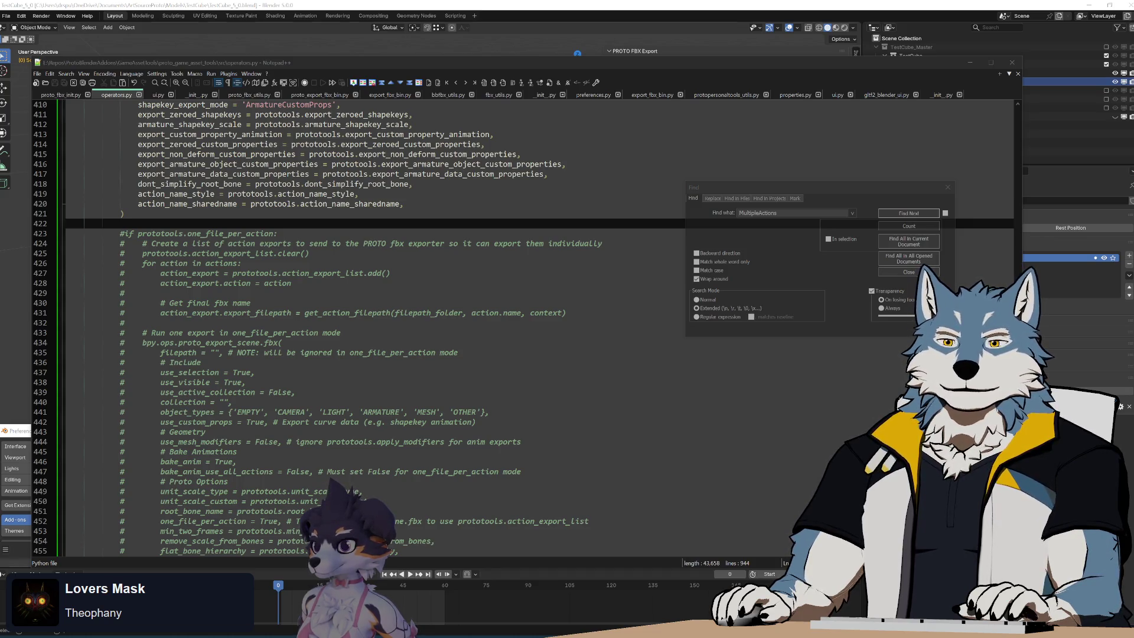
Step: Inspect the get_action_filepath call on line 431 of operators.py
left_click(160, 293)
scroll(160, 293, "up", 8)
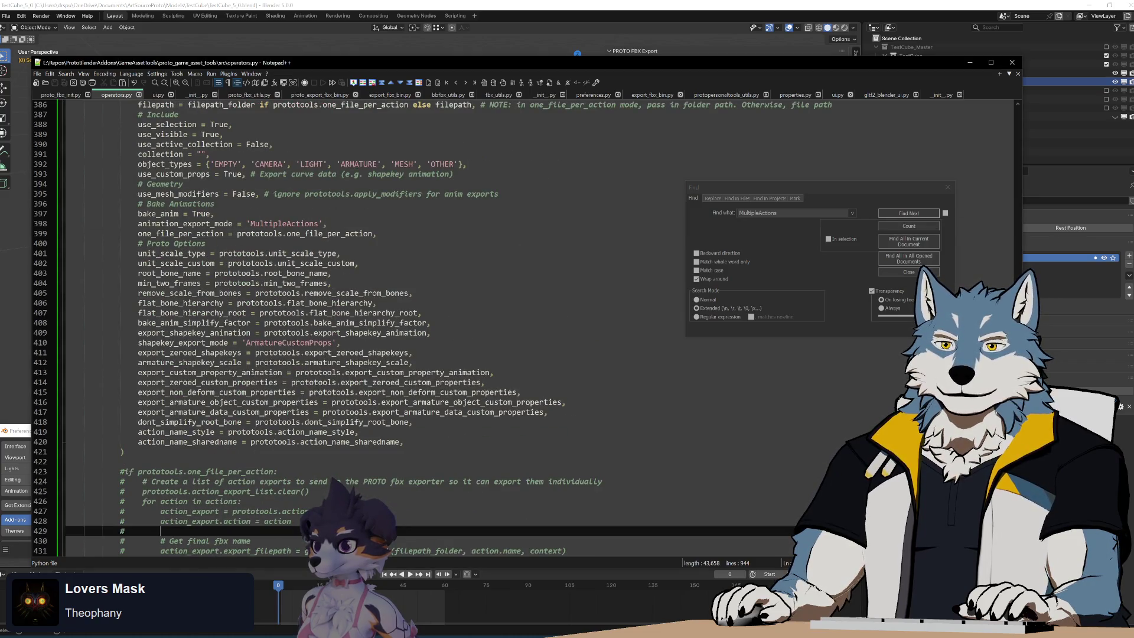
scroll(413, 325, "down", 10)
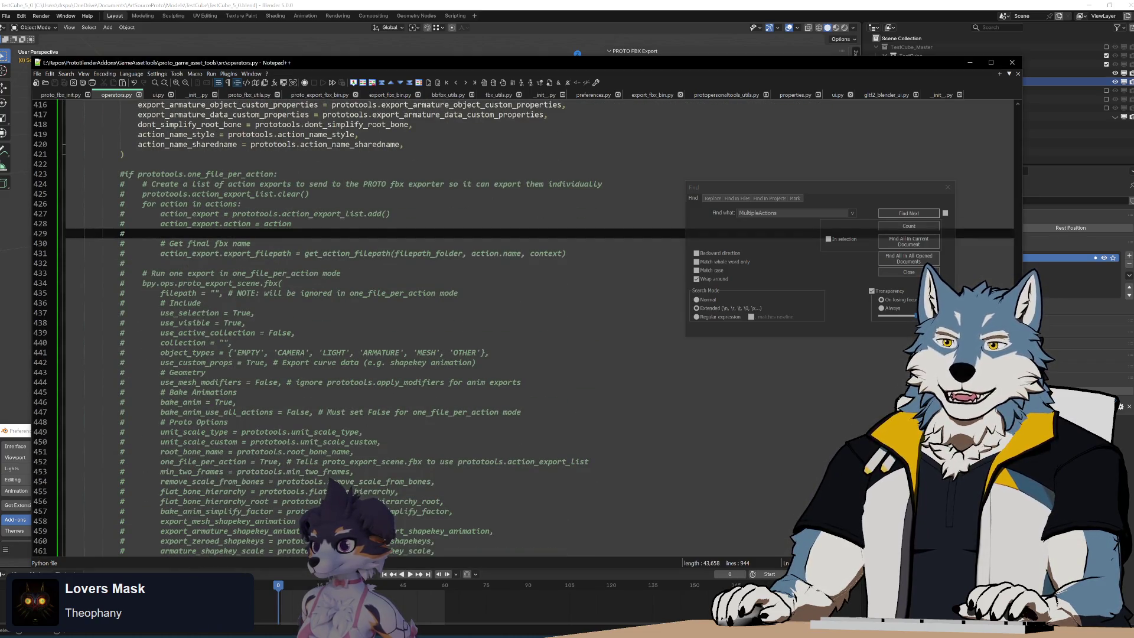
scroll(414, 324, "up", 15)
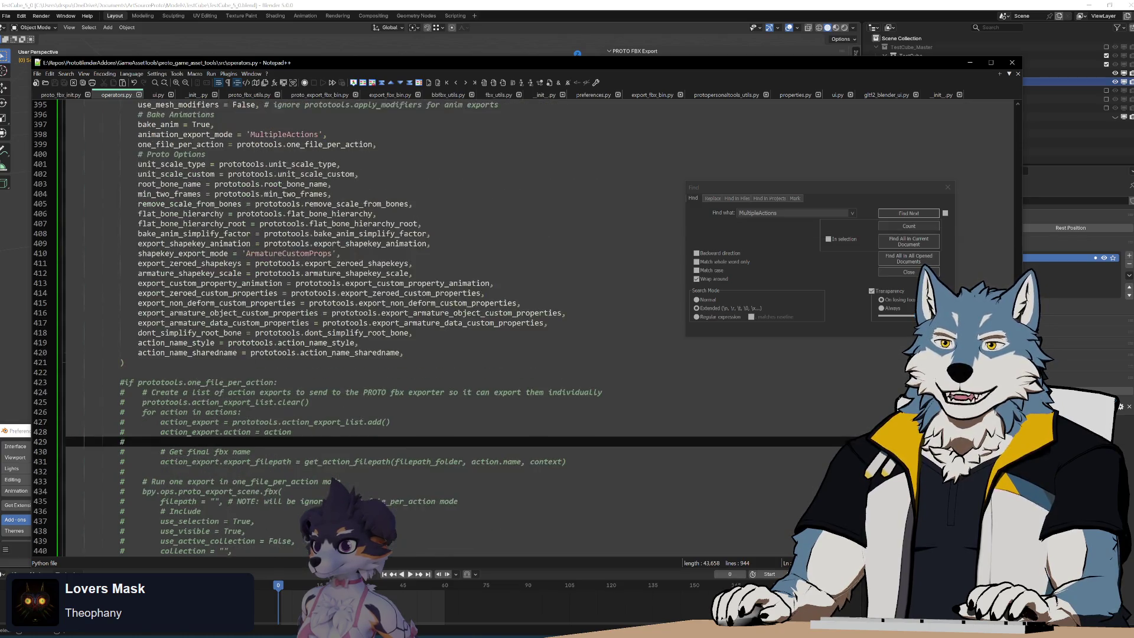
scroll(413, 325, "down", 13)
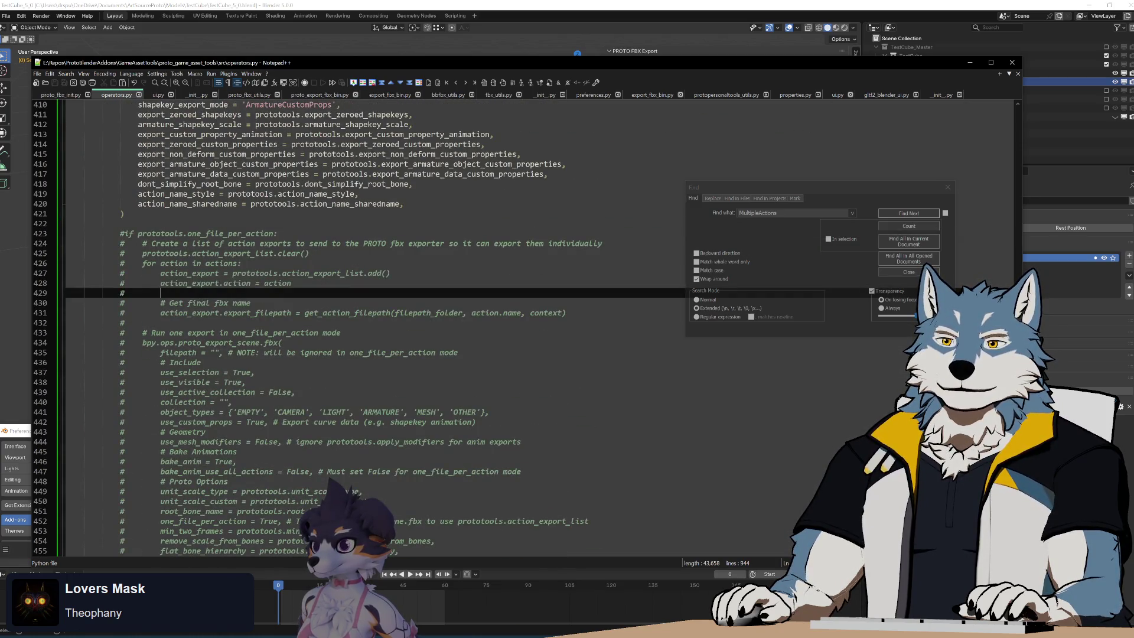
double_click(347, 313)
Step: At line 344, highlight every use of get_actions_for_armature and do_armature_slot_name_filter
scroll(399, 328, "up", 7)
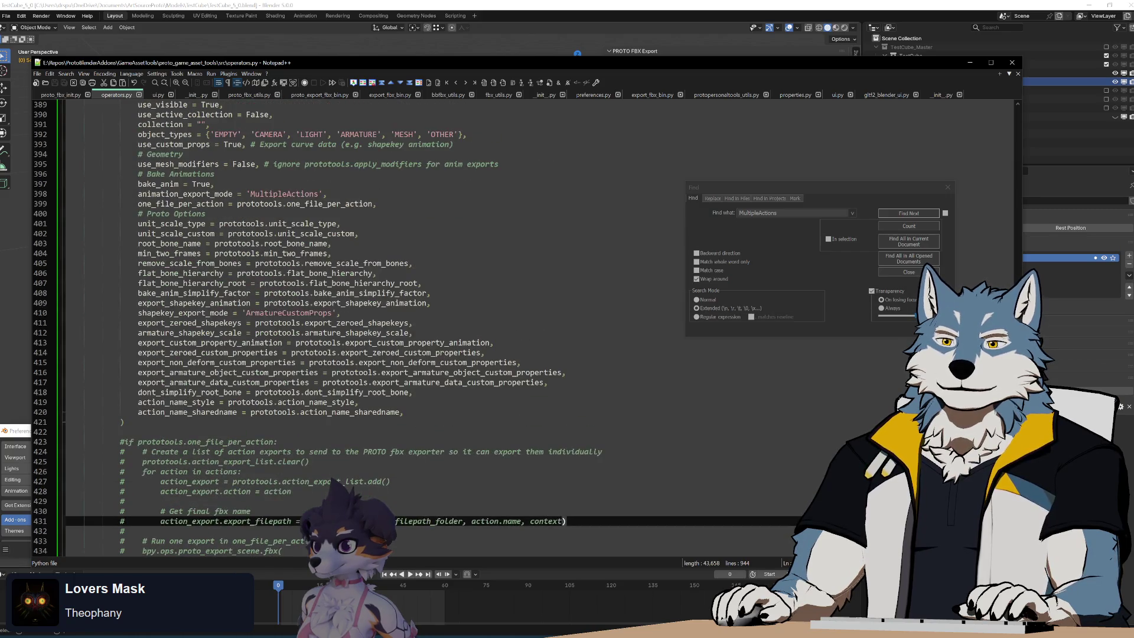
scroll(399, 327, "down", 7)
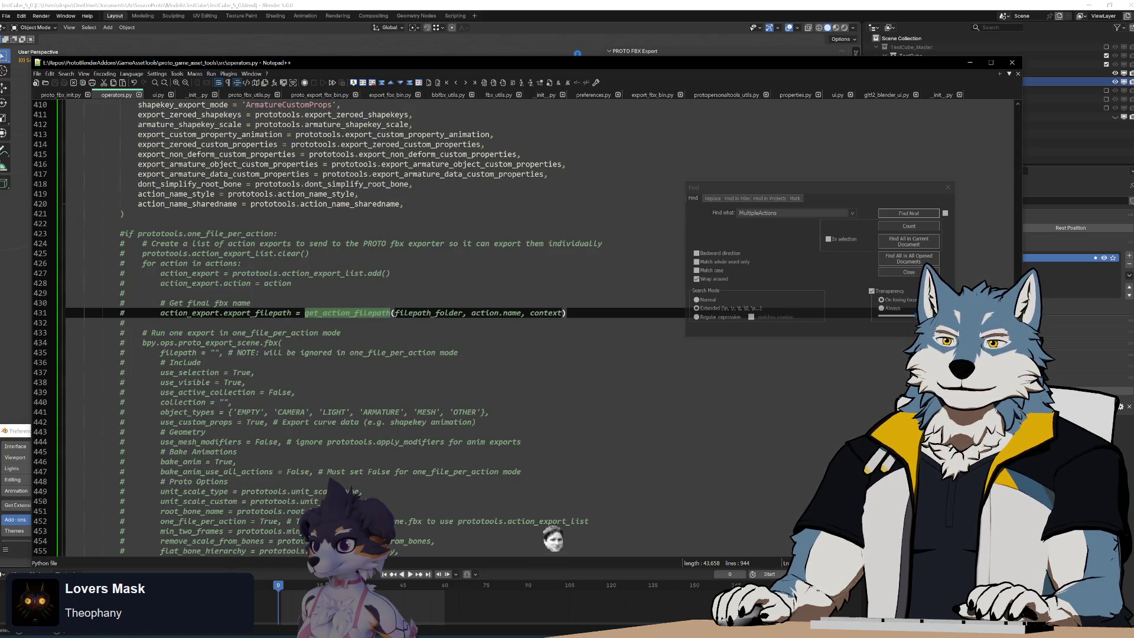
scroll(555, 354, "up", 15)
scroll(548, 242, "up", 12)
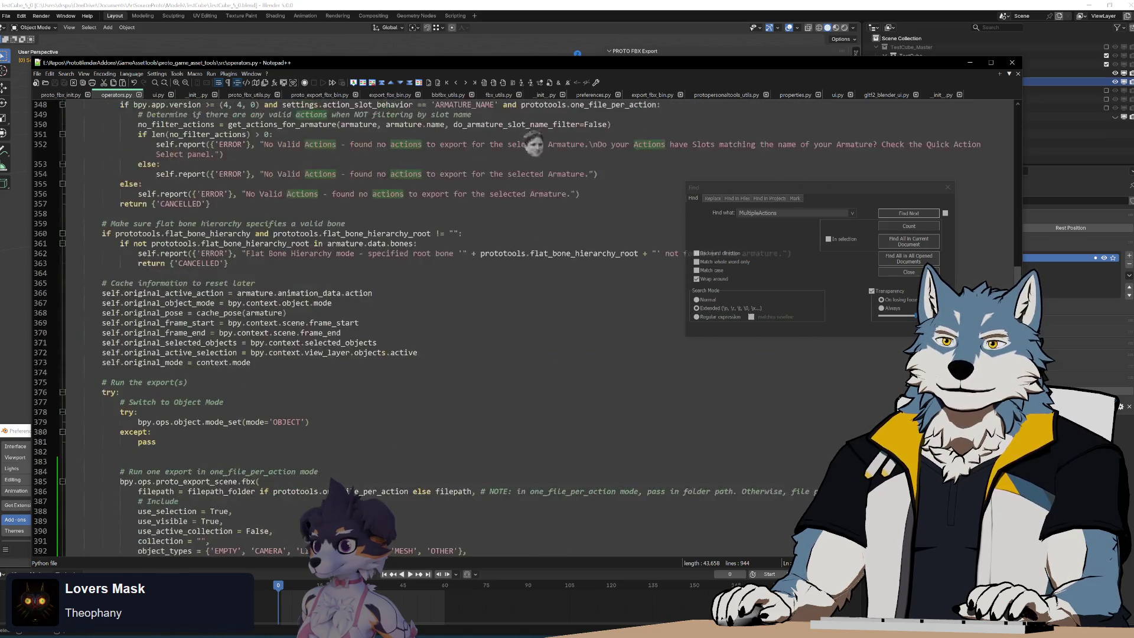
scroll(413, 325, "up", 4)
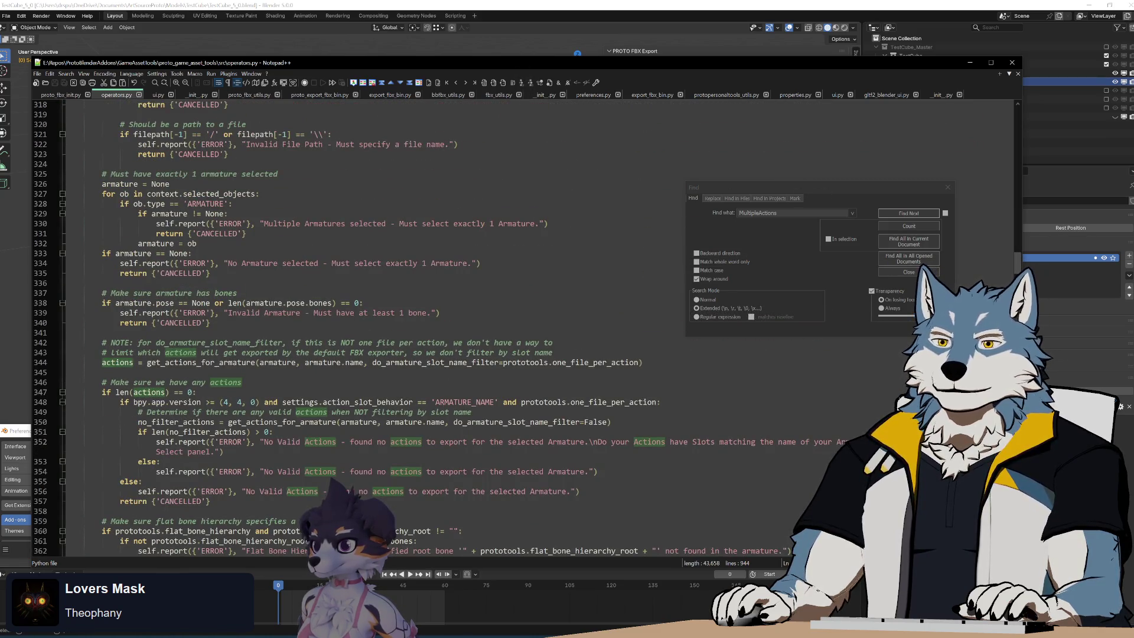
double_click(235, 362)
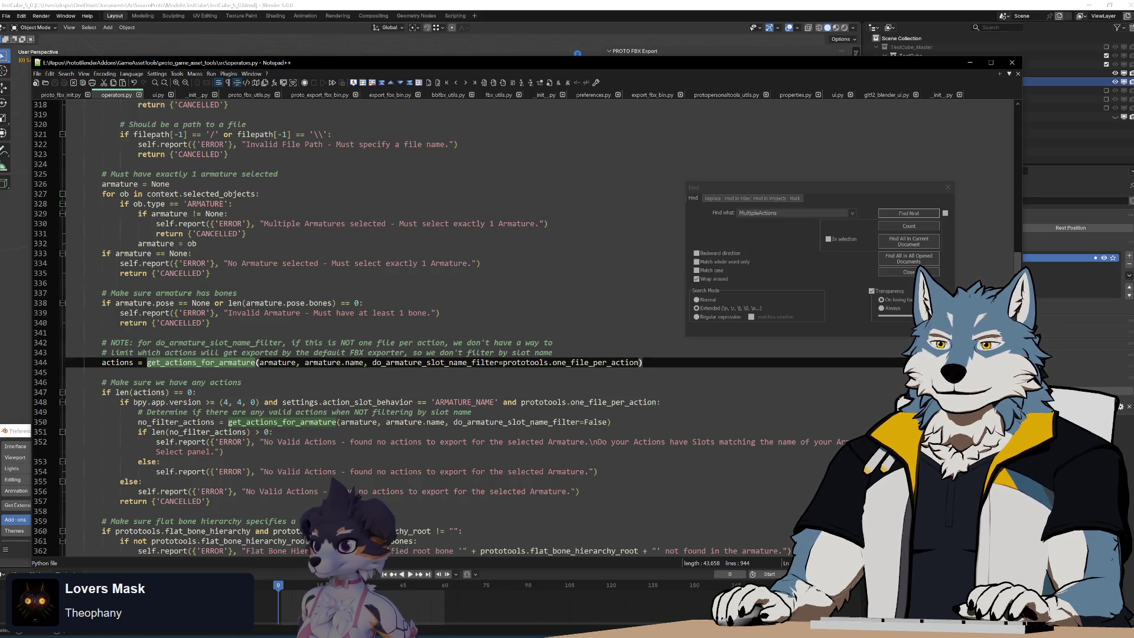
double_click(438, 364)
key("ctrl+c")
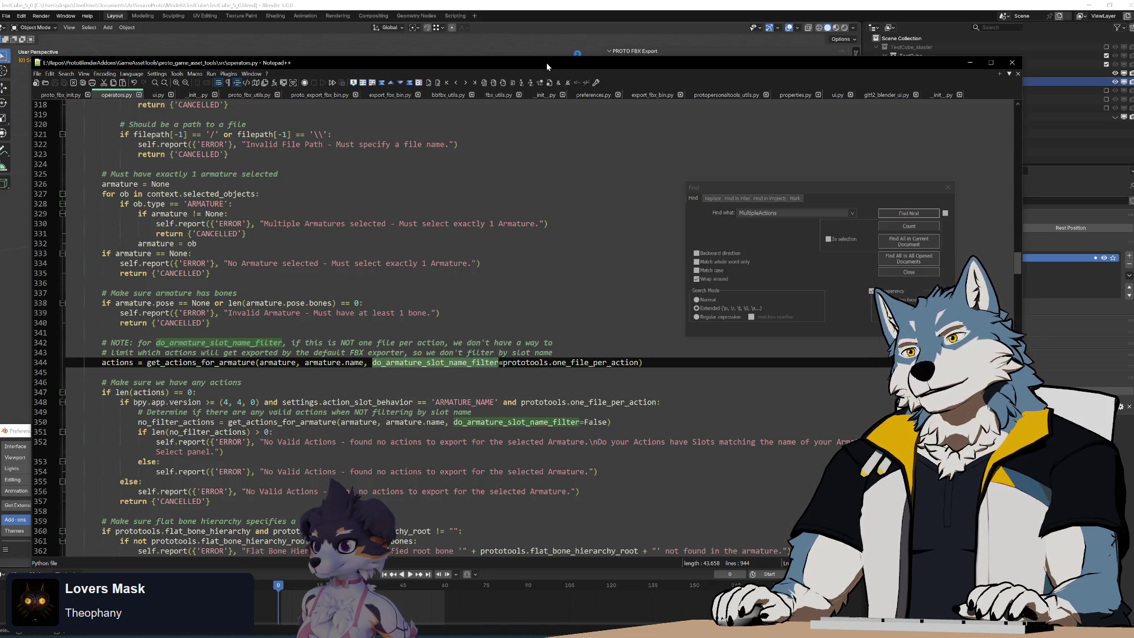
Step: Find get_actions_for_armature in proto_fbx_utils.py at line 128 and unfold its function body
left_click_drag(547, 63, 555, 382)
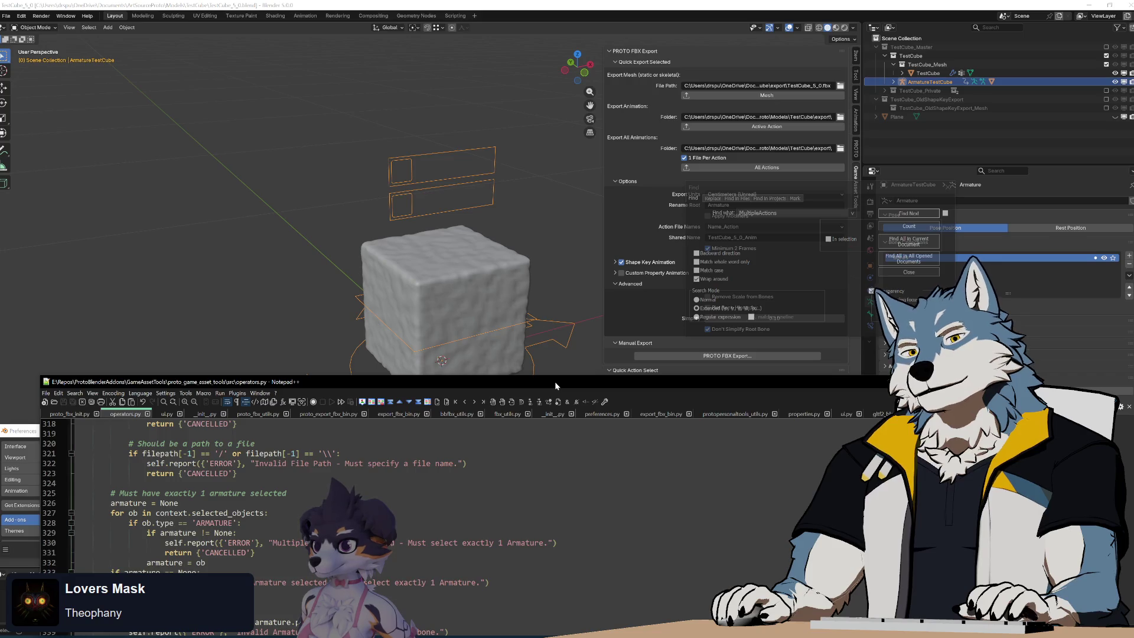
left_click_drag(554, 381, 551, 89)
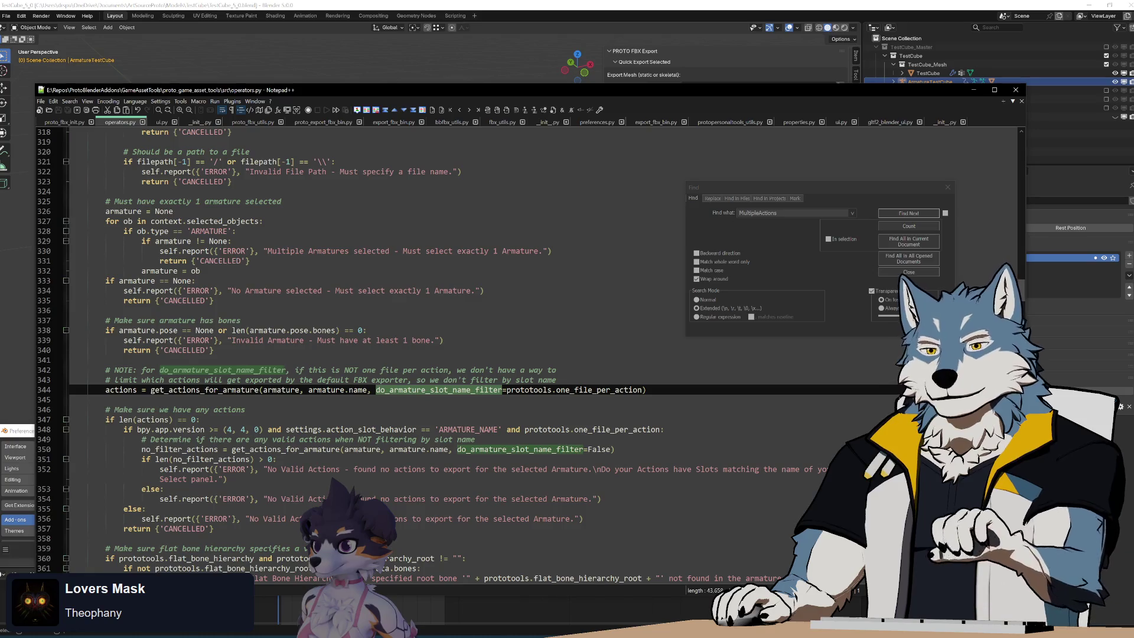
double_click(177, 389)
key("ctrl+f")
left_click(253, 122)
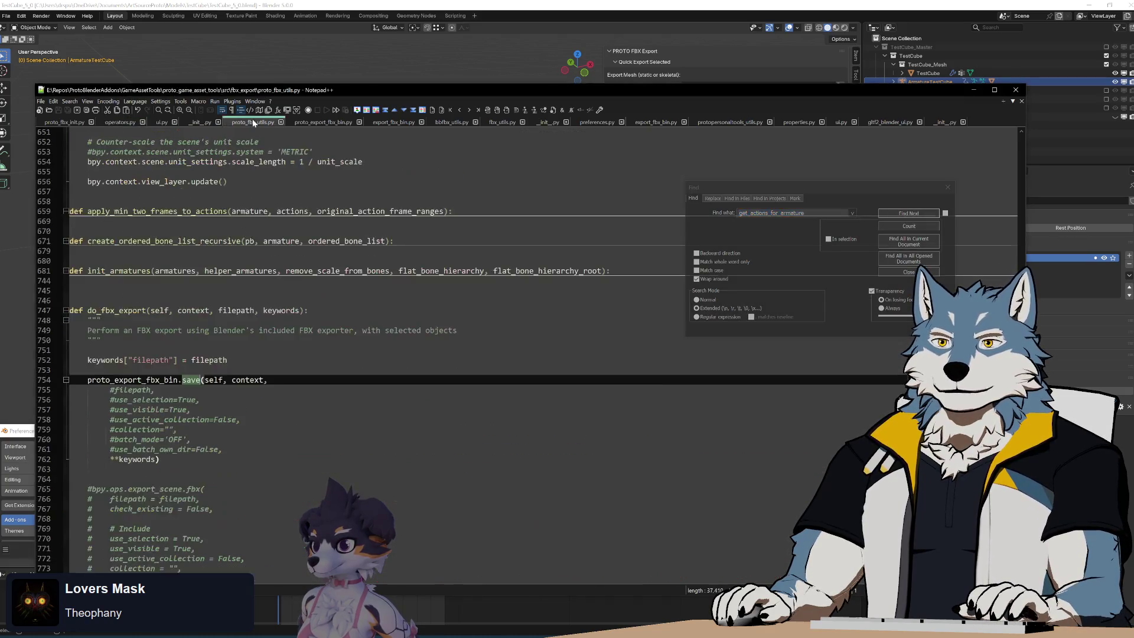
left_click(908, 213)
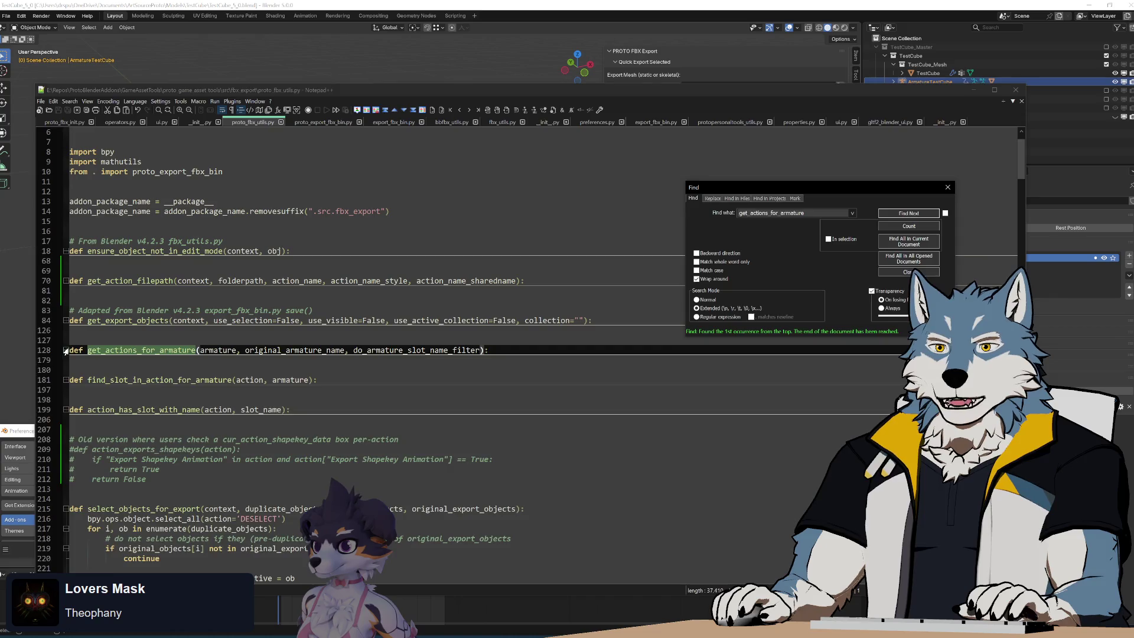
left_click(66, 350)
scroll(414, 354, "down", 6)
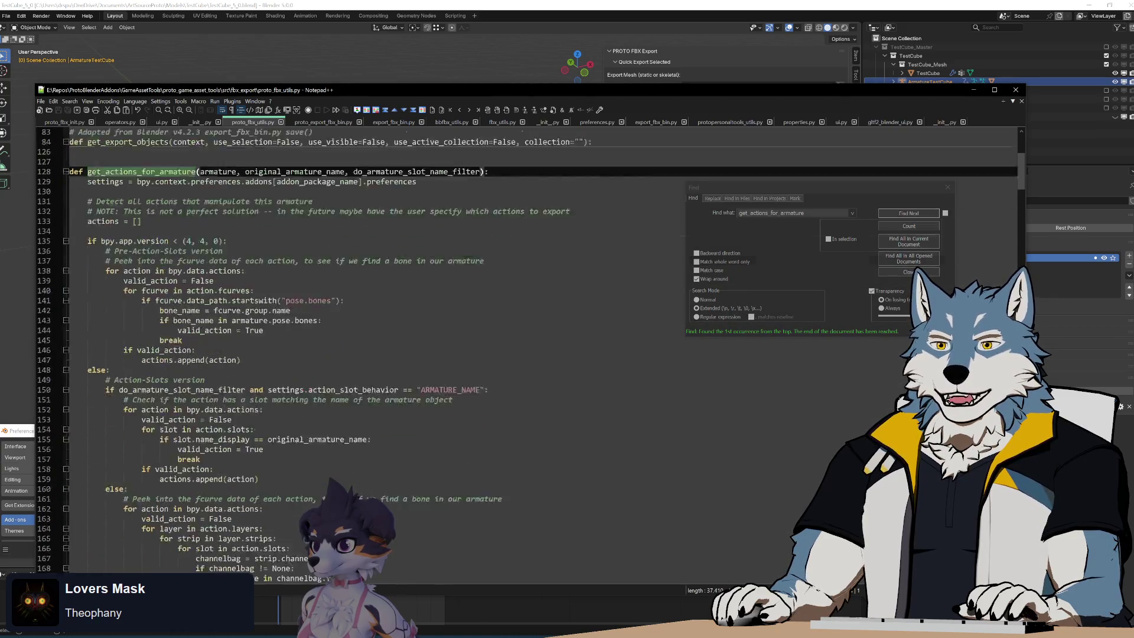
left_click(89, 192)
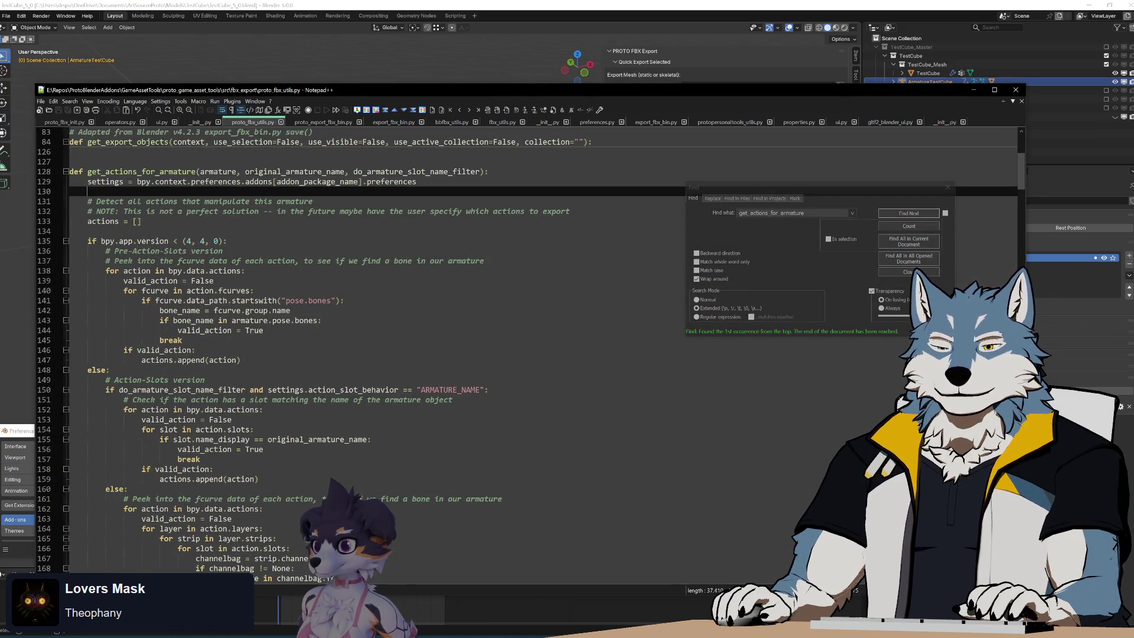
Step: Add print("ALFKJALFK " + do_armature_slot_name_filter) on line 130, then run Build.bat to rebuild the zip
type("print(")
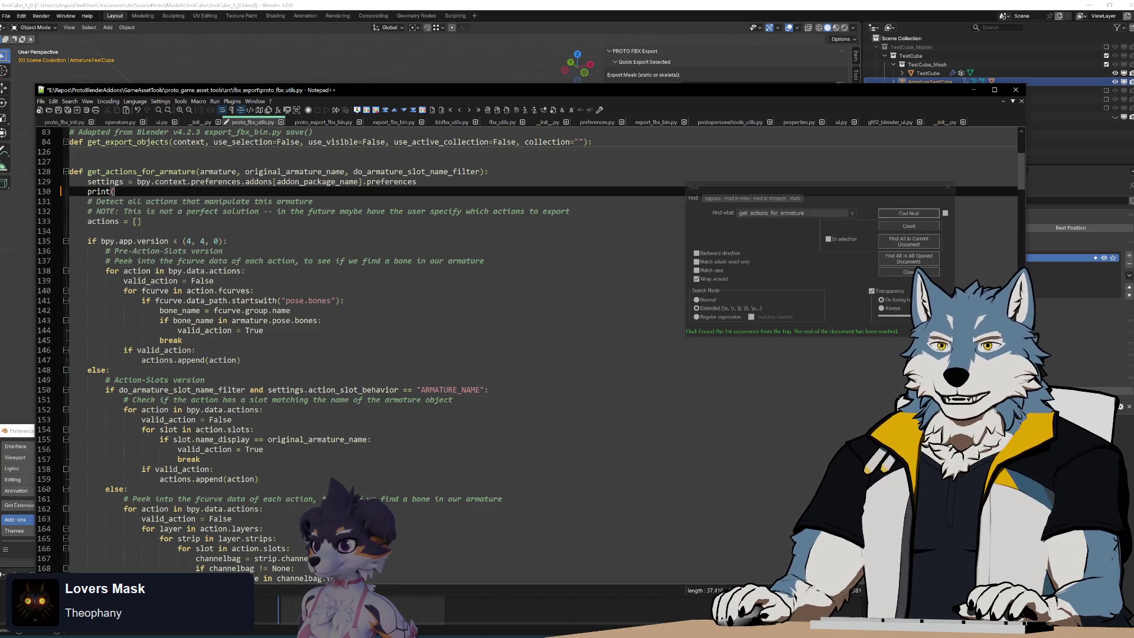
type("\"ALFKJALFK")
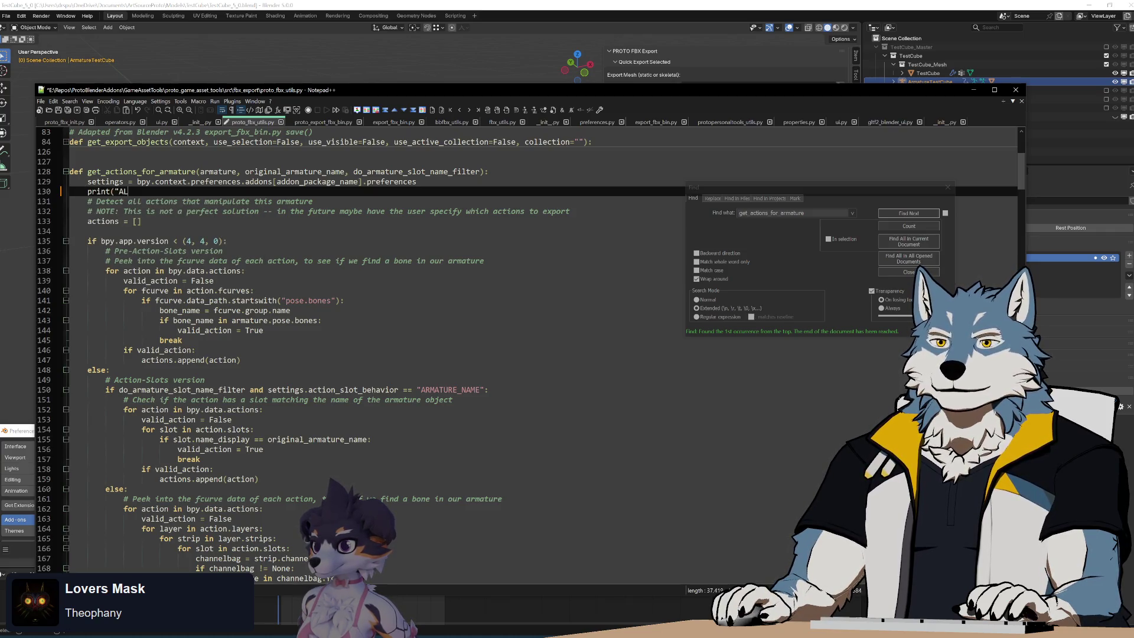
type(": \" +")
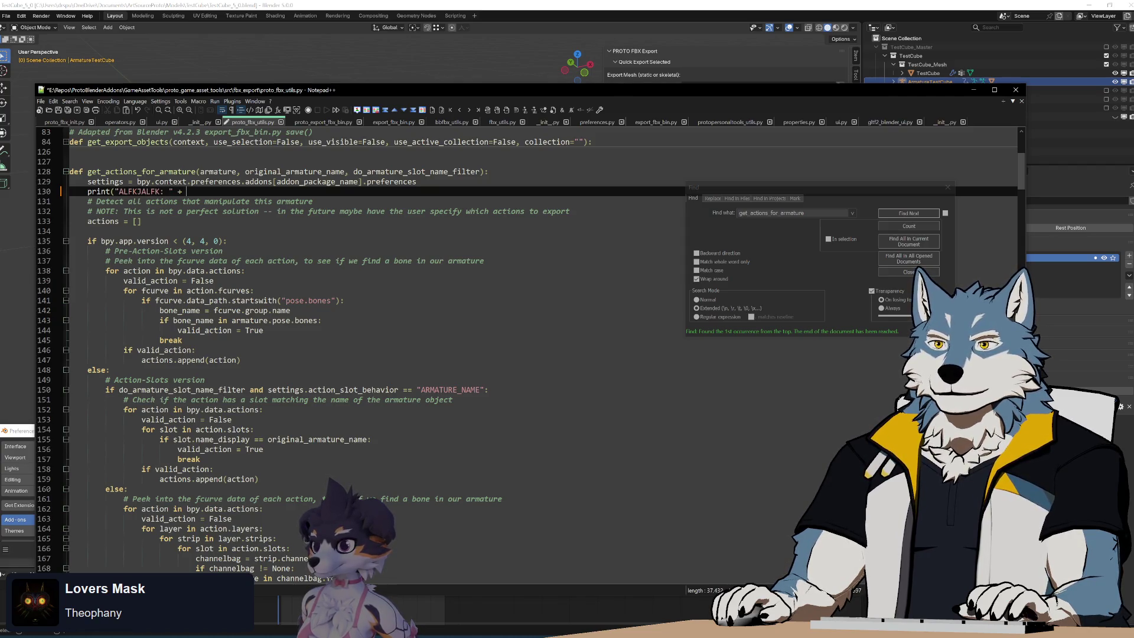
double_click(419, 171)
left_click(187, 191)
key("ctrl+v")
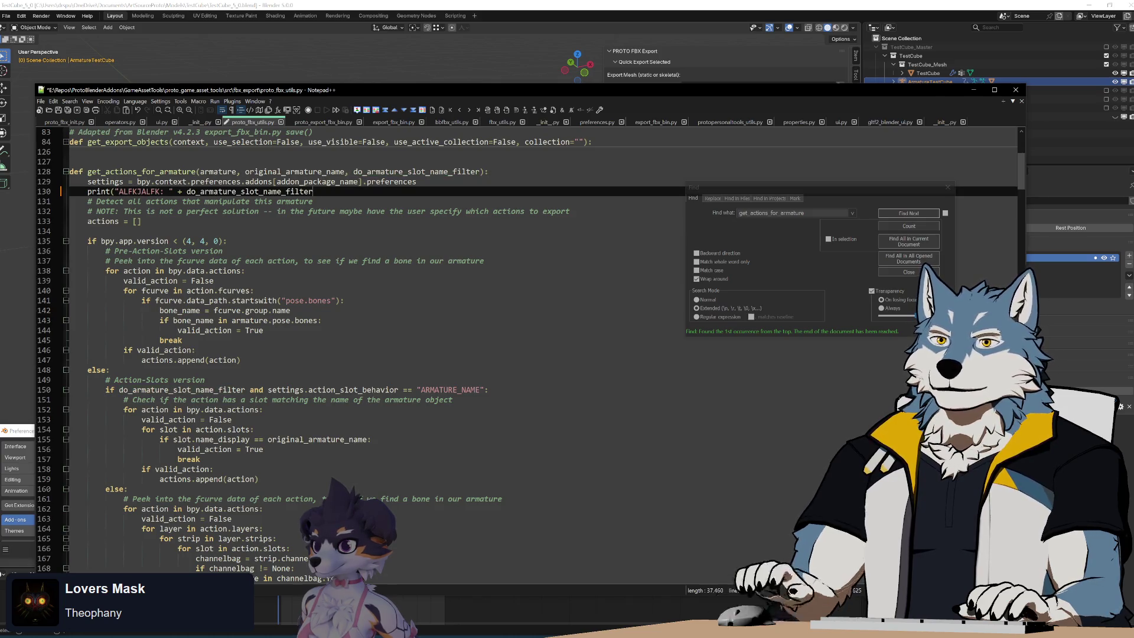
type(")")
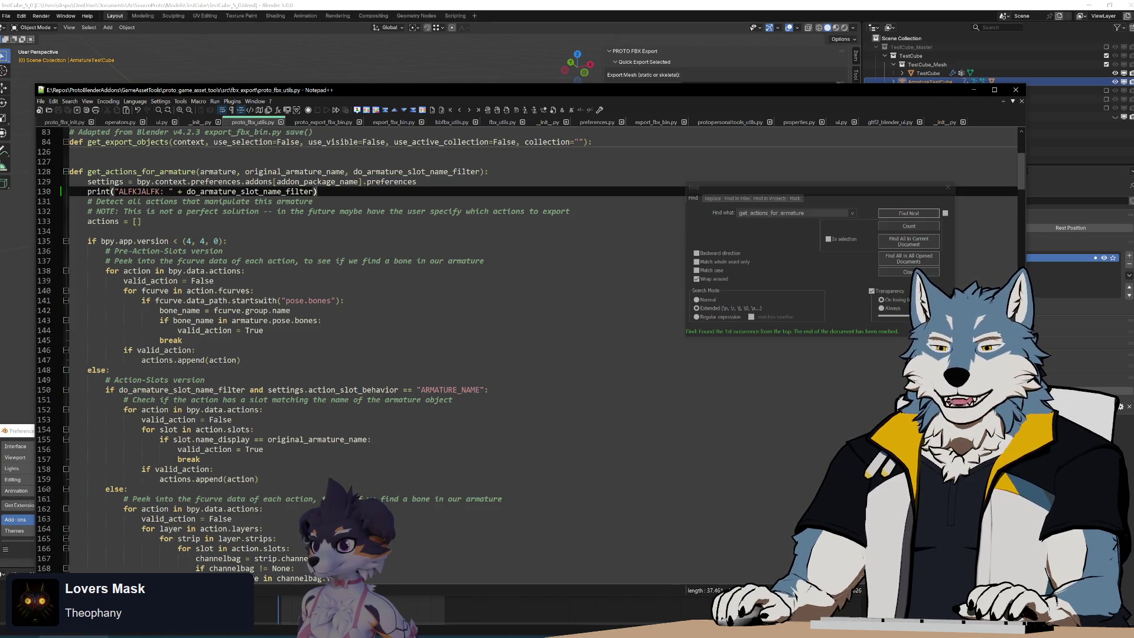
left_click(73, 636)
double_click(269, 295)
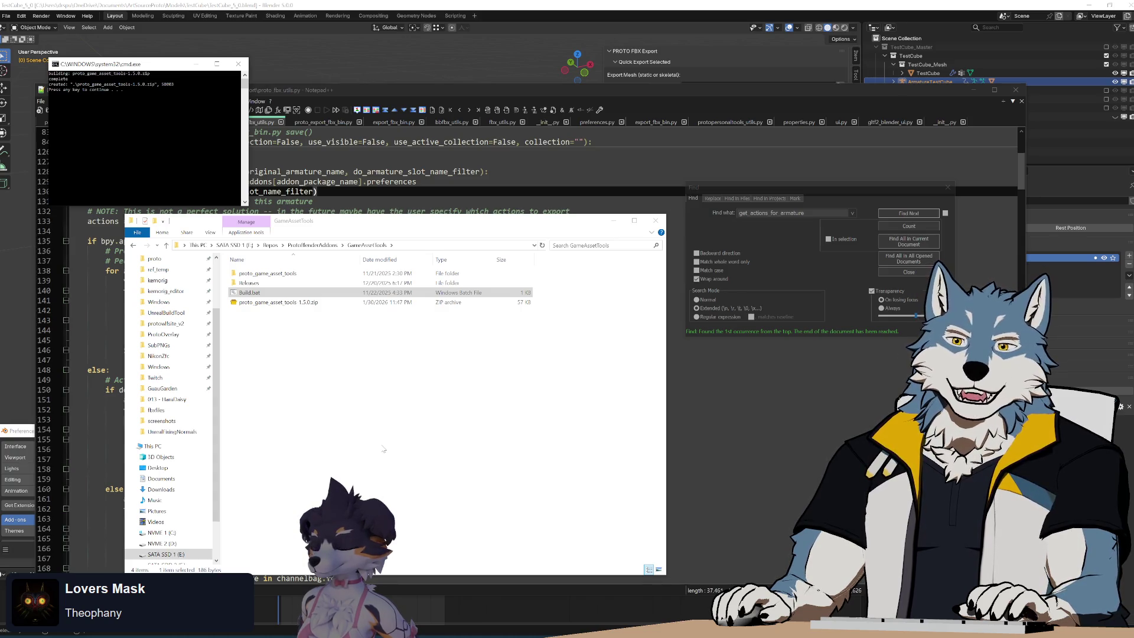
Step: Close the build console and install proto_game_asset_tools-1.5.0.zip from disk in Blender's Add-ons preferences
key("Return")
key("alt+Tab")
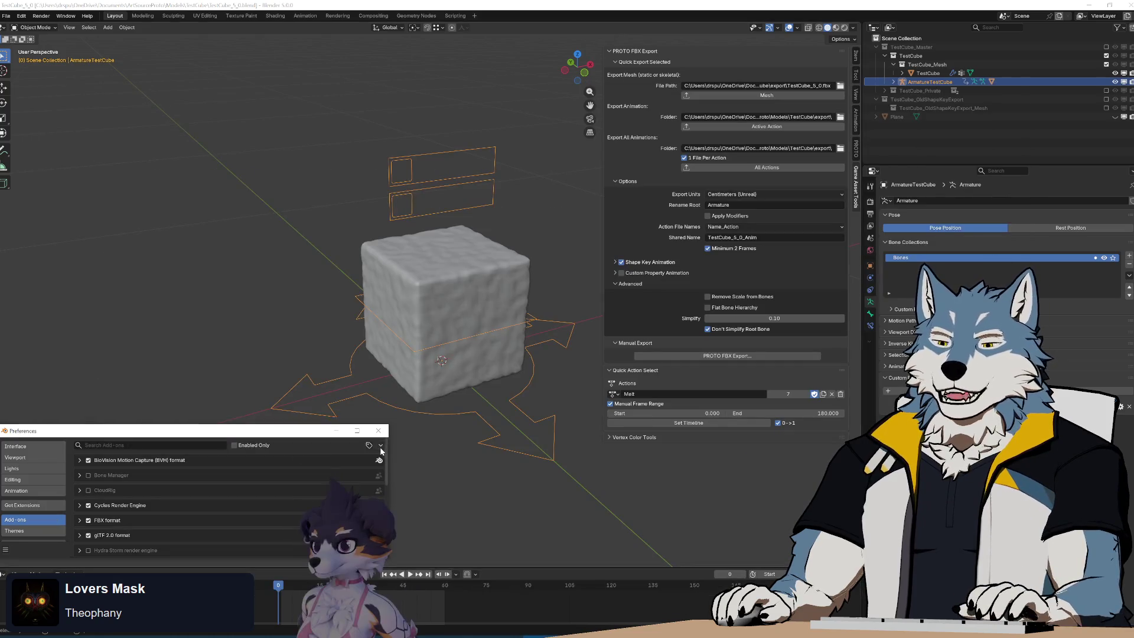
left_click(380, 444)
left_click(335, 464)
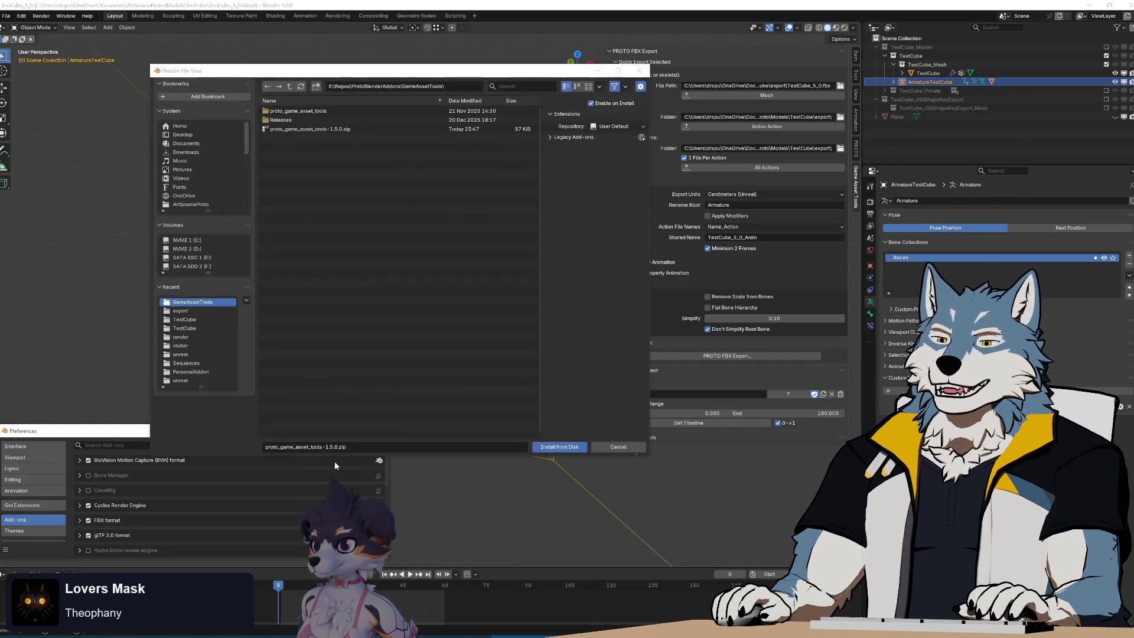
left_click(318, 131)
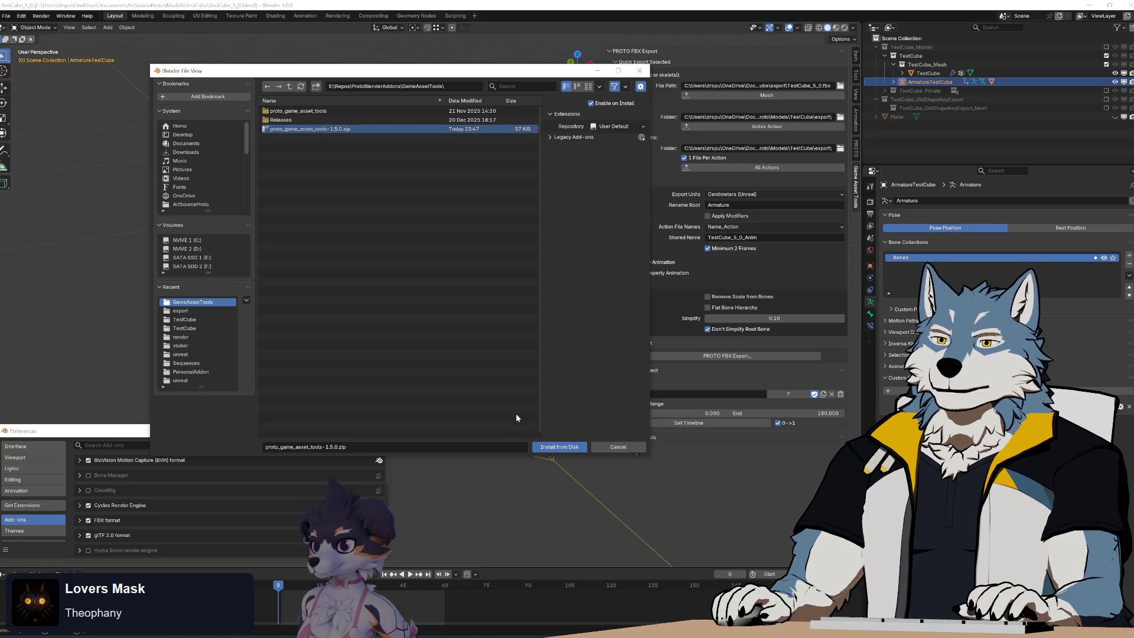
left_click(559, 446)
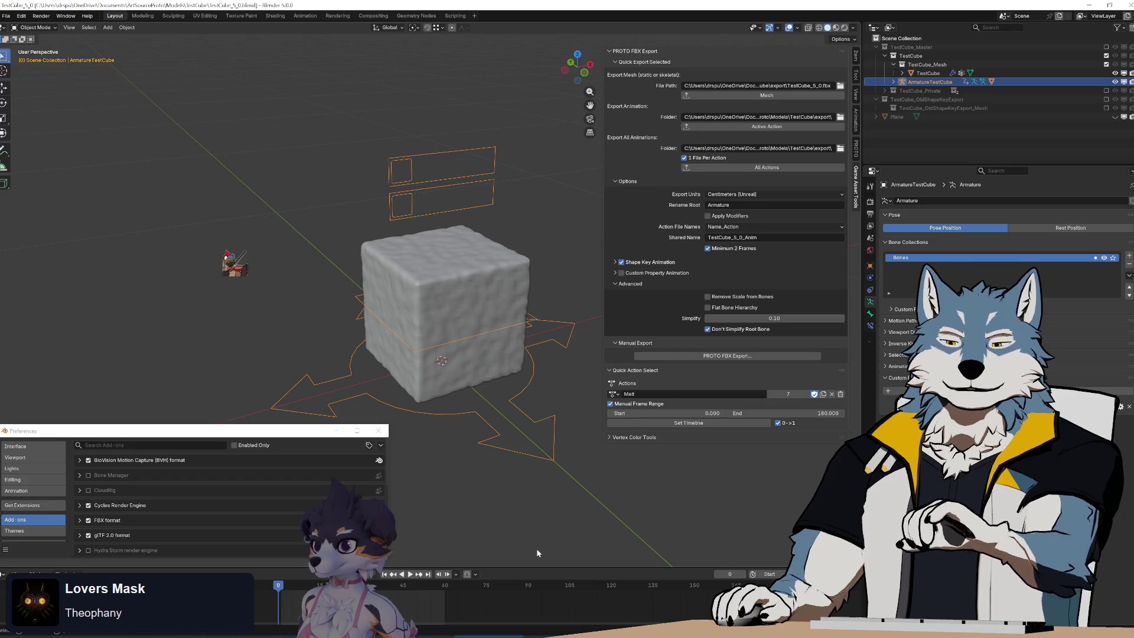
Step: Run the All Actions export, which fails with TypeError: can only concatenate str (not "bool") to str
key("shift+bracketright")
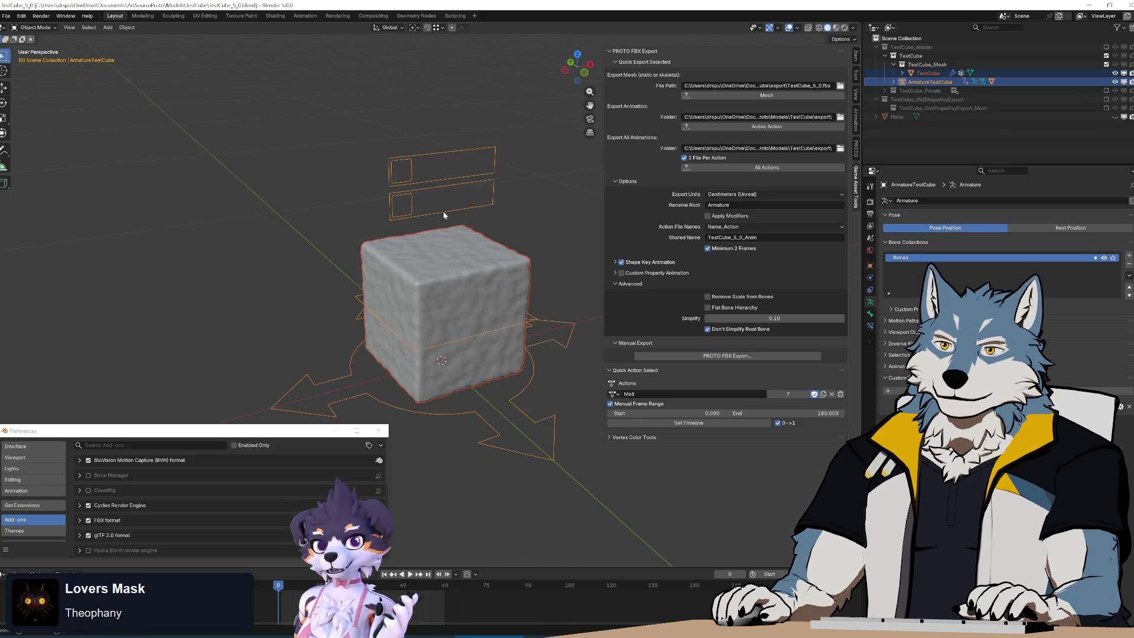
key("ctrl+z")
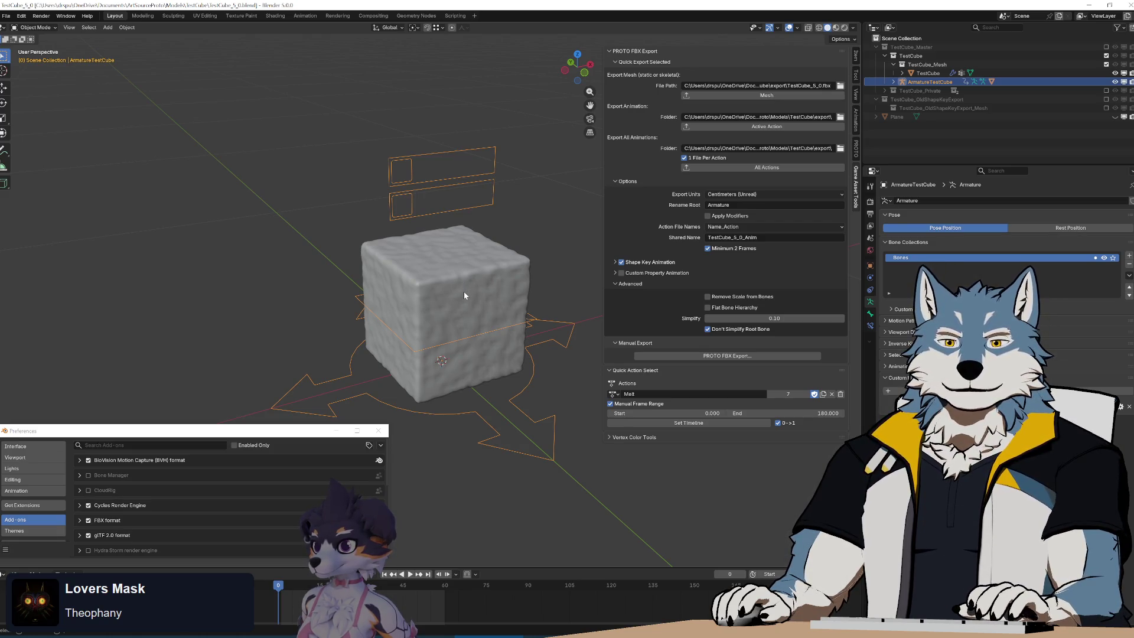
mouse_move(464, 295)
middle_mouse_down()
mouse_move(459, 284)
mouse_move(469, 311)
mouse_move(429, 277)
mouse_move(446, 251)
mouse_move(476, 317)
mouse_move(427, 262)
mouse_move(464, 290)
middle_mouse_up()
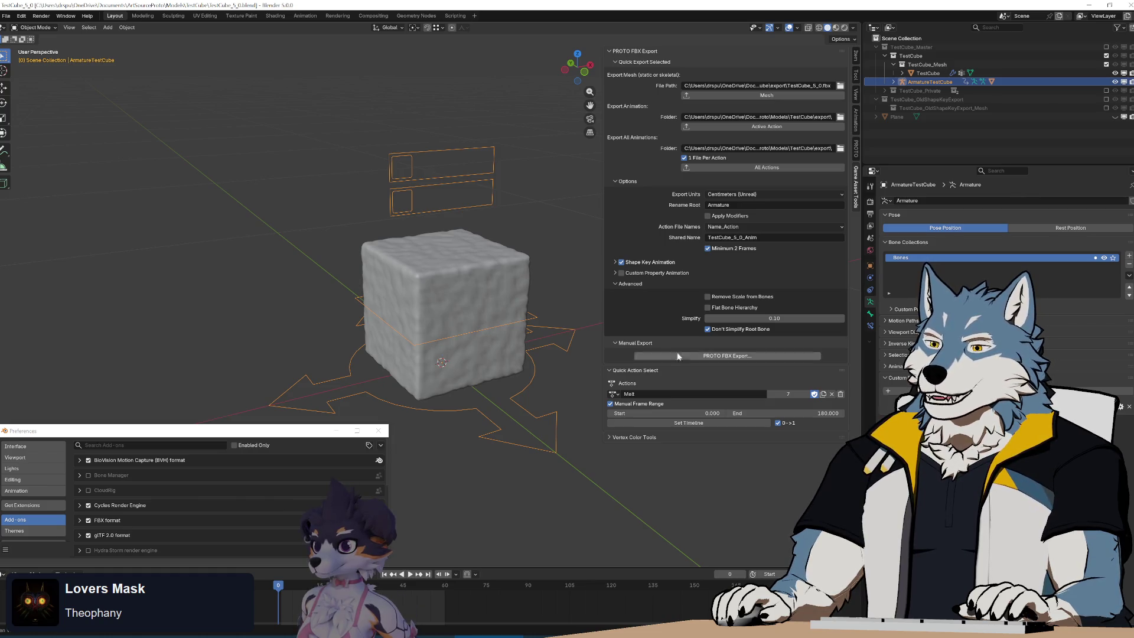
left_click(764, 168)
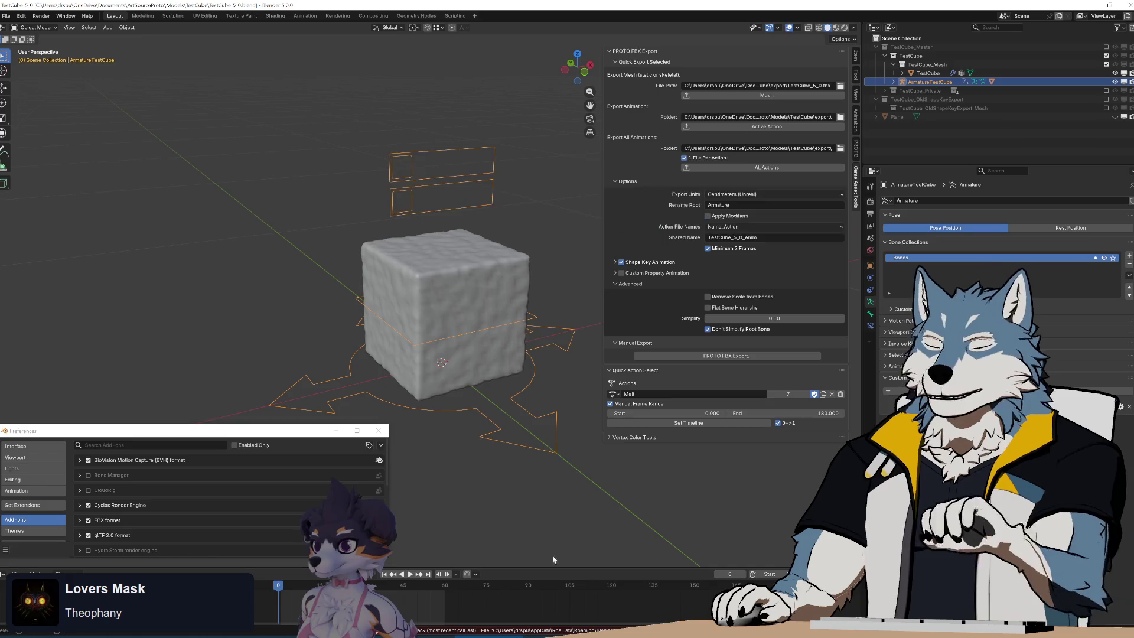
key("alt+Tab")
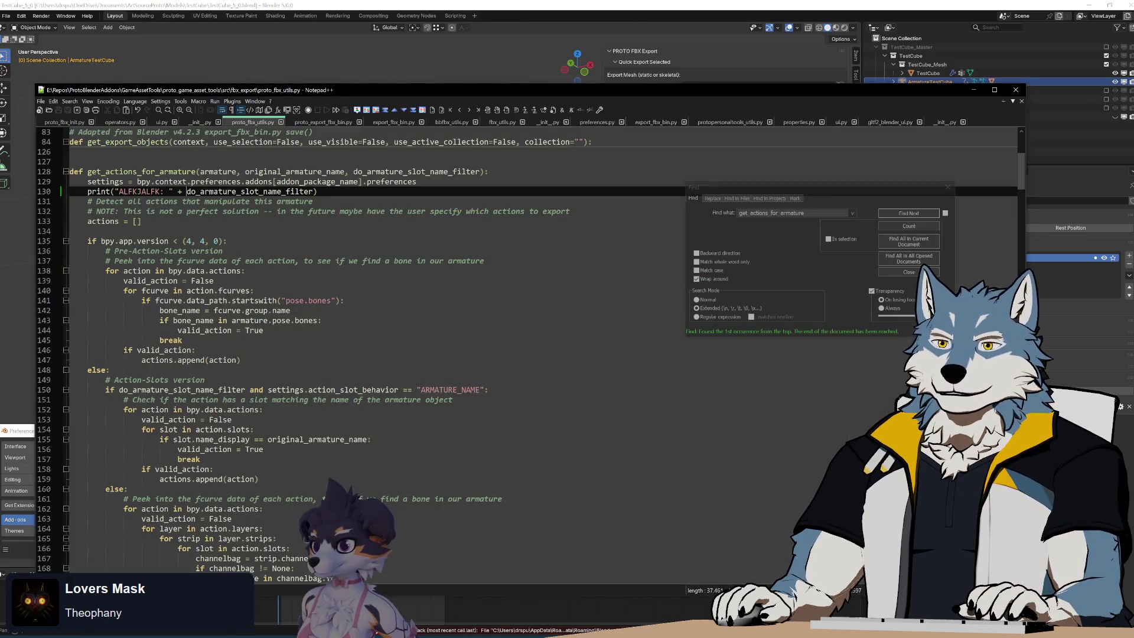
Step: Wrap do_armature_slot_name_filter in str() inside the debug print and save proto_fbx_utils.py
type("str(")
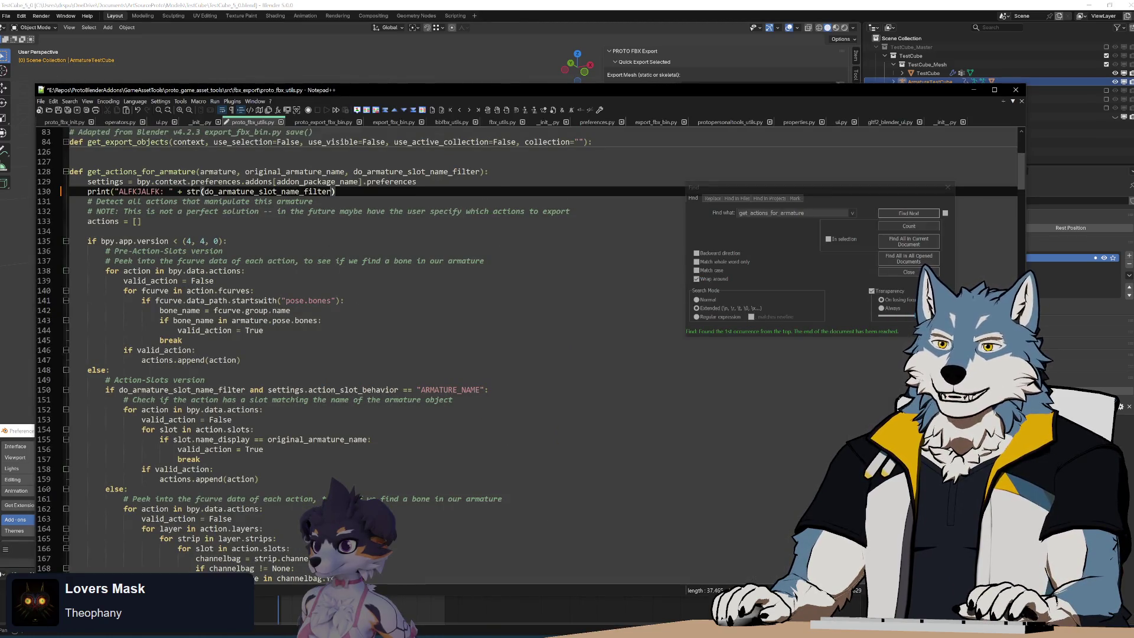
type(")")
key("Down")
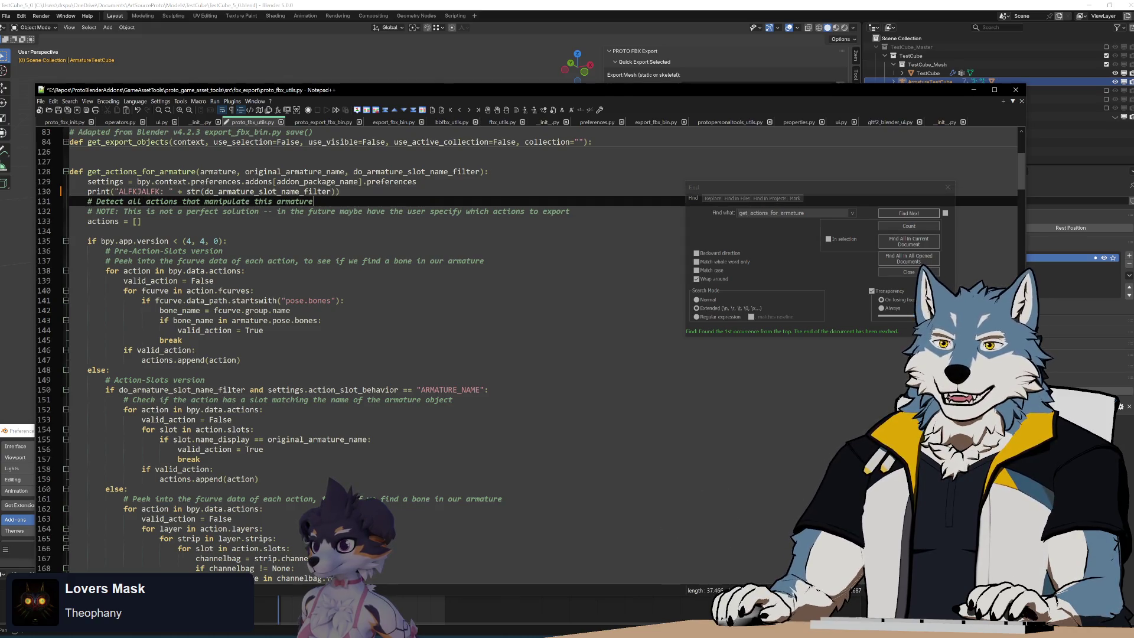
left_click(339, 191)
key("ctrl+s")
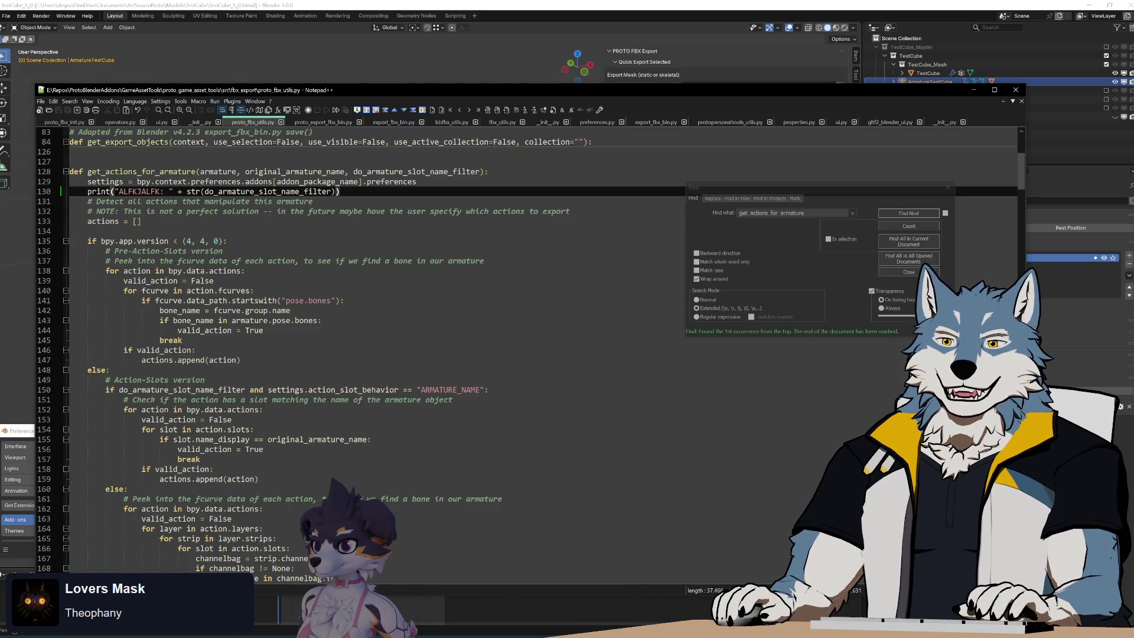
key("ctrl+z")
key("ctrl+z")
key("ctrl+y")
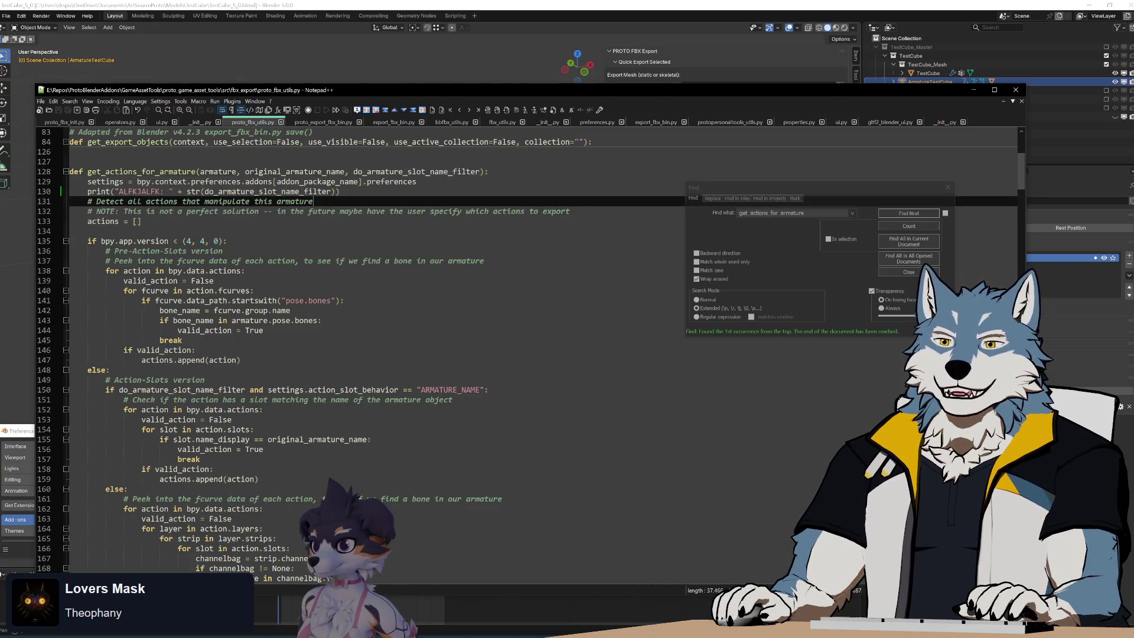
key("ctrl+y")
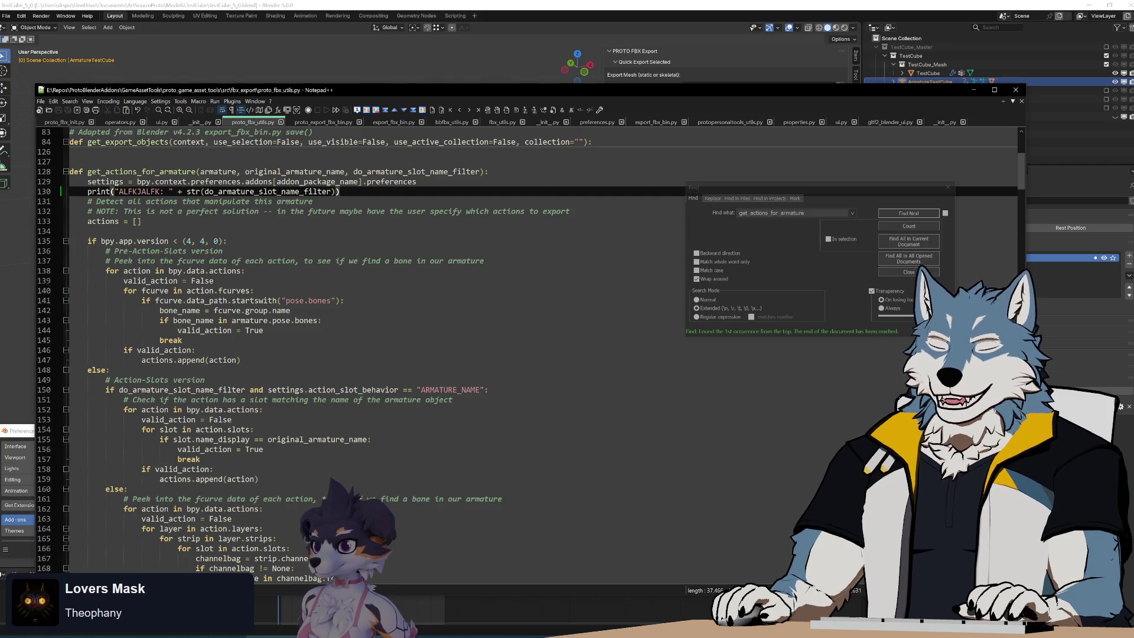
key("alt+Tab")
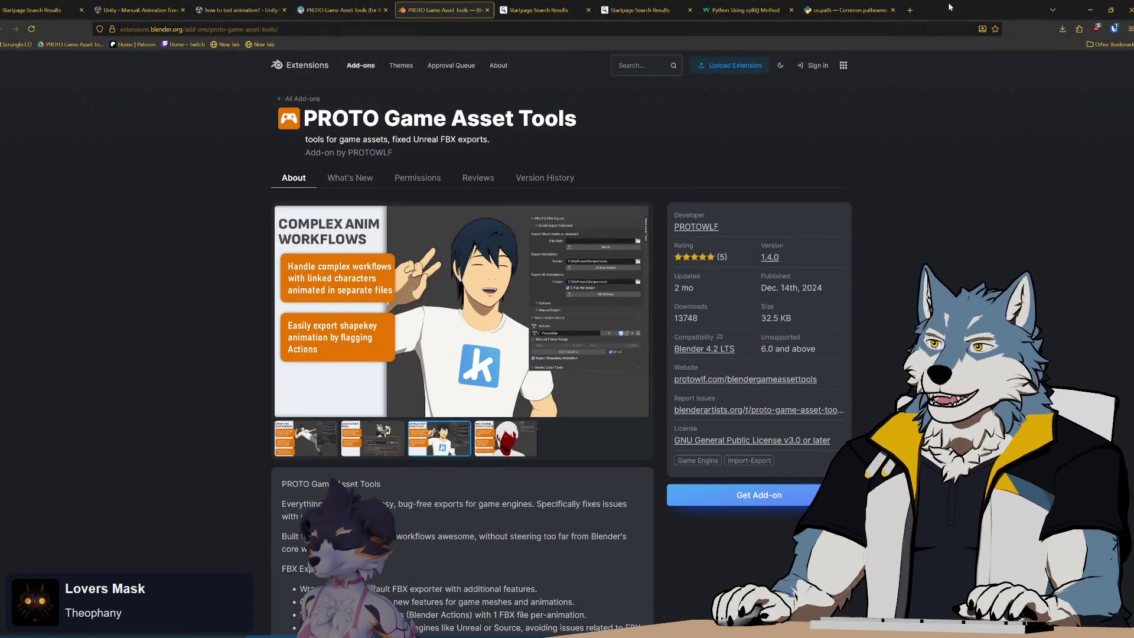
Step: Open Twitch in a new tab, browse the Luna games panel, then close the panel and the tab
key("ctrl+t")
left_click(489, 378)
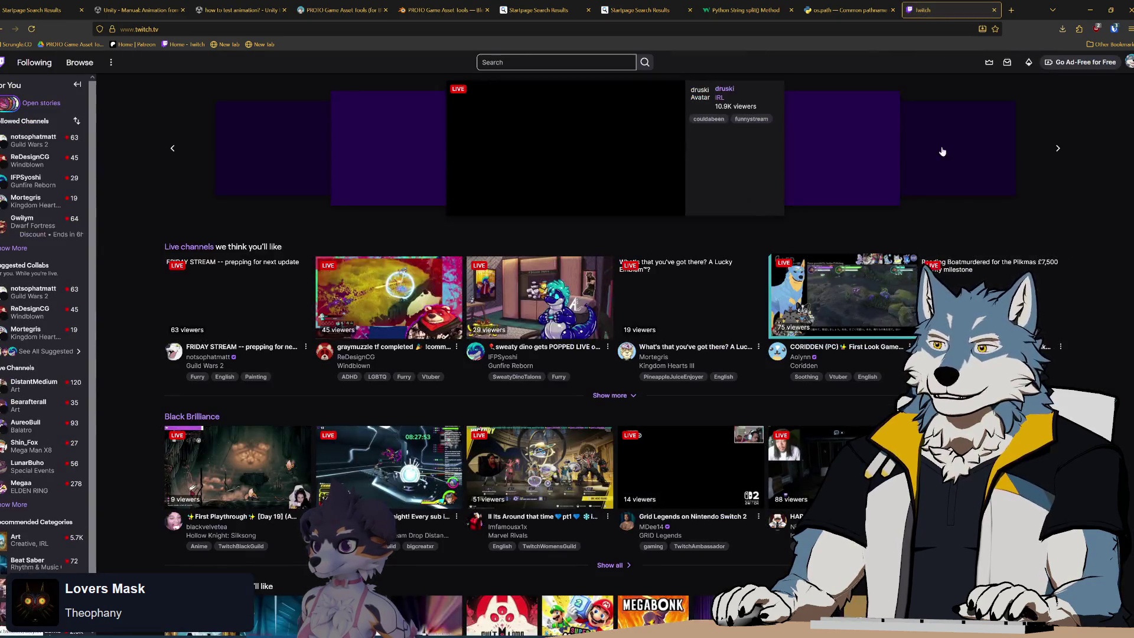
left_click(979, 62)
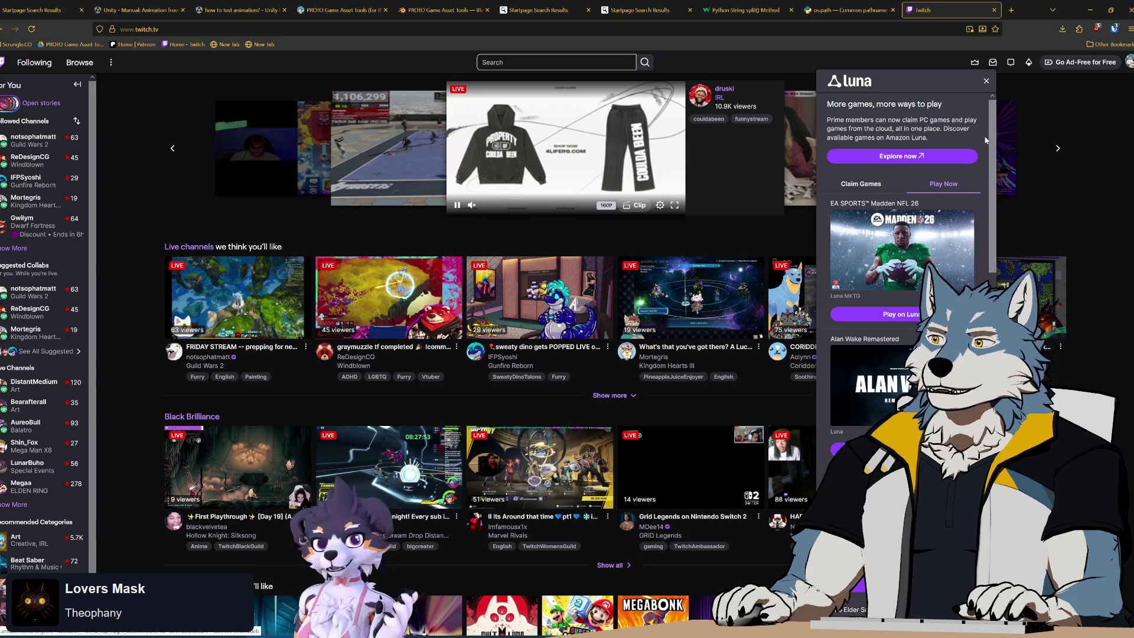
scroll(985, 140, "down", 1)
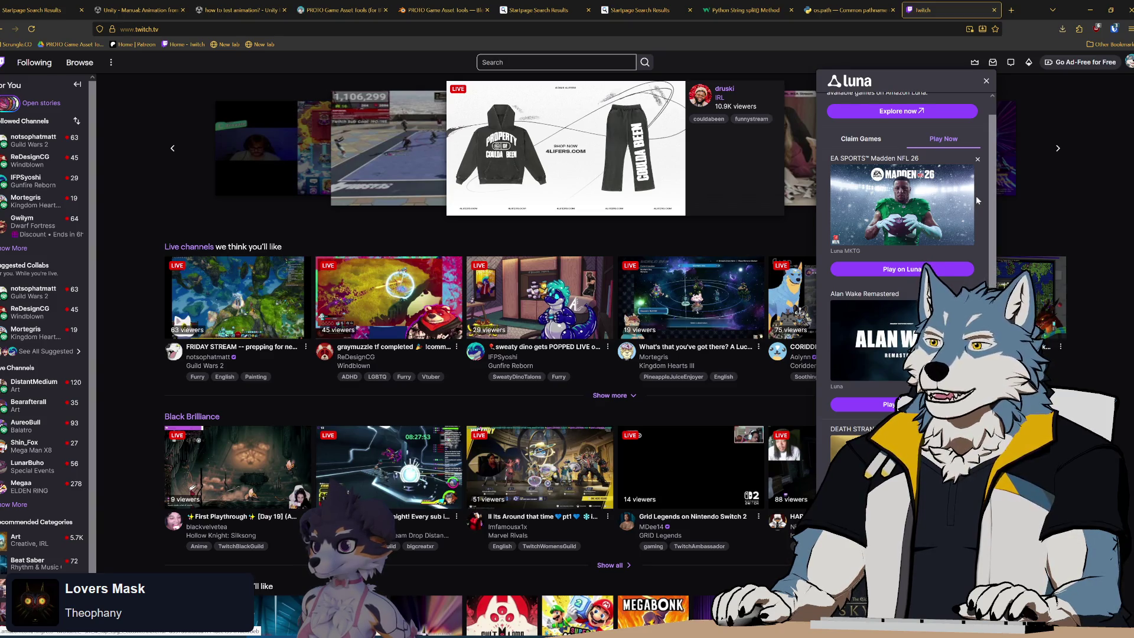
scroll(976, 201, "down", 3)
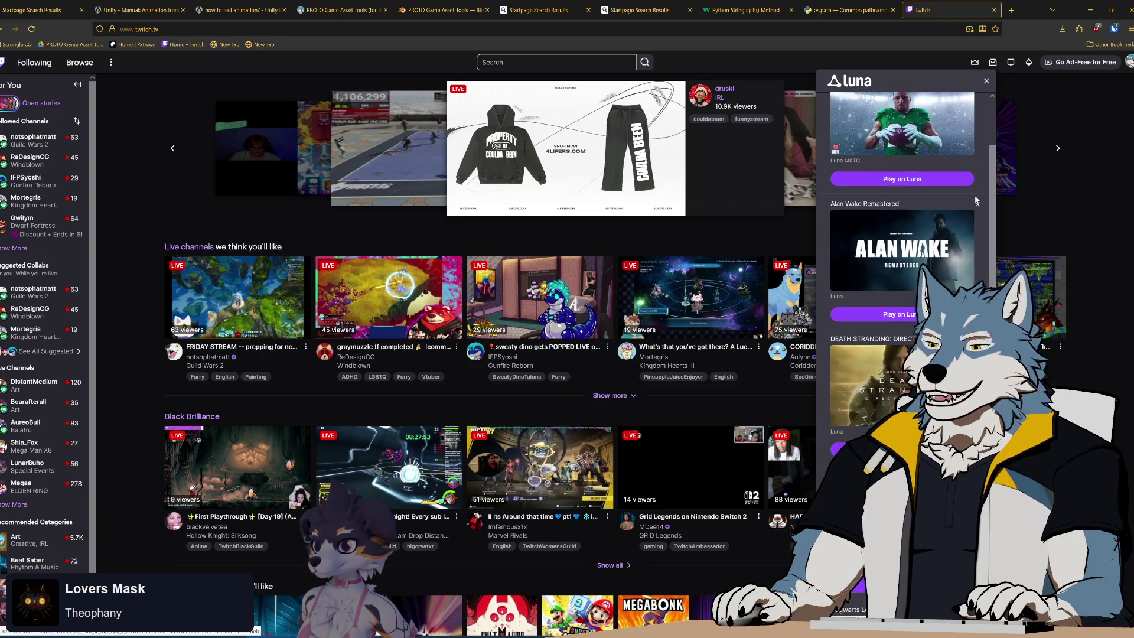
scroll(975, 201, "down", 10)
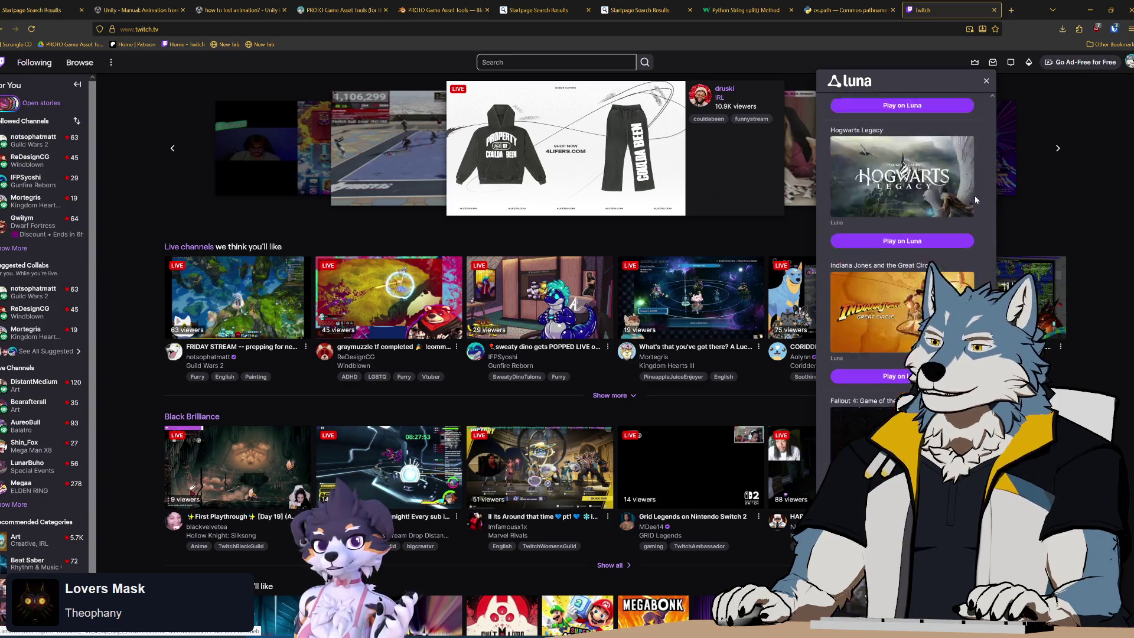
scroll(975, 199, "down", 5)
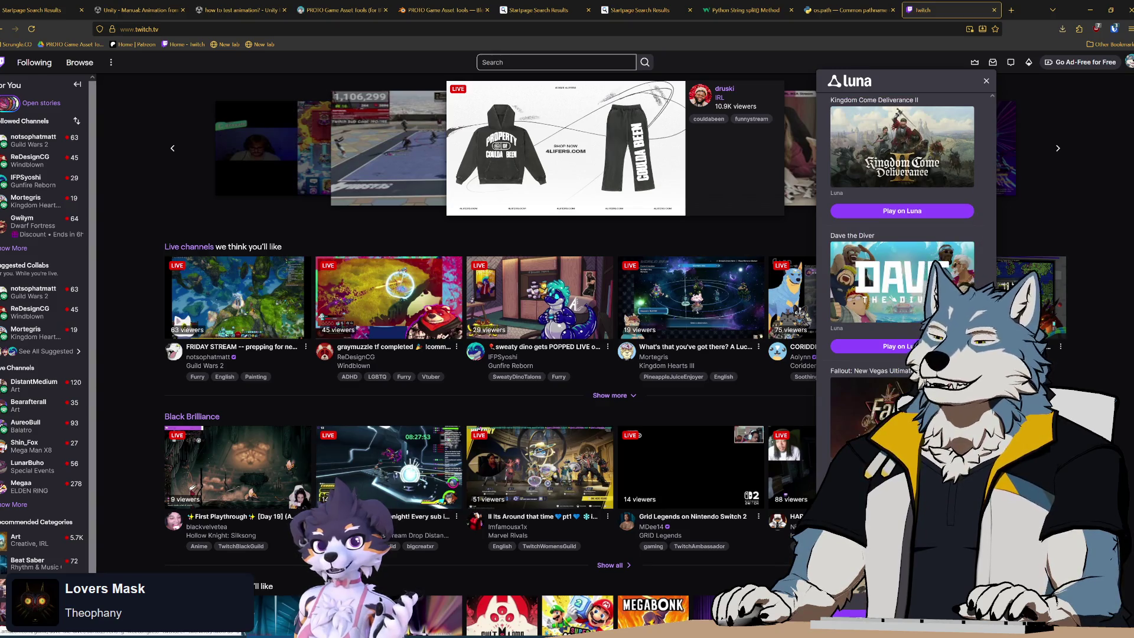
scroll(980, 248, "up", 15)
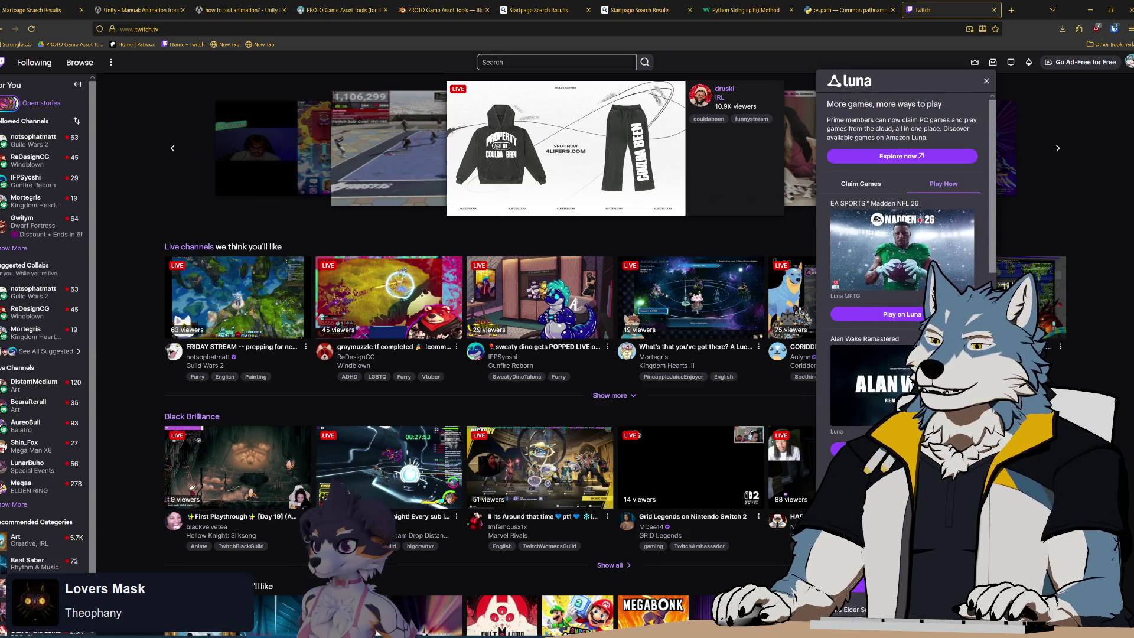
scroll(980, 246, "down", 10)
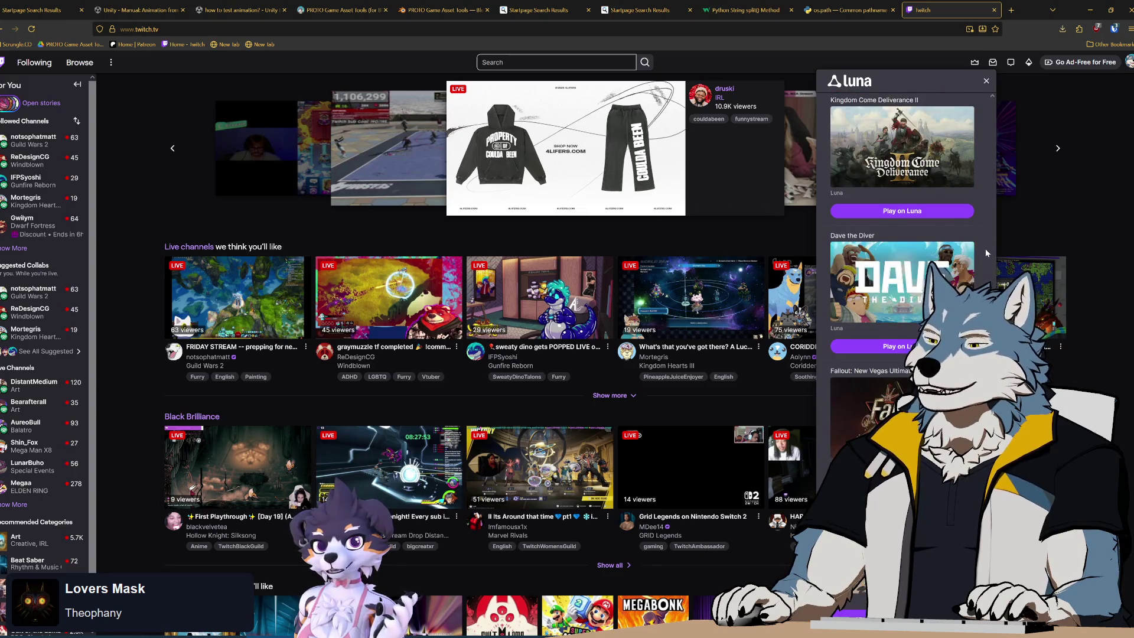
scroll(984, 249, "up", 9)
scroll(984, 252, "up", 2)
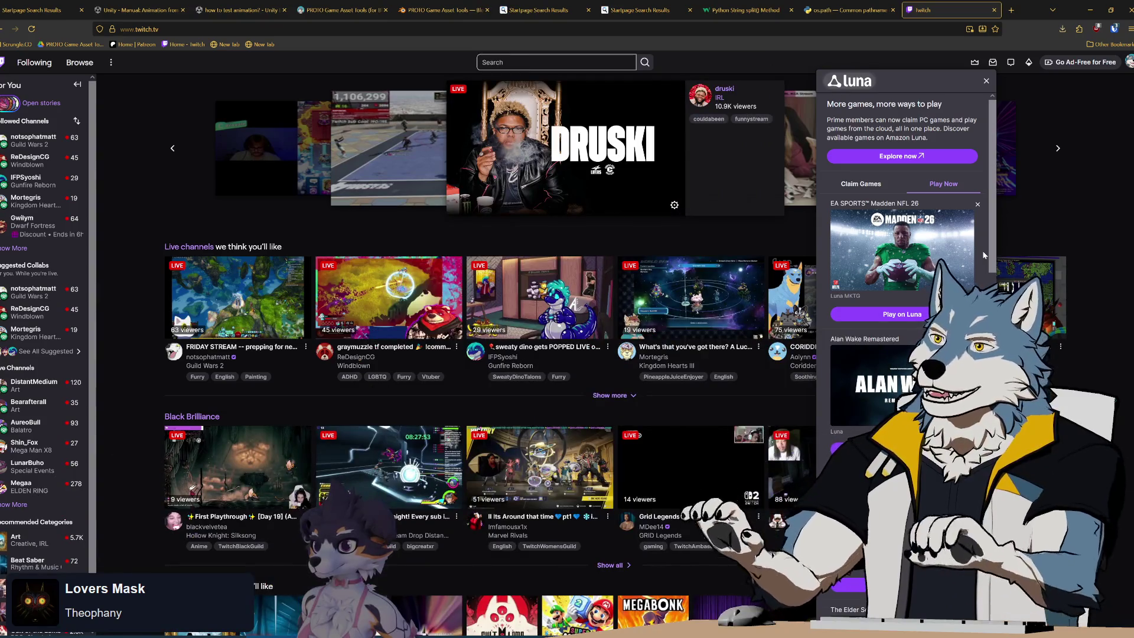
left_click(985, 80)
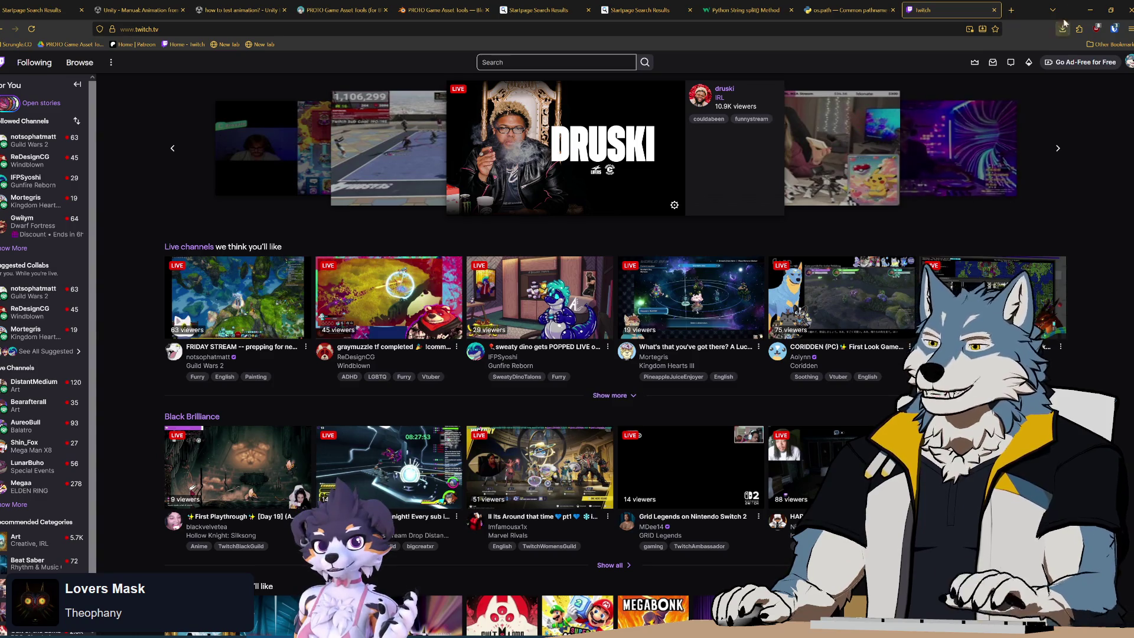
left_click(994, 10)
Step: Review the version check on line 135 of get_actions_for_armature
key("alt+Tab")
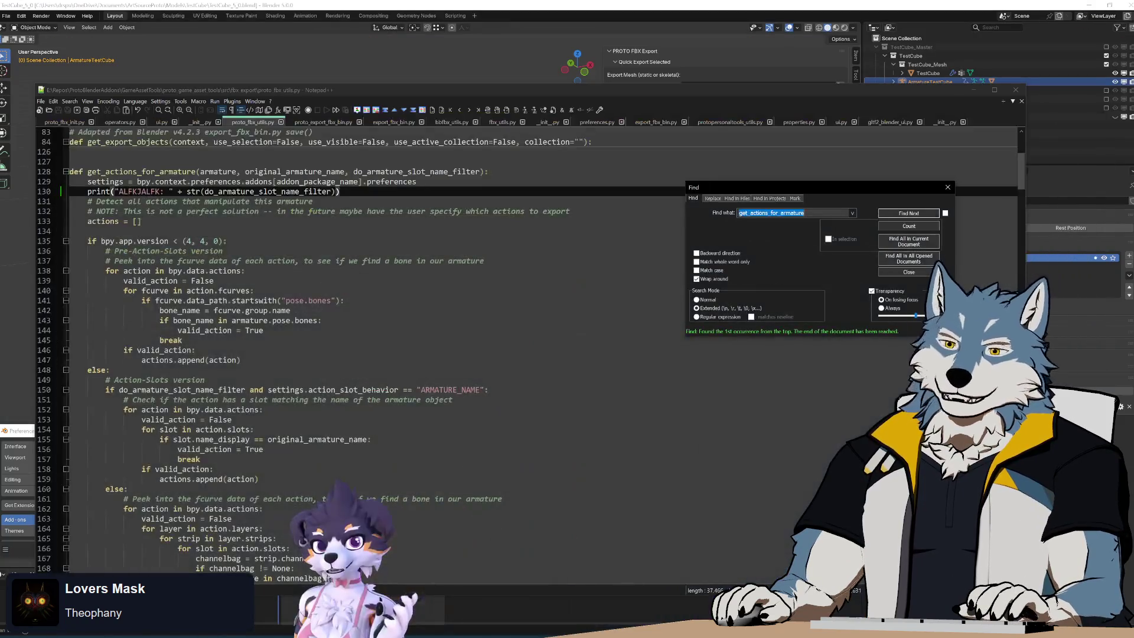
left_click(214, 280)
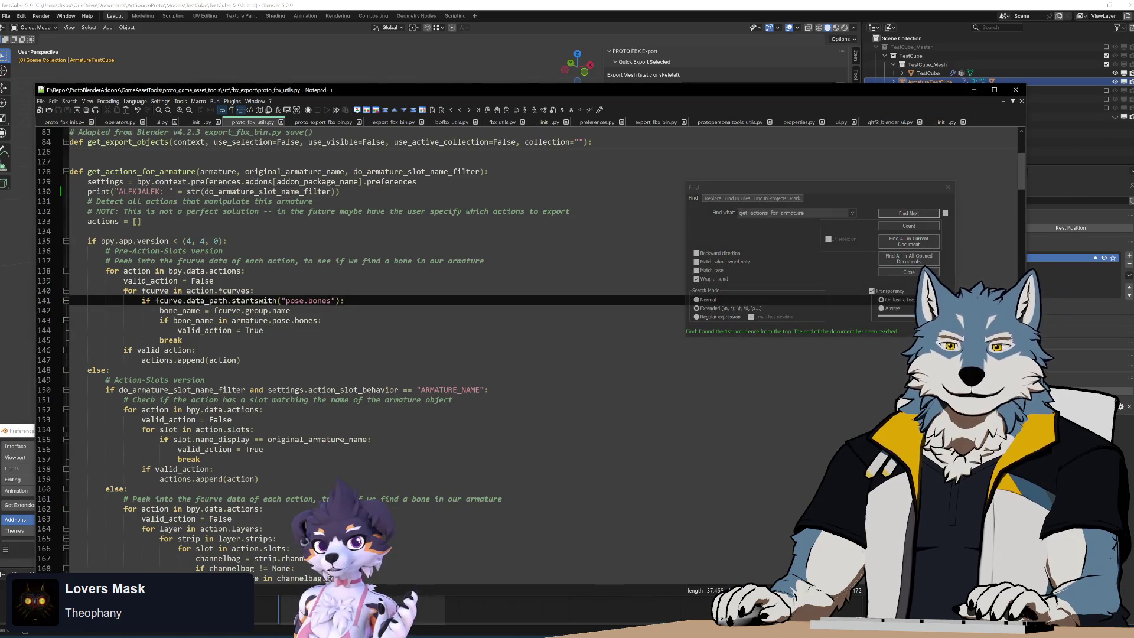
key("Up")
key("Up")
key("Up")
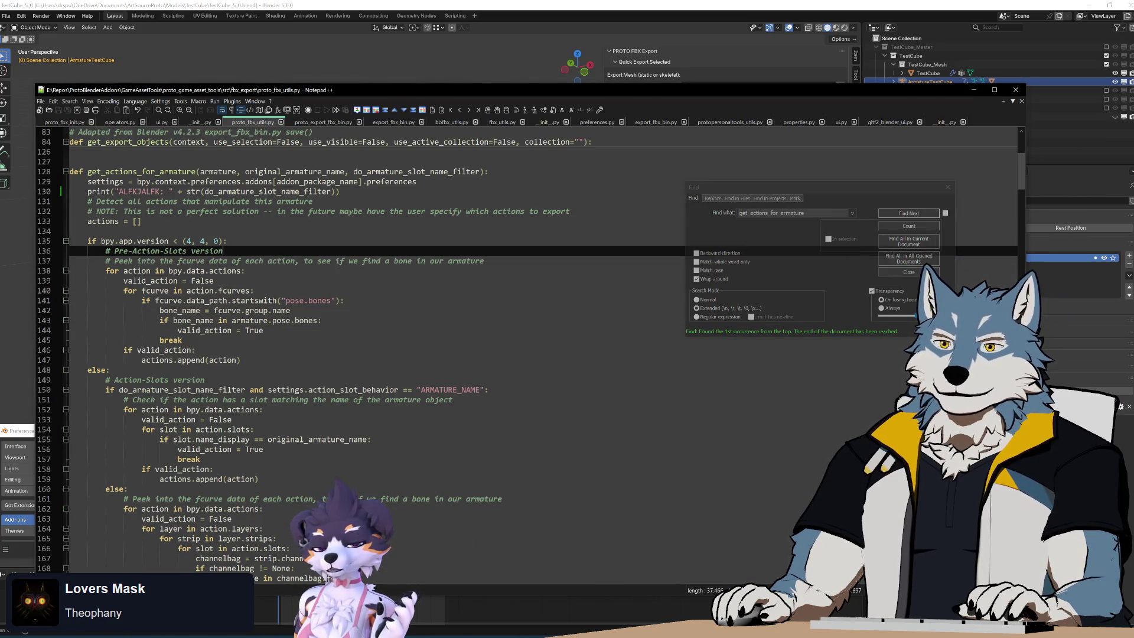
key("Up")
key("Up")
key("Down")
key("Down")
key("Down")
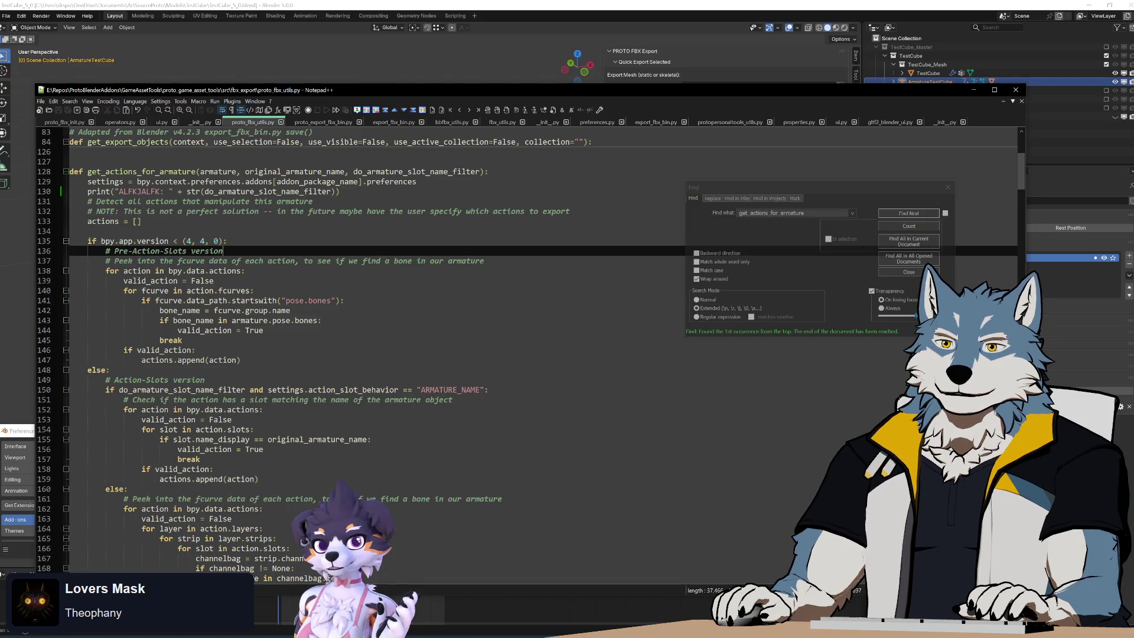
key("Up")
key("Up")
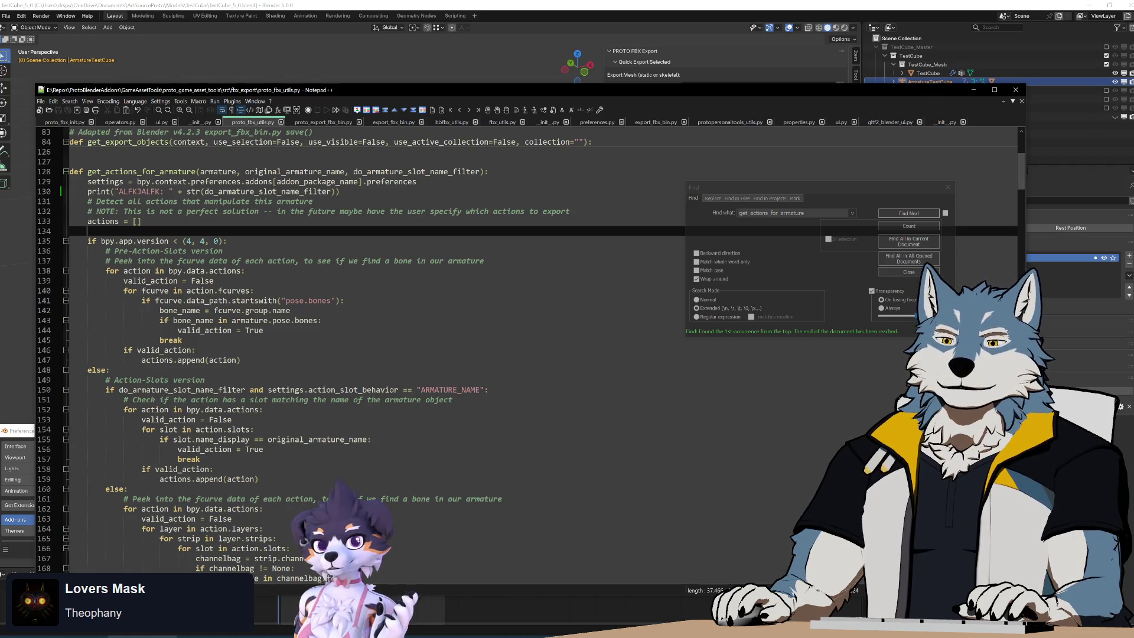
Step: Rebuild with Build.bat, reinstall the 1.5.0 zip from disk in Blender, and run the All Actions export
left_click(141, 636)
double_click(250, 293)
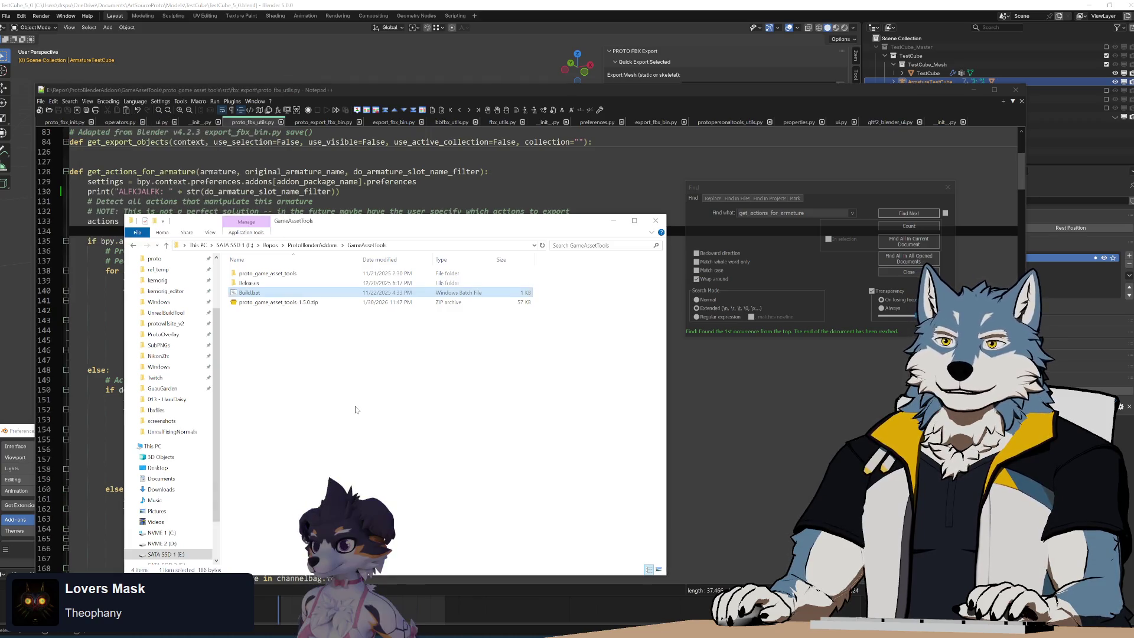
left_click(18, 438)
left_click(382, 445)
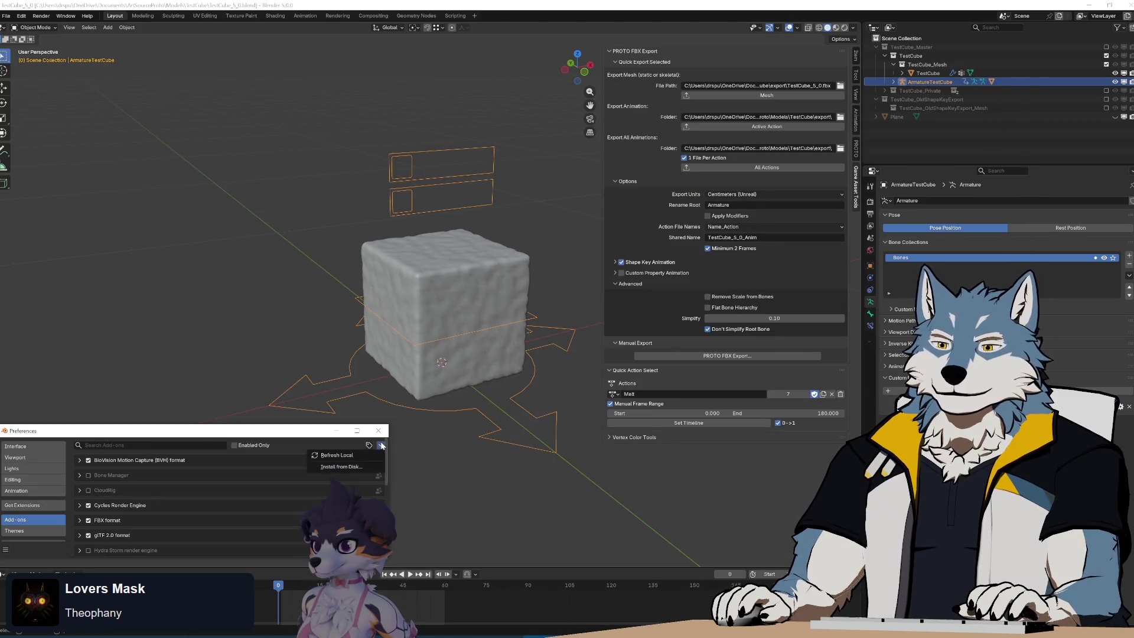
left_click(345, 460)
double_click(328, 128)
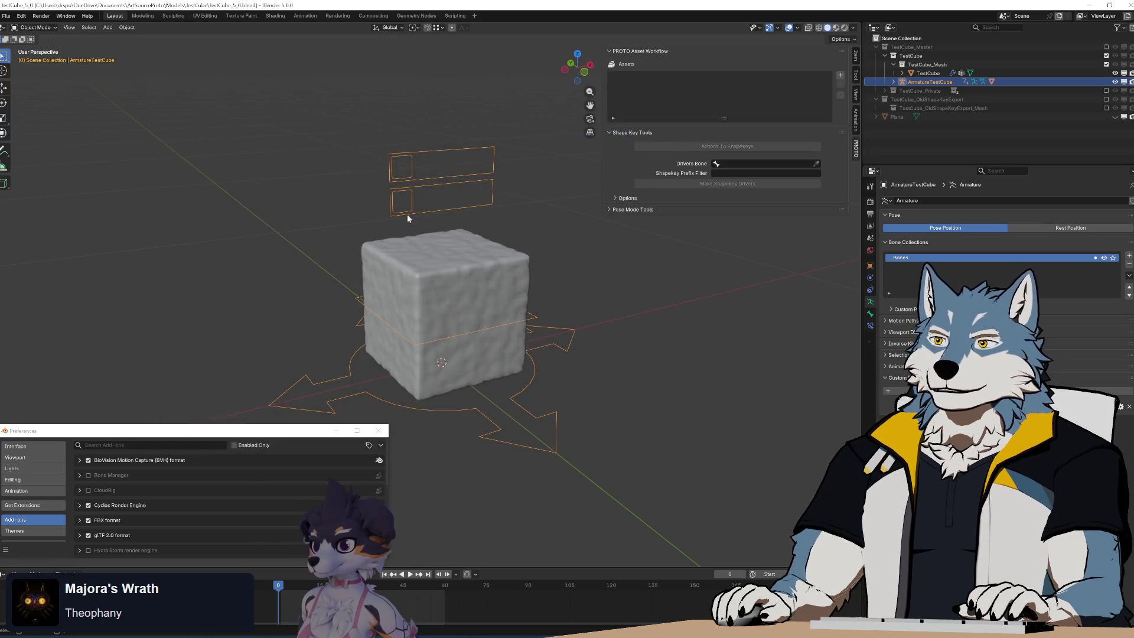
left_click(734, 170)
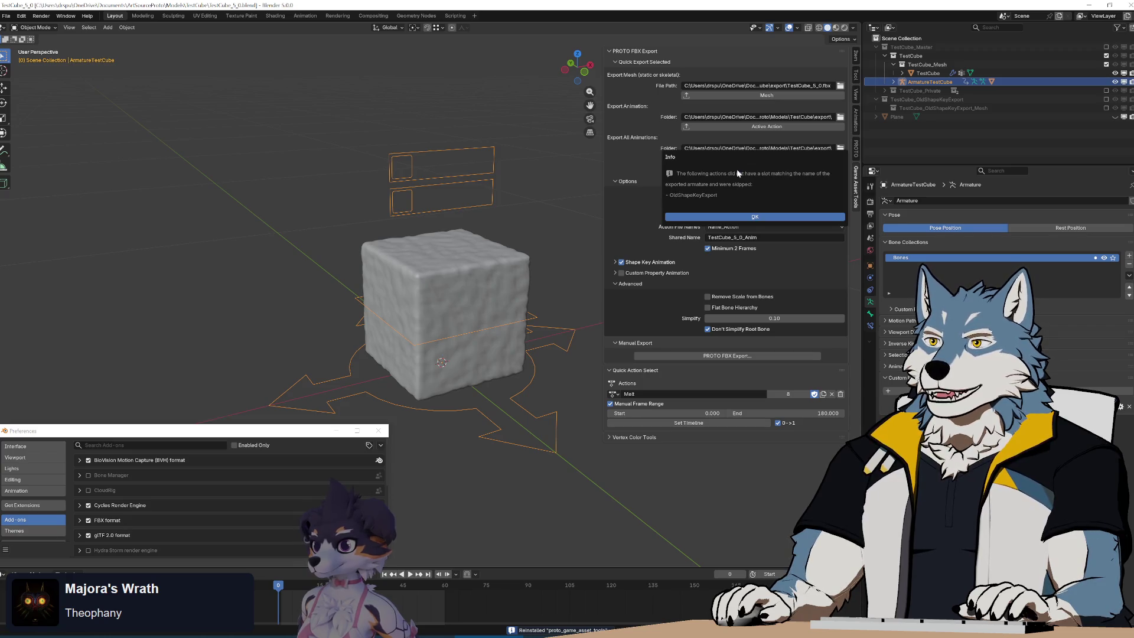
Step: Dismiss the OldShapeKeyExport skipped notice and bring up Blender's system console log
left_click(755, 216)
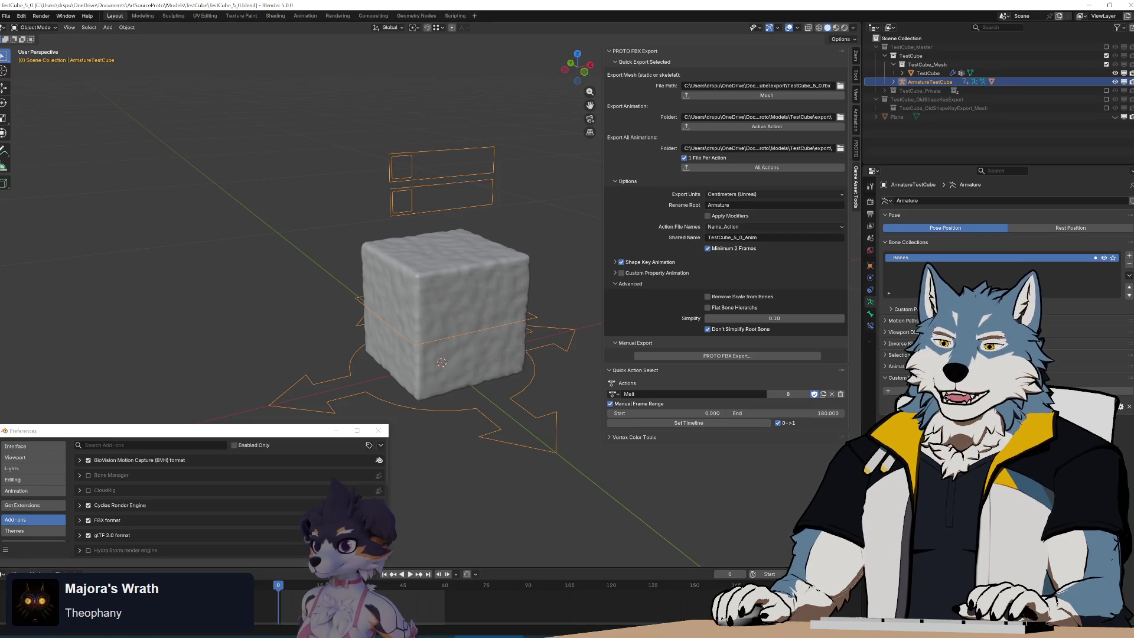
key("alt+Tab")
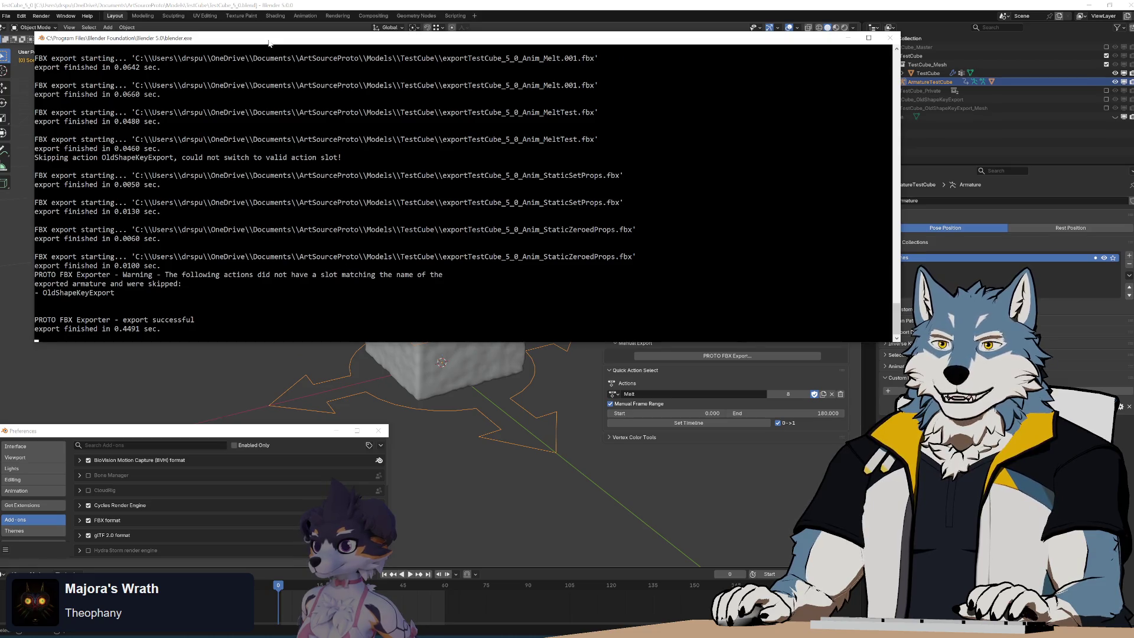
Step: Move the console lower and scroll up to the debug output printing False and the per-action FBX exports
left_click_drag(268, 42, 312, 144)
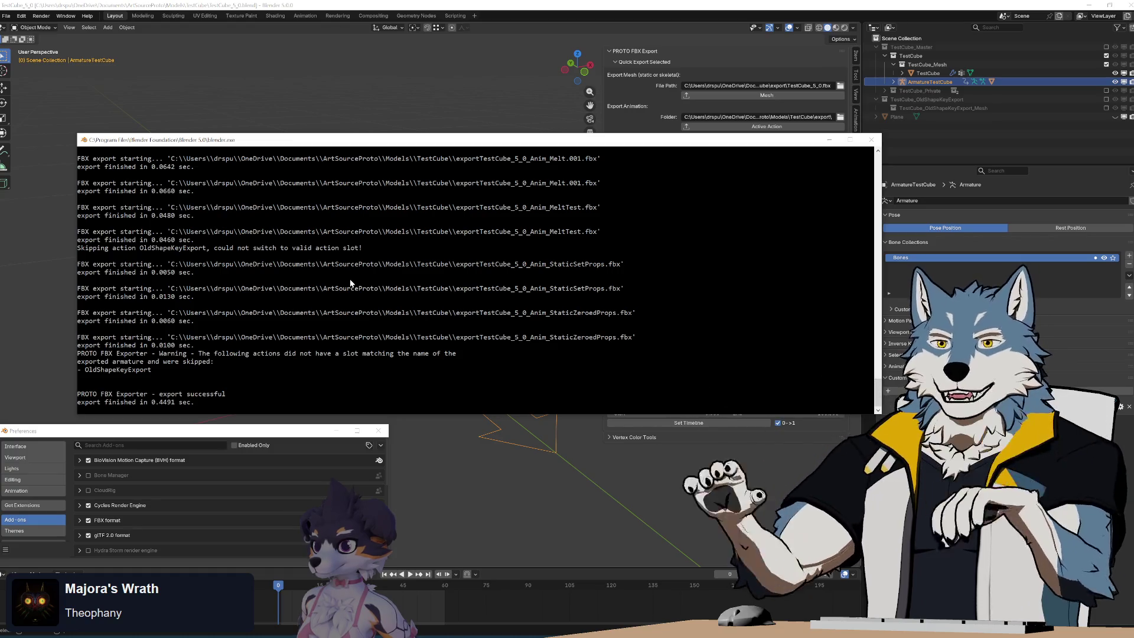
scroll(875, 380, "up", 10)
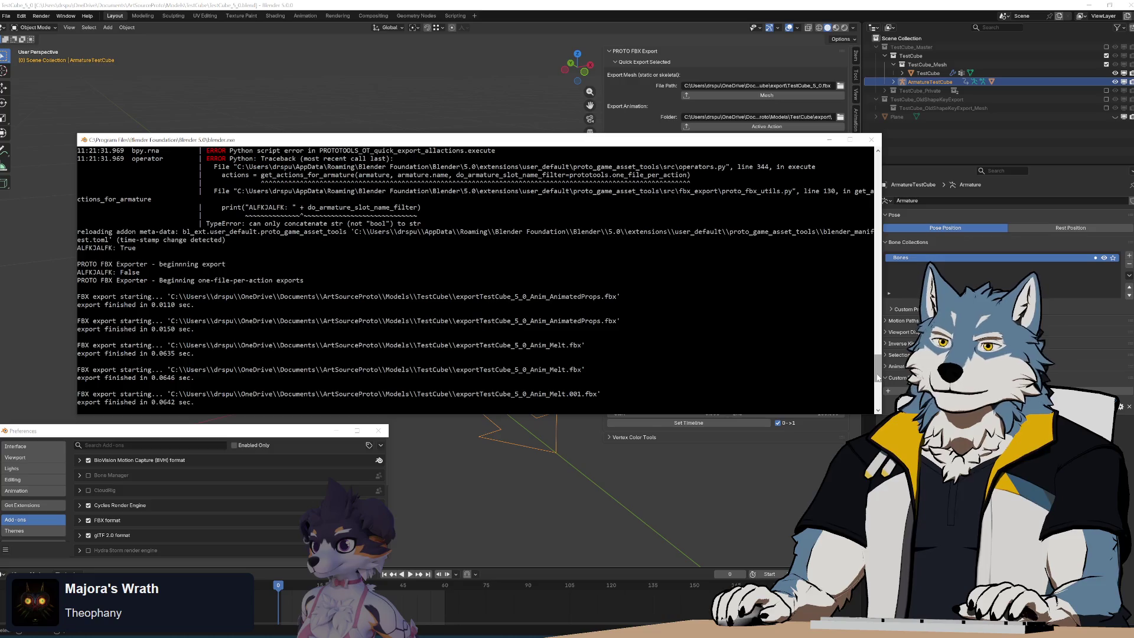
scroll(878, 378, "up", 1)
scroll(878, 377, "down", 1)
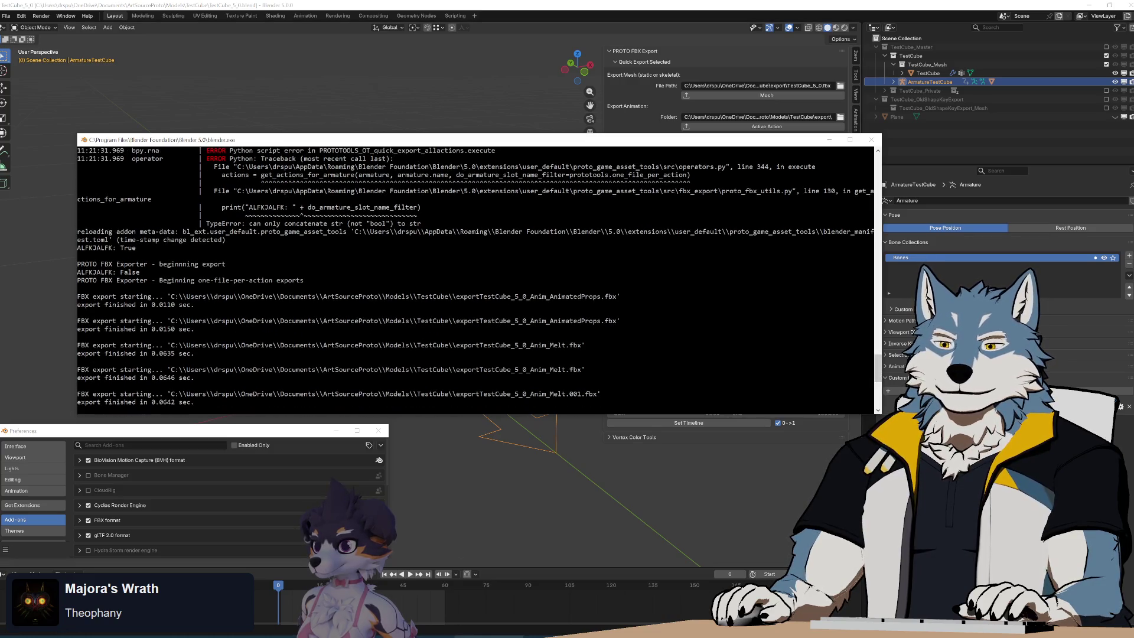
Step: Locate the get_actions_for_armature call on line 674 of proto_fbx_init.py
key("alt+Tab")
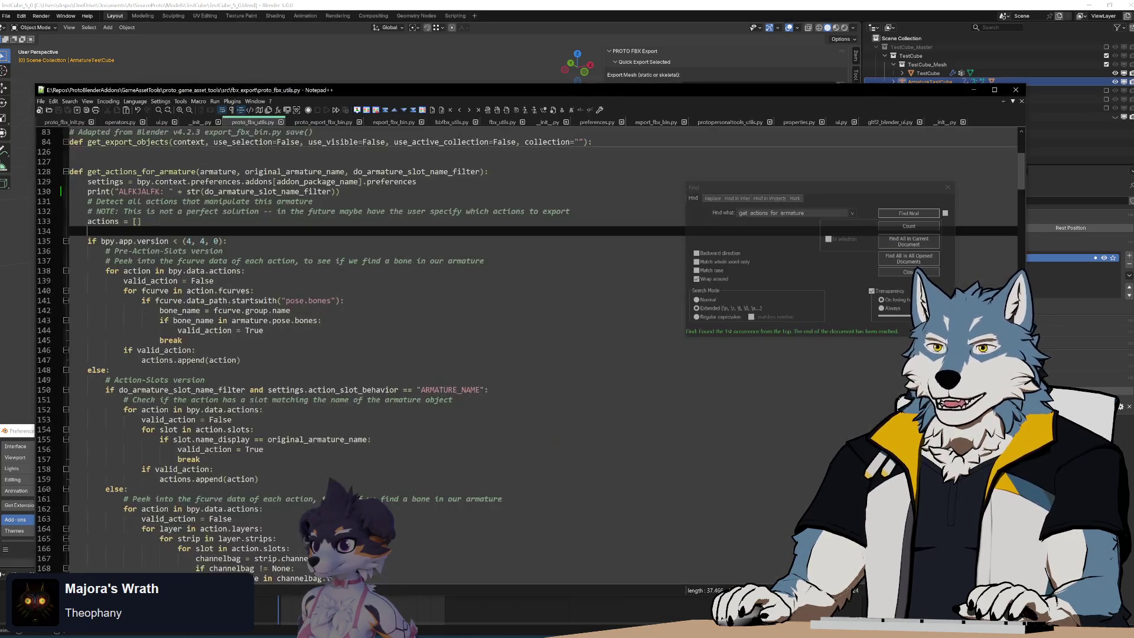
key("F3")
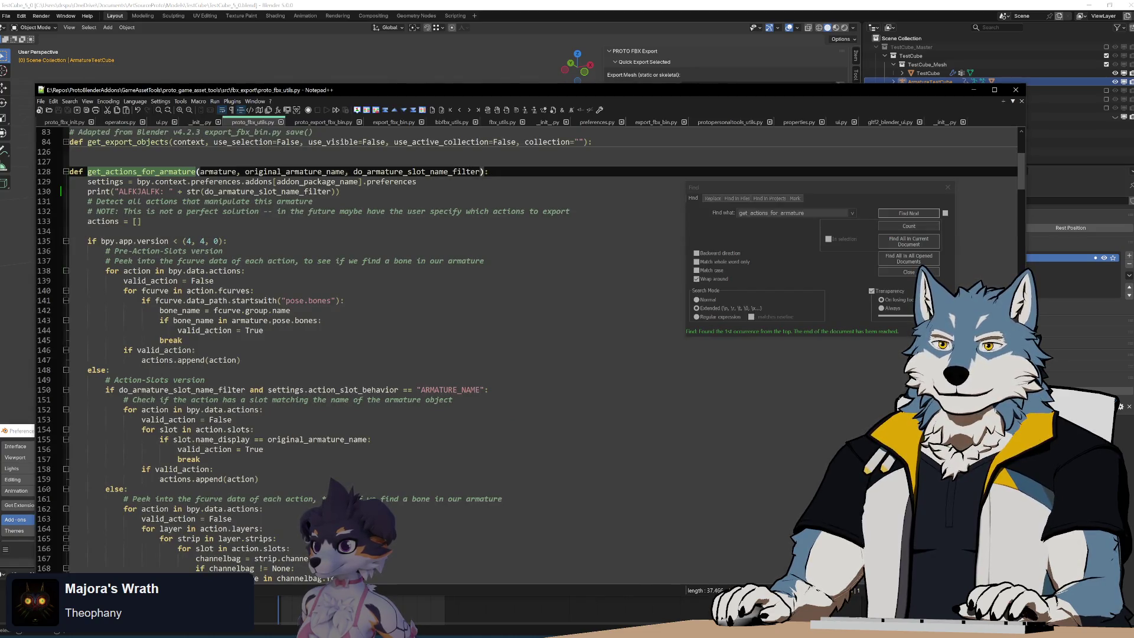
key("ctrl+Tab")
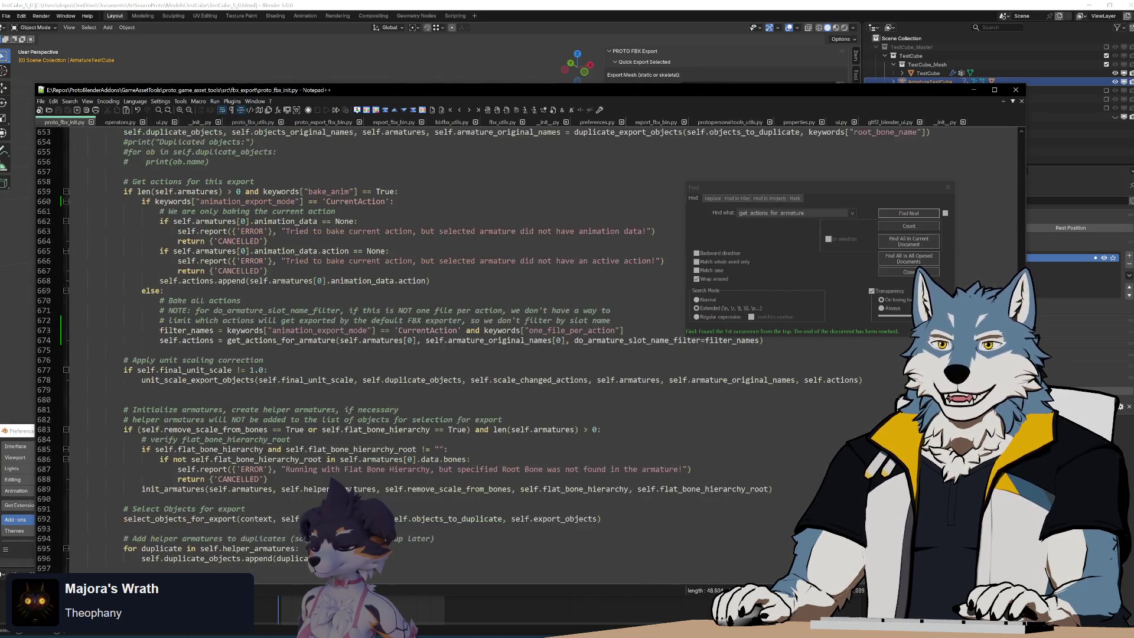
left_click(897, 213)
left_click(896, 213)
left_click(897, 213)
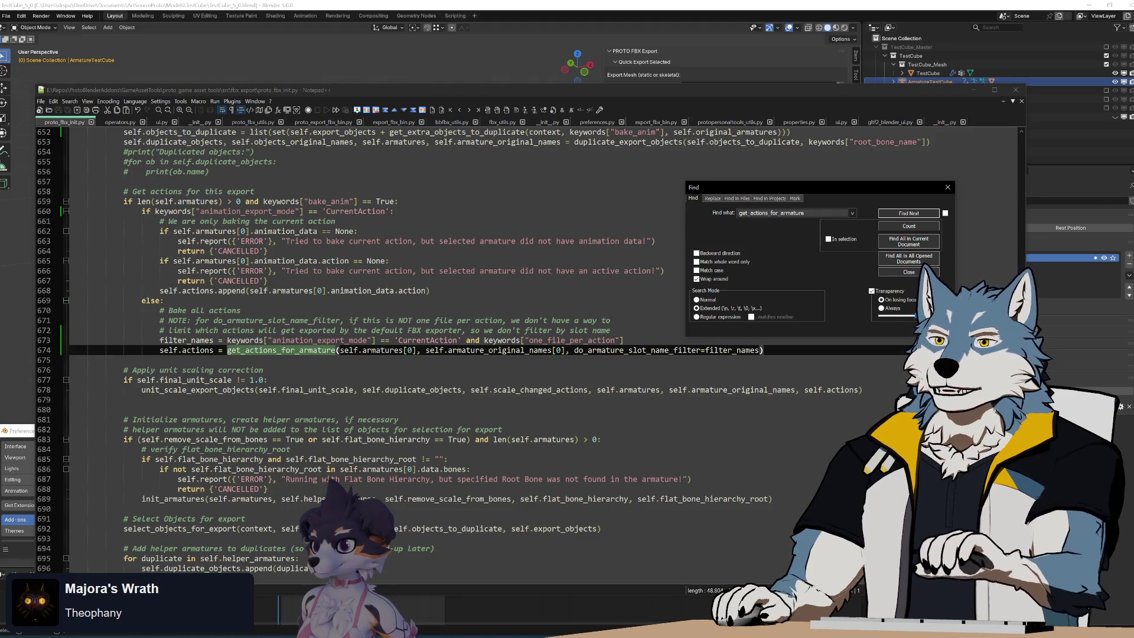
Step: Change the export-mode check on line 673 from 'CurrentAction' to 'MultipleActions' and save
double_click(427, 341)
scroll(525, 349, "up", 8)
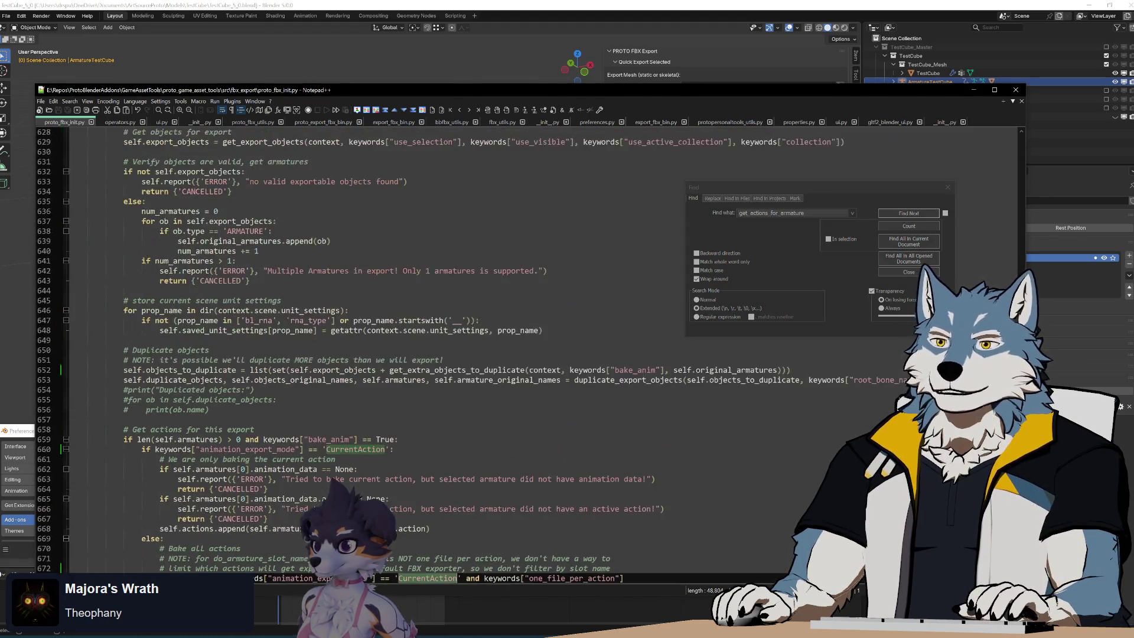
scroll(525, 349, "down", 17)
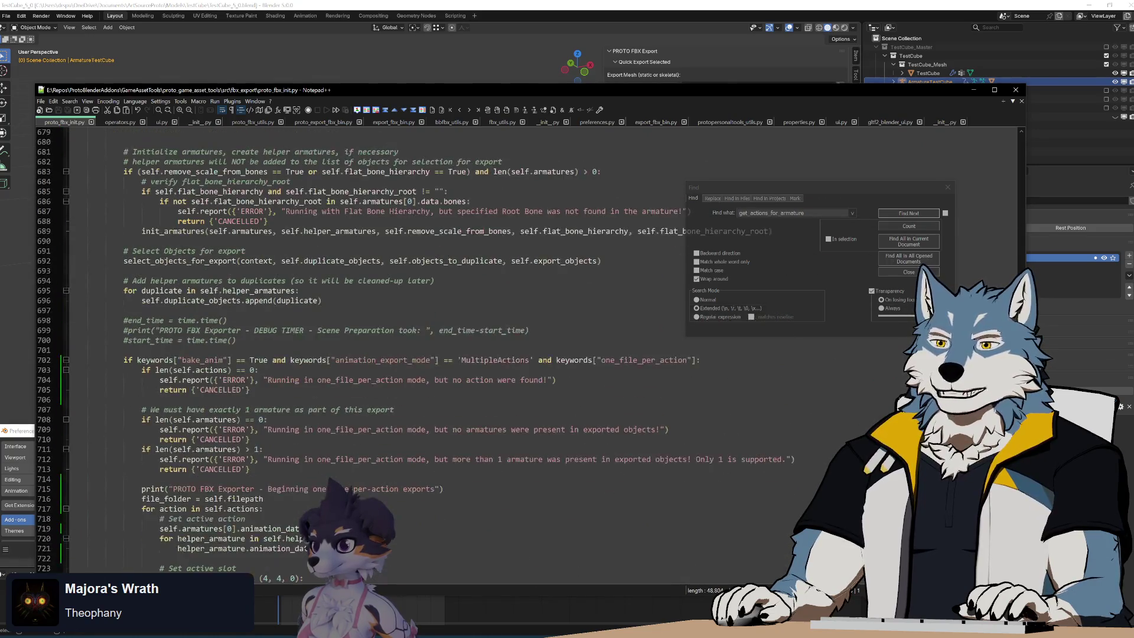
left_click(413, 360)
scroll(413, 359, "up", 16)
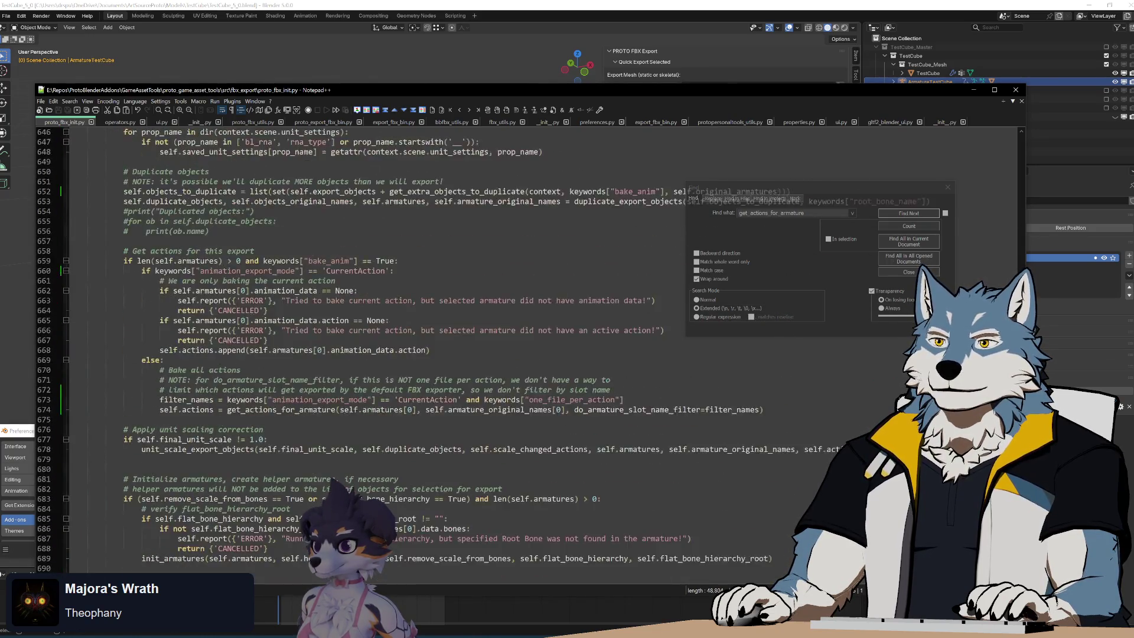
scroll(413, 360, "down", 4)
double_click(426, 429)
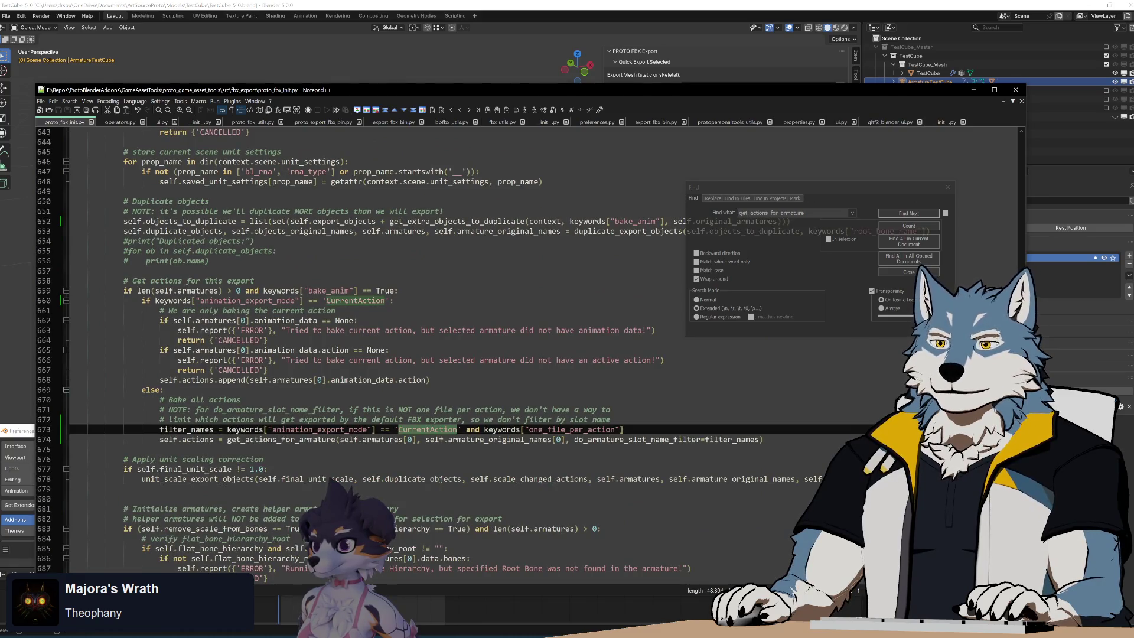
type("MultipleActions")
key("ctrl+s")
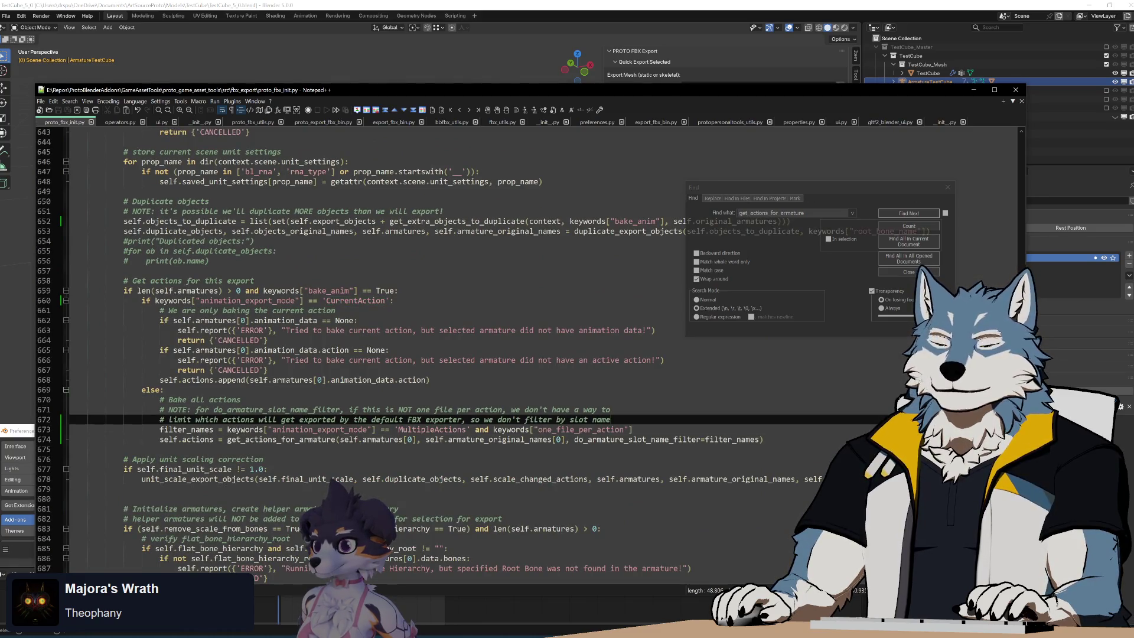
Step: Delete the debug print on line 130 of proto_fbx_utils.py and rerun Build.bat
key("alt+Tab")
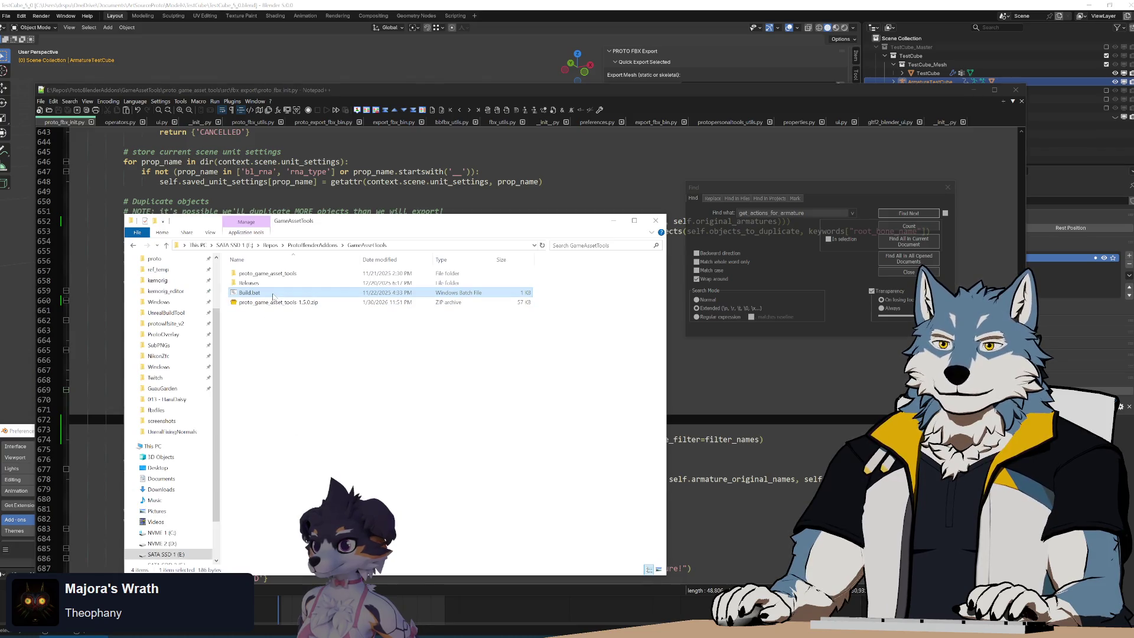
left_click(121, 122)
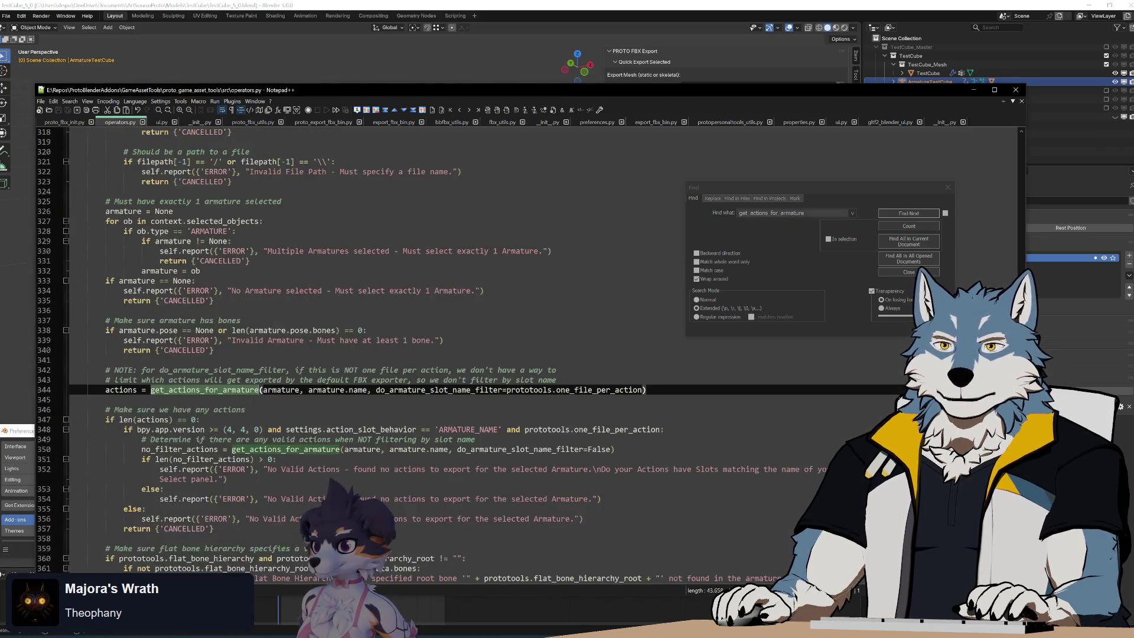
left_click(250, 124)
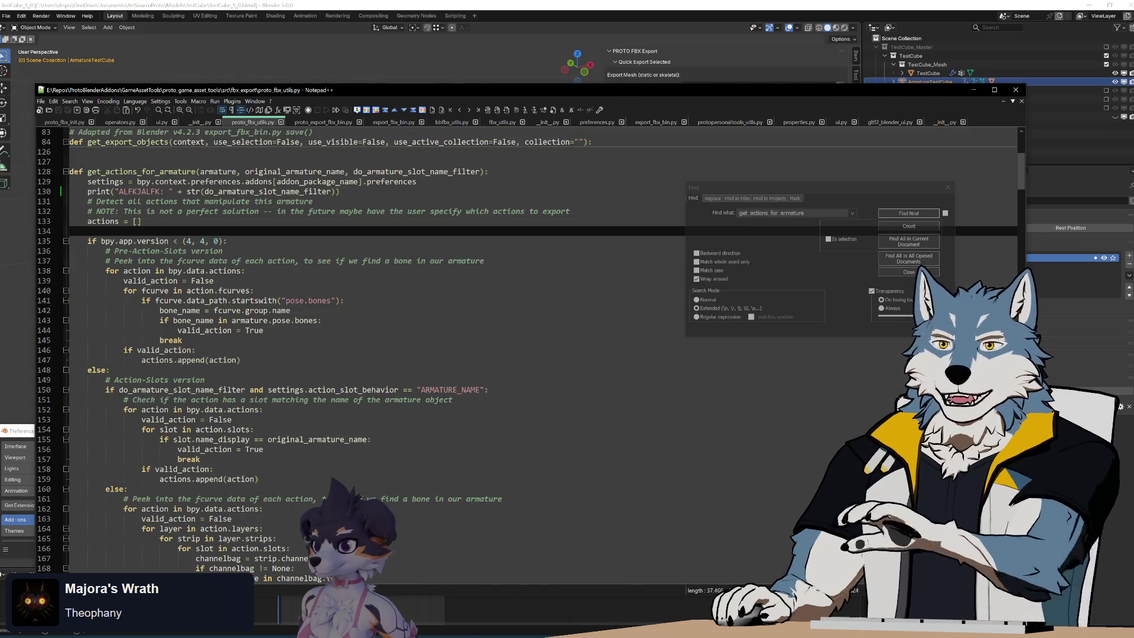
left_click_drag(340, 191, 91, 191)
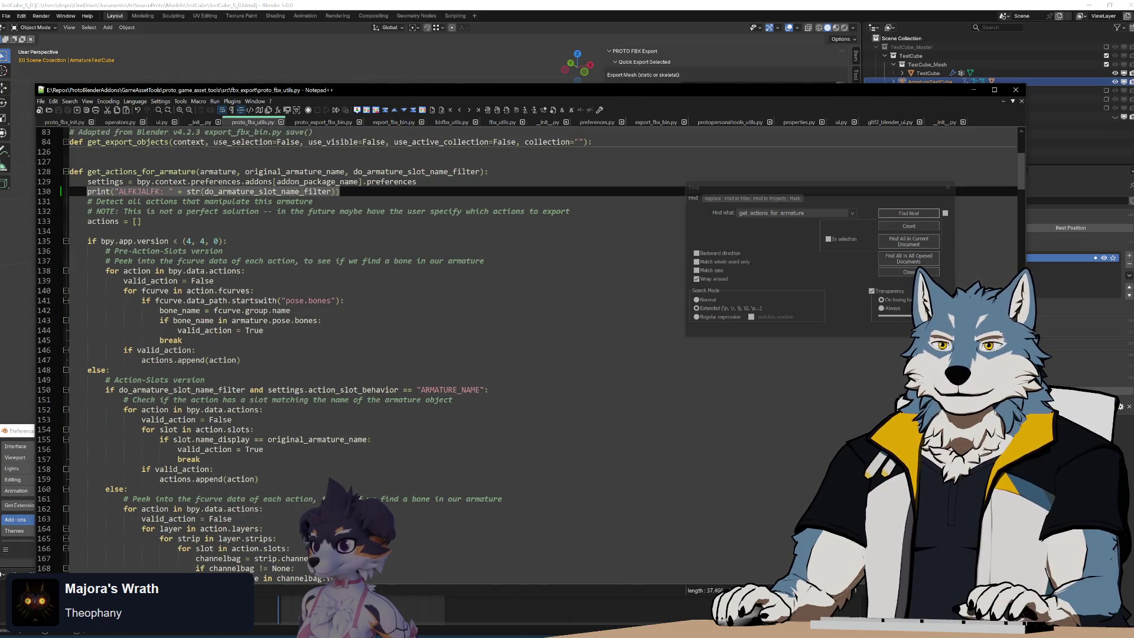
key("BackSpace")
left_click(141, 221)
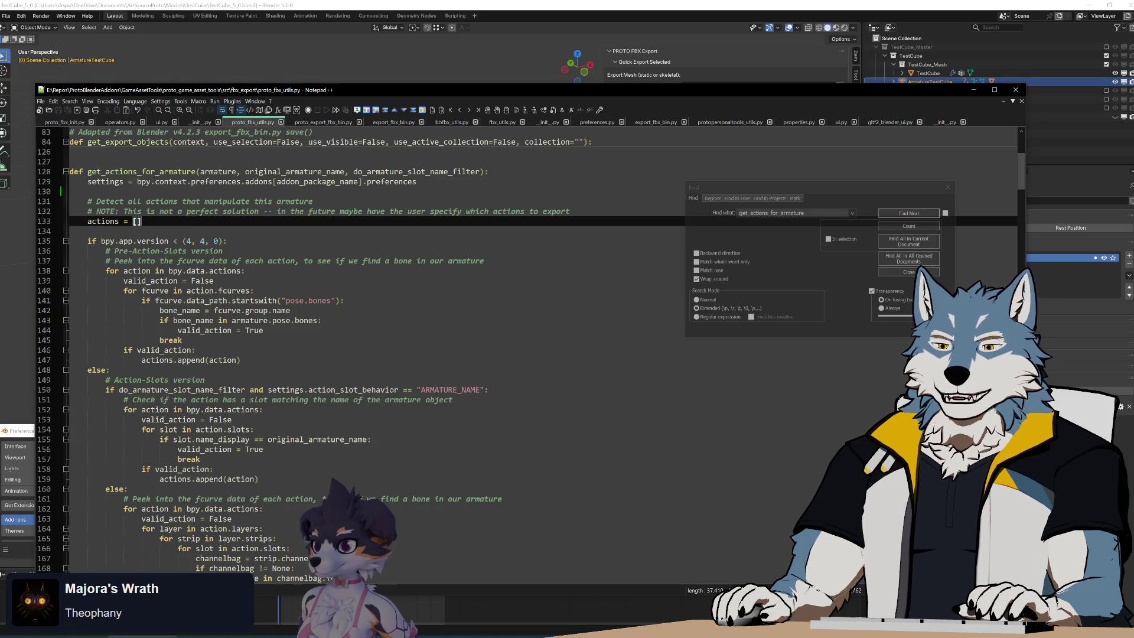
key("alt+Tab")
double_click(249, 292)
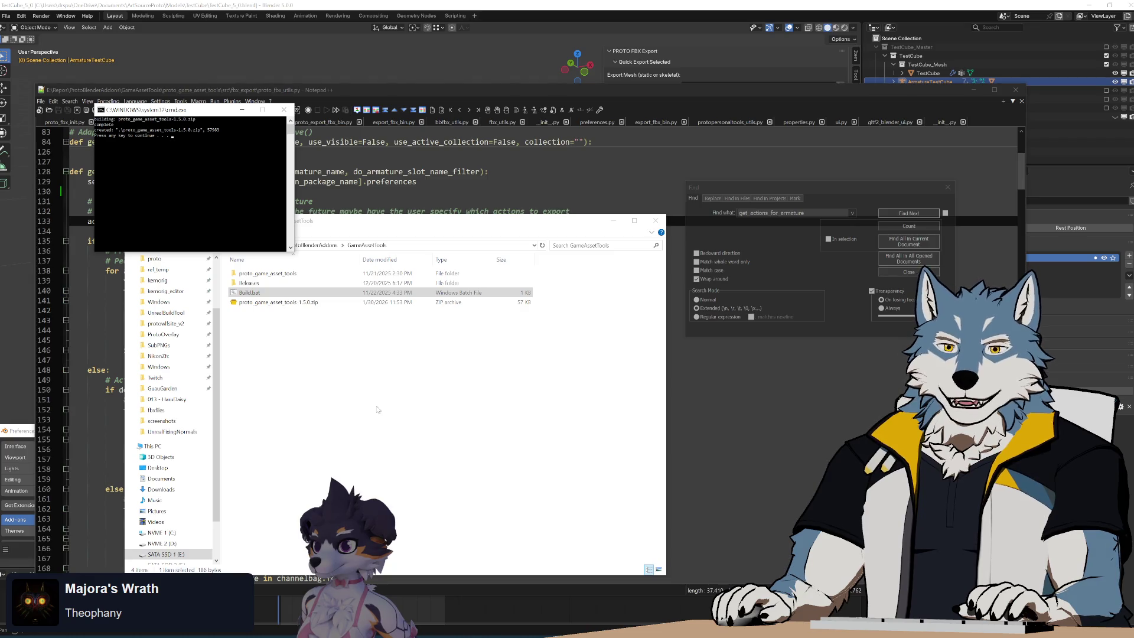
Step: Reinstall the rebuilt proto_game_asset_tools-1.5.0.zip add-on from disk, then select the cube with the armature
key("Return")
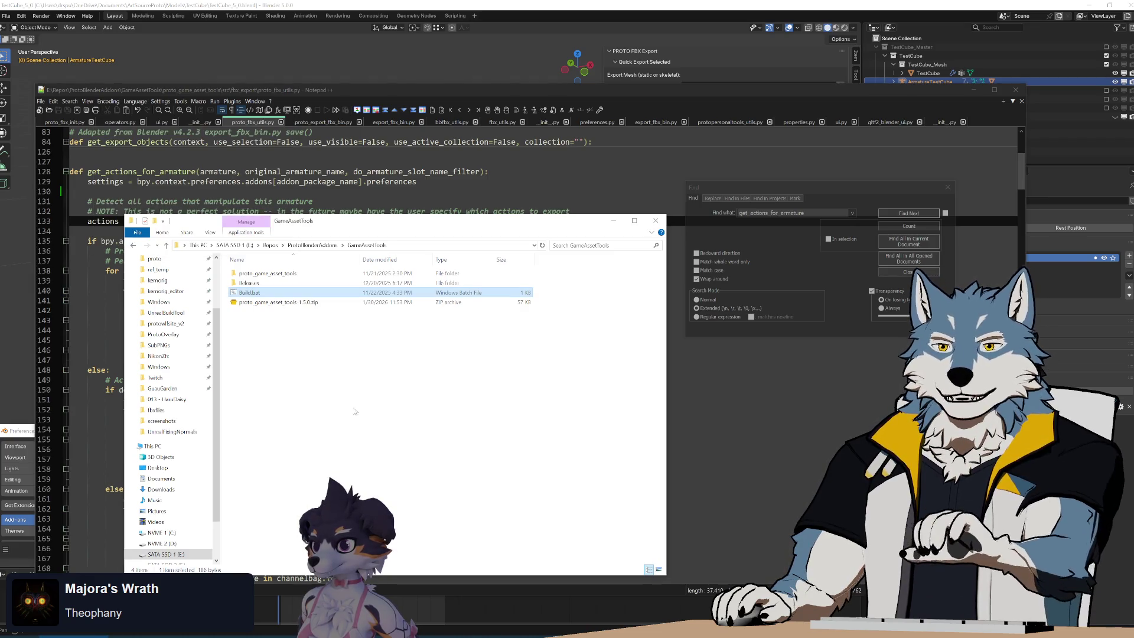
key("alt+Tab")
left_click(381, 444)
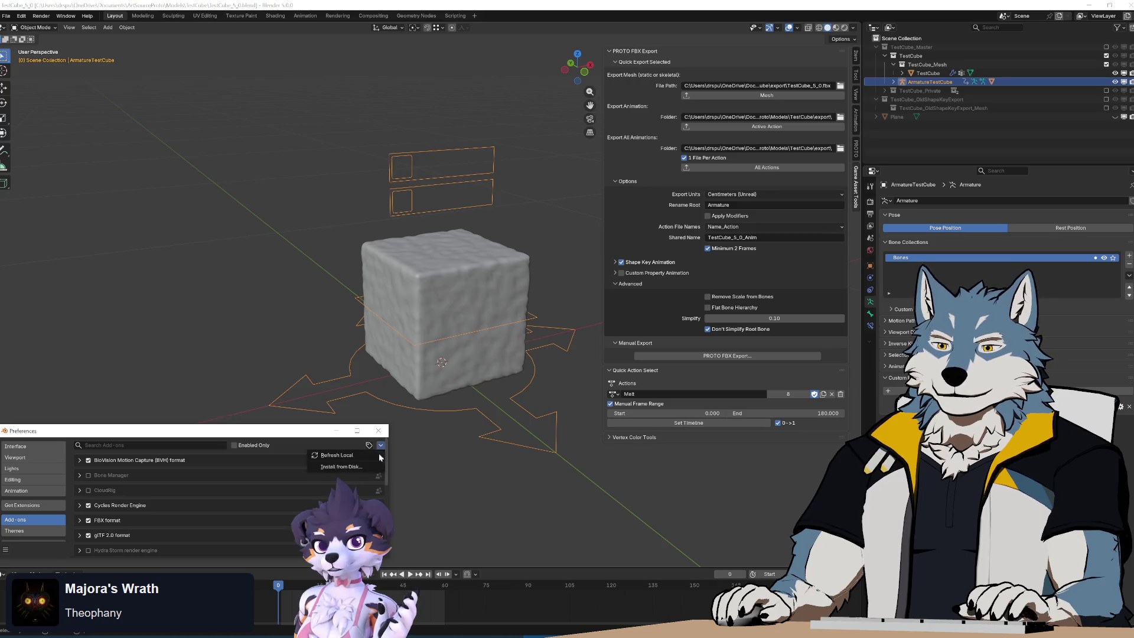
left_click(348, 465)
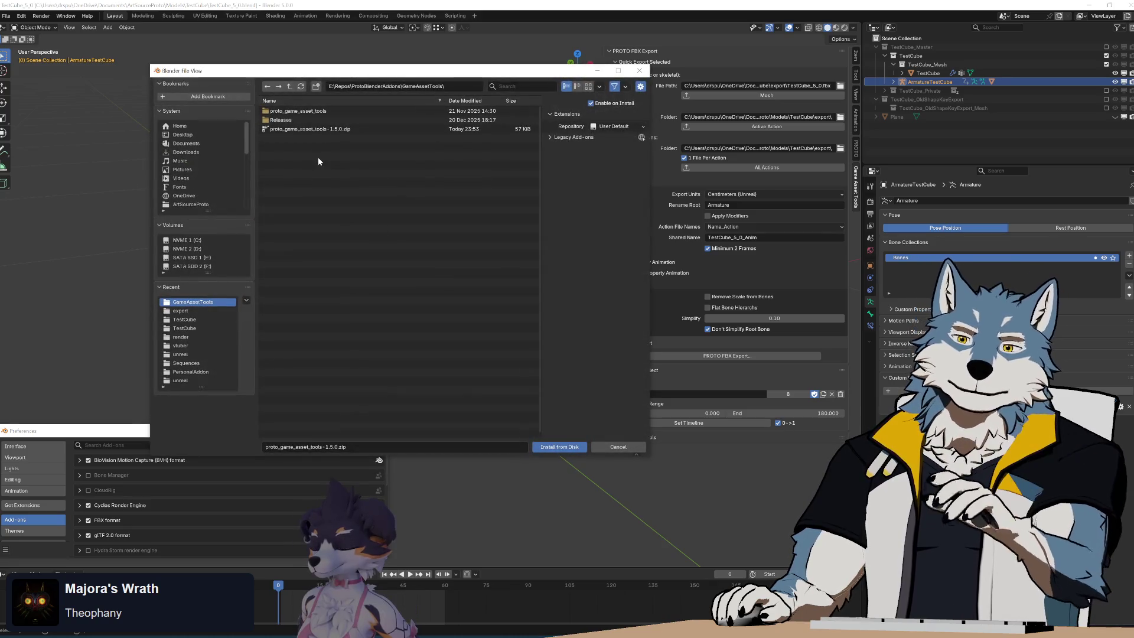
double_click(310, 129)
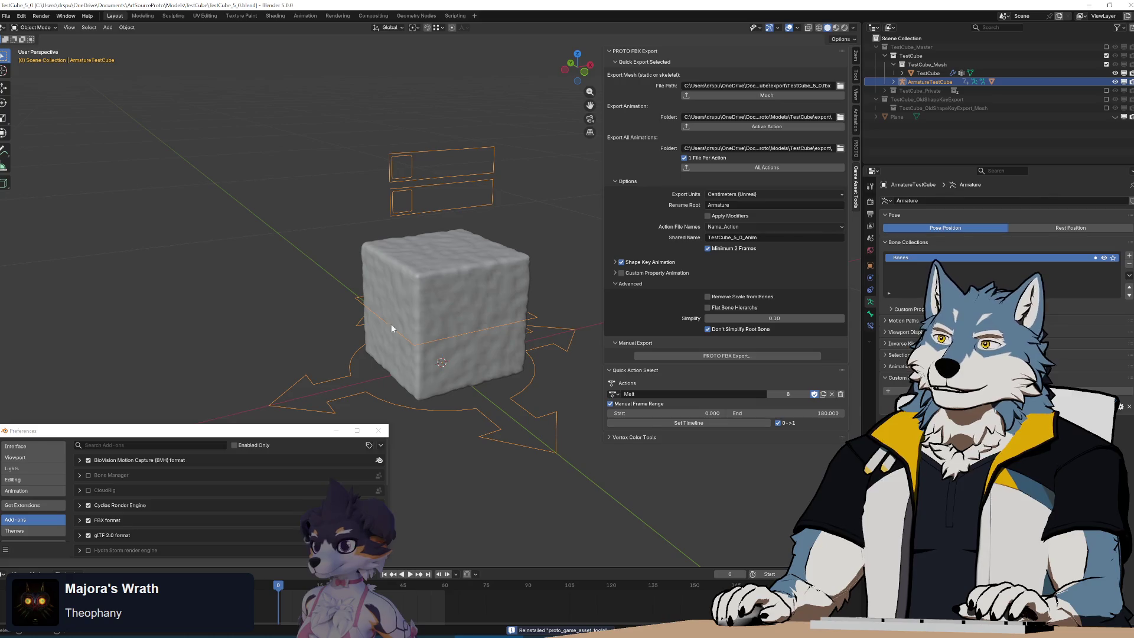
left_click(392, 329, "shift")
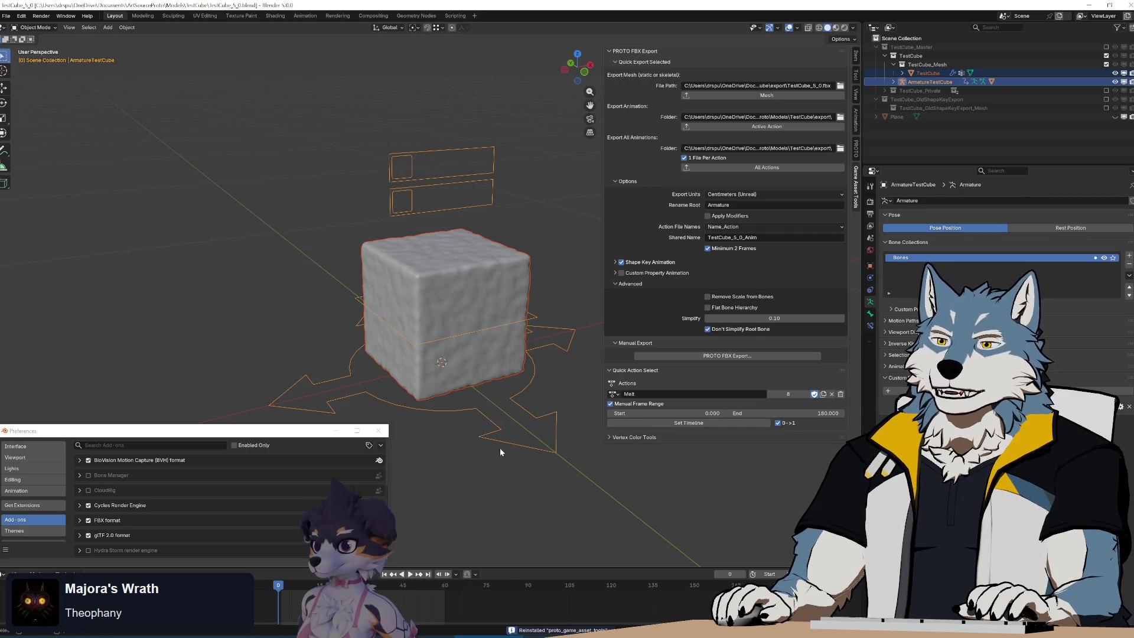
Step: Select only ArmatureTestCube and export all its actions with PROTO FBX Export's All Actions
mouse_move(324, 104)
left_mouse_down()
mouse_move(512, 391)
mouse_move(533, 481)
mouse_move(558, 510)
left_mouse_up()
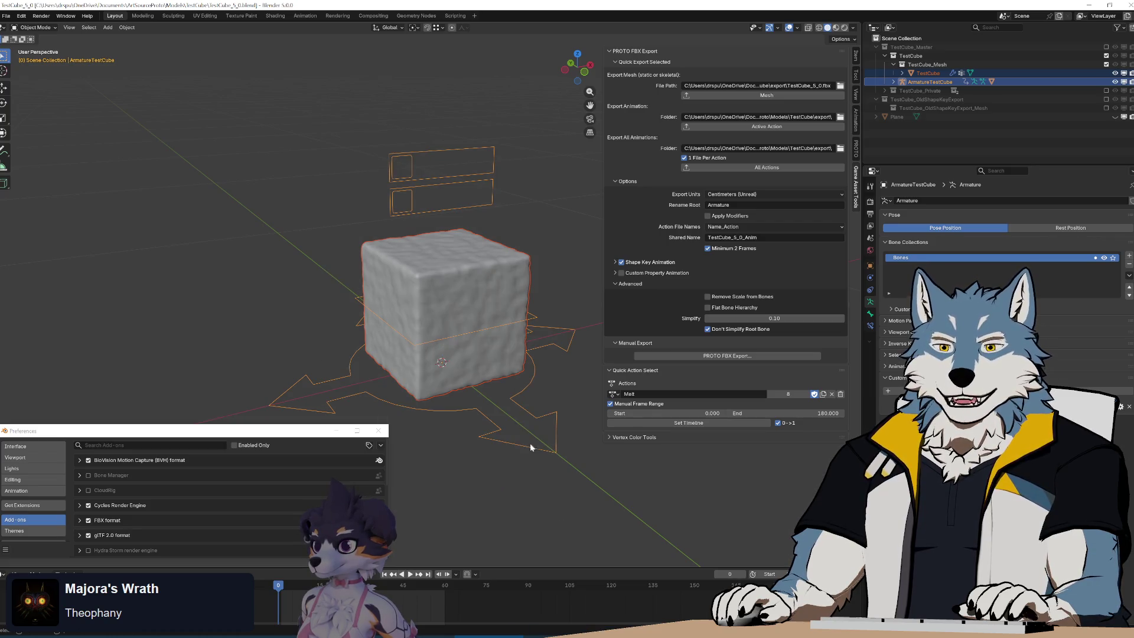
left_click(358, 158)
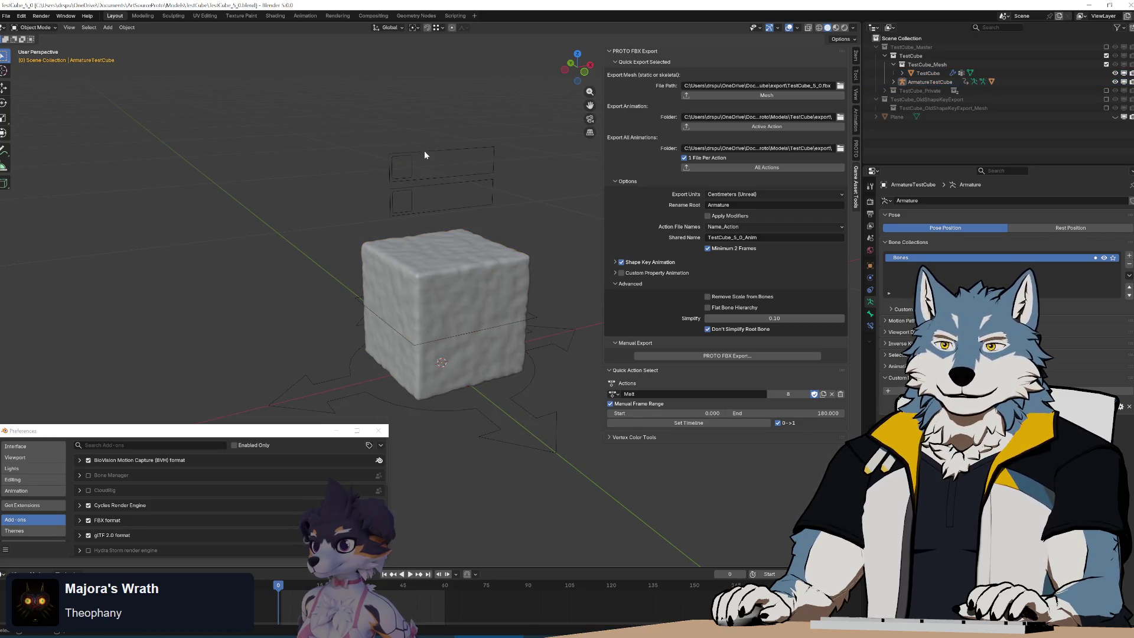
left_click(424, 150)
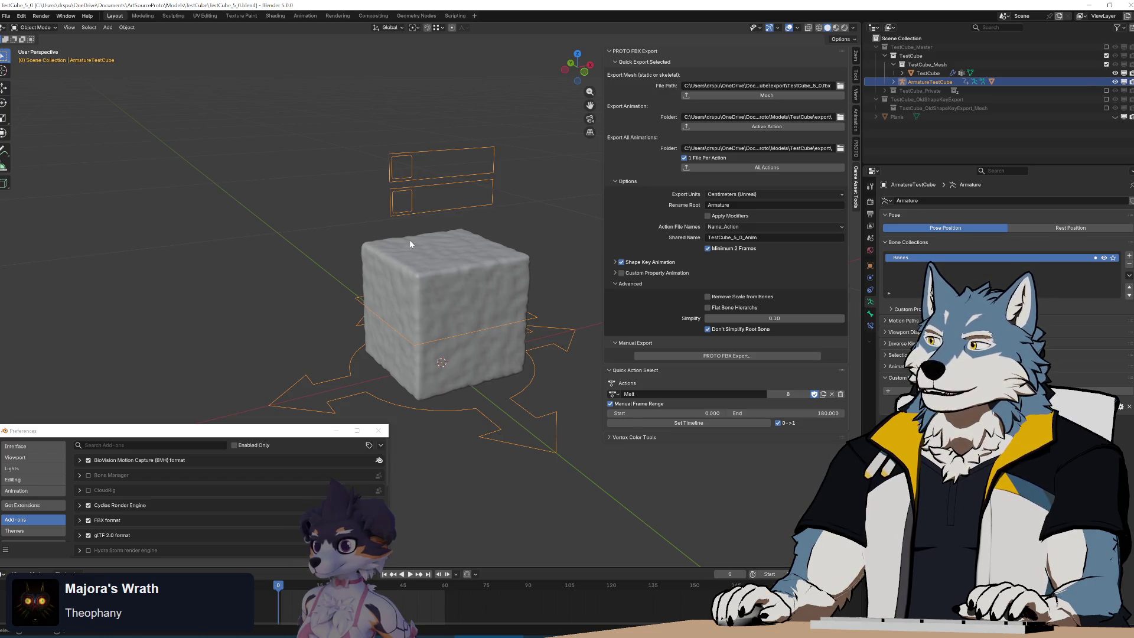
left_click(766, 168)
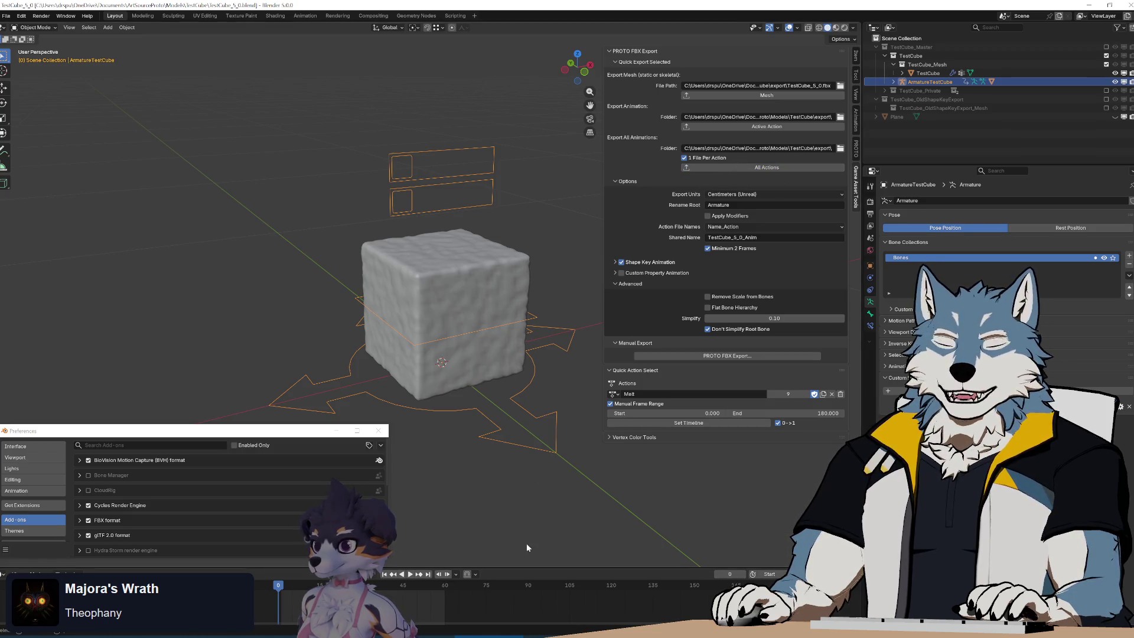
Step: Bring up the GameAssetTools export folder in Explorer to check the exported FBX files
key("alt+Tab")
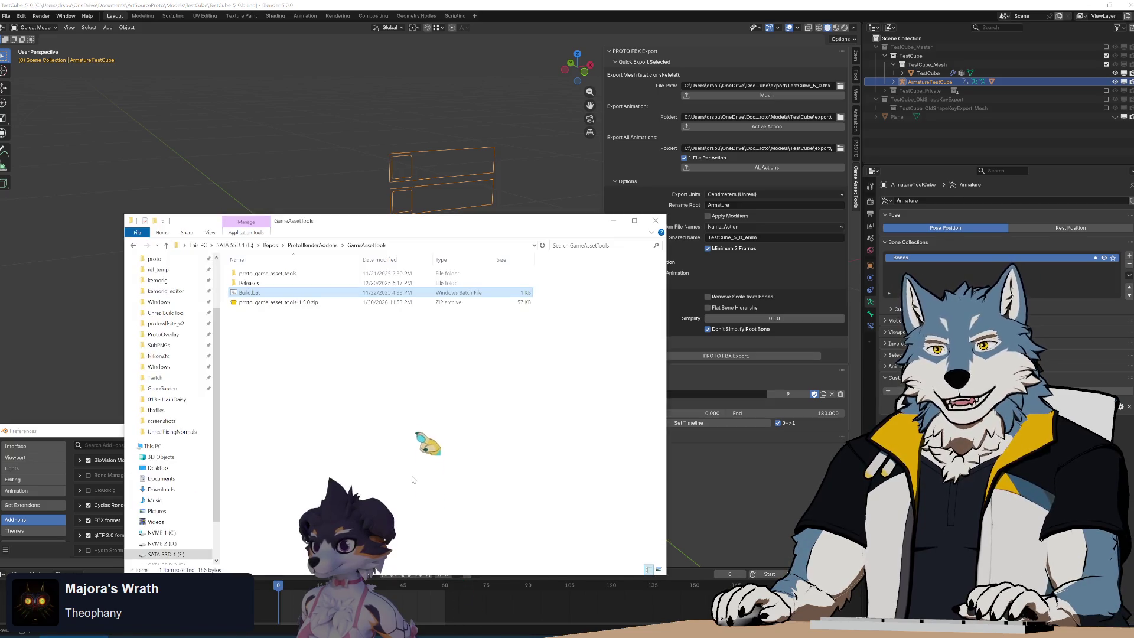
key("alt+Tab")
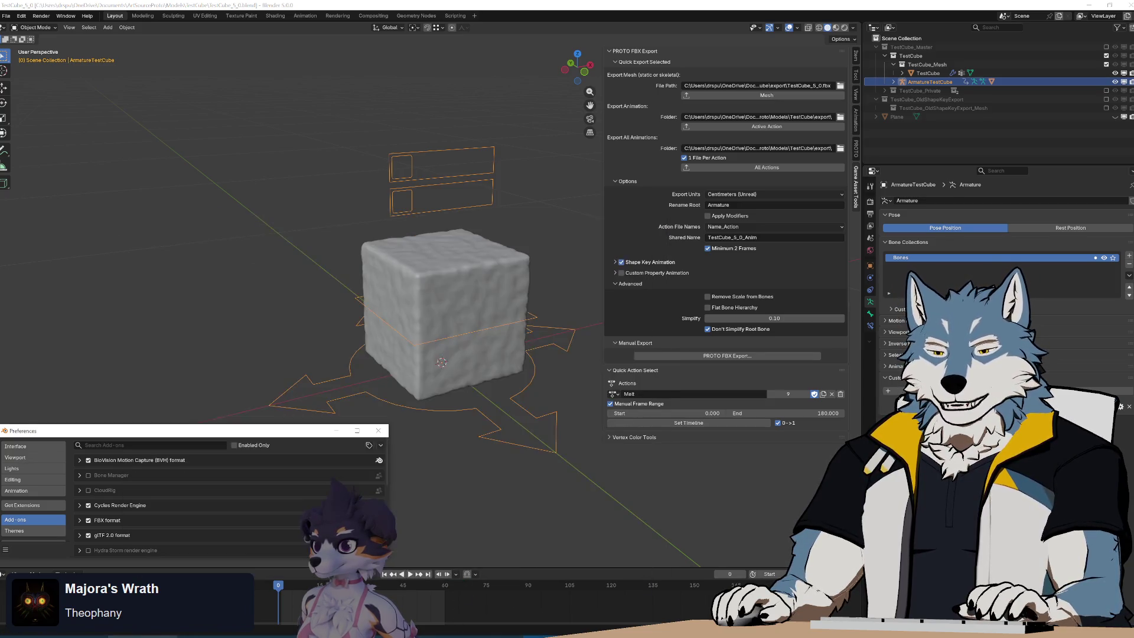
key("alt+Tab")
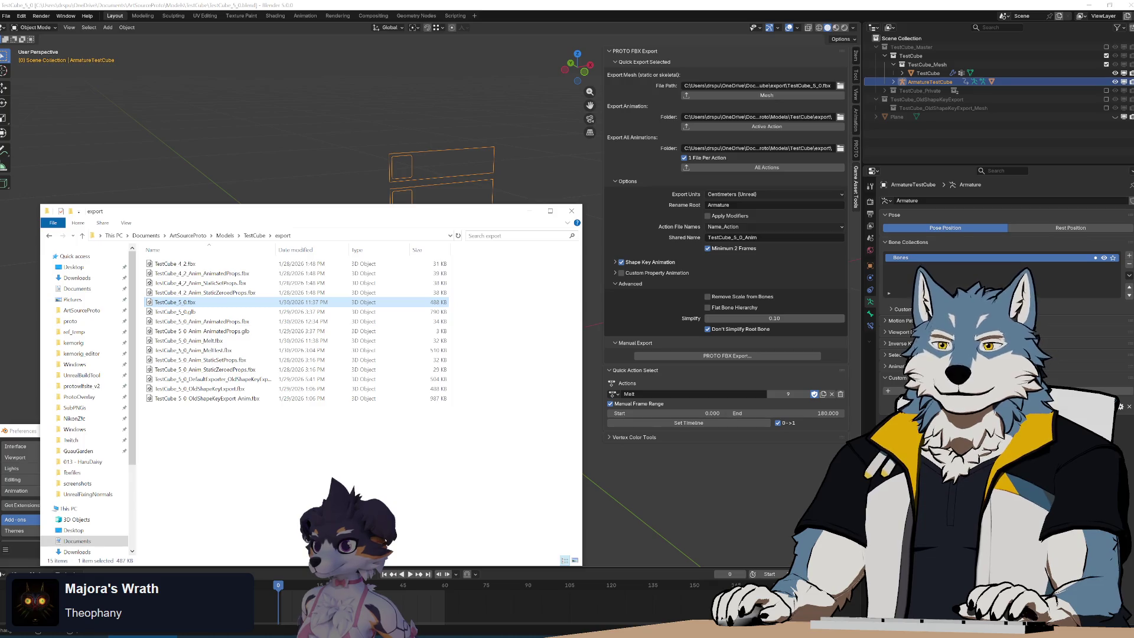
left_click(234, 322)
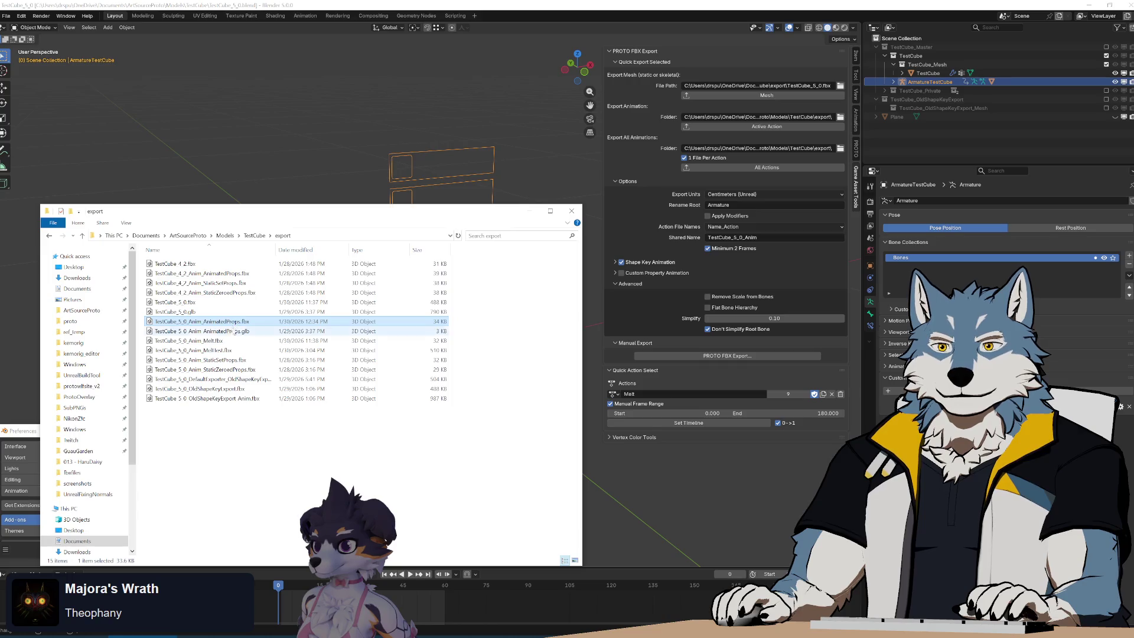
left_click(231, 333)
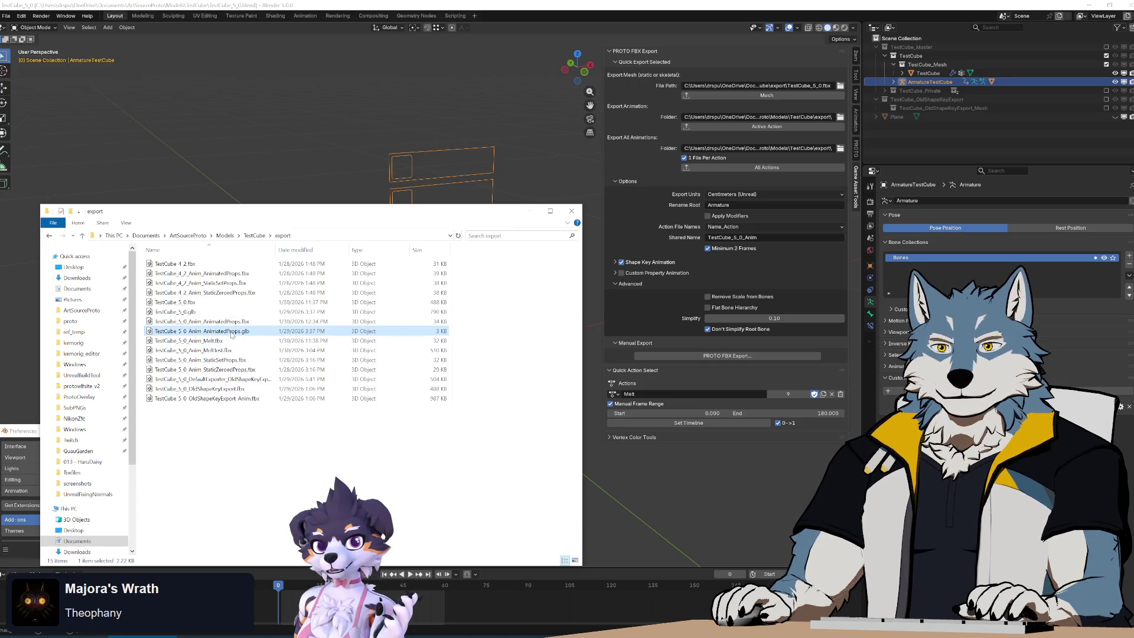
key("Up")
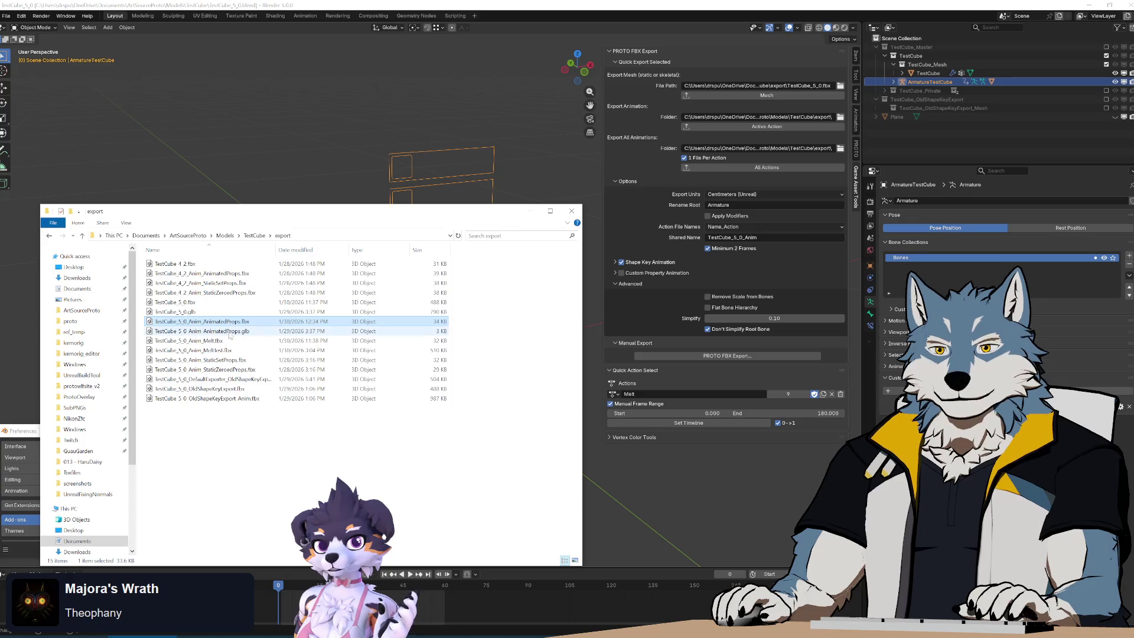
key("Down")
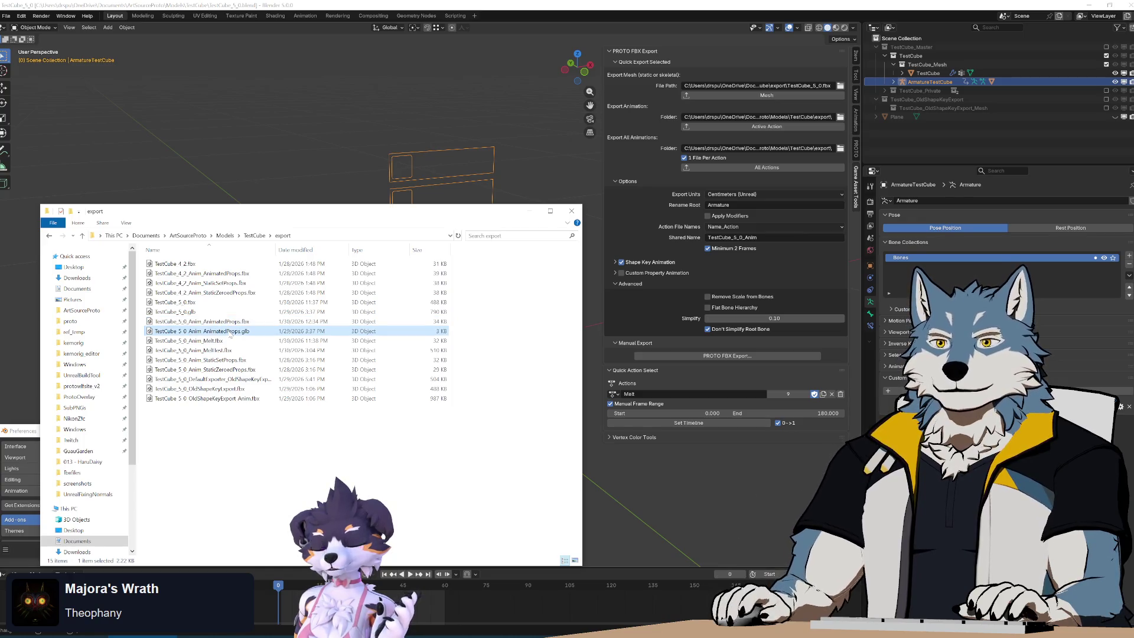
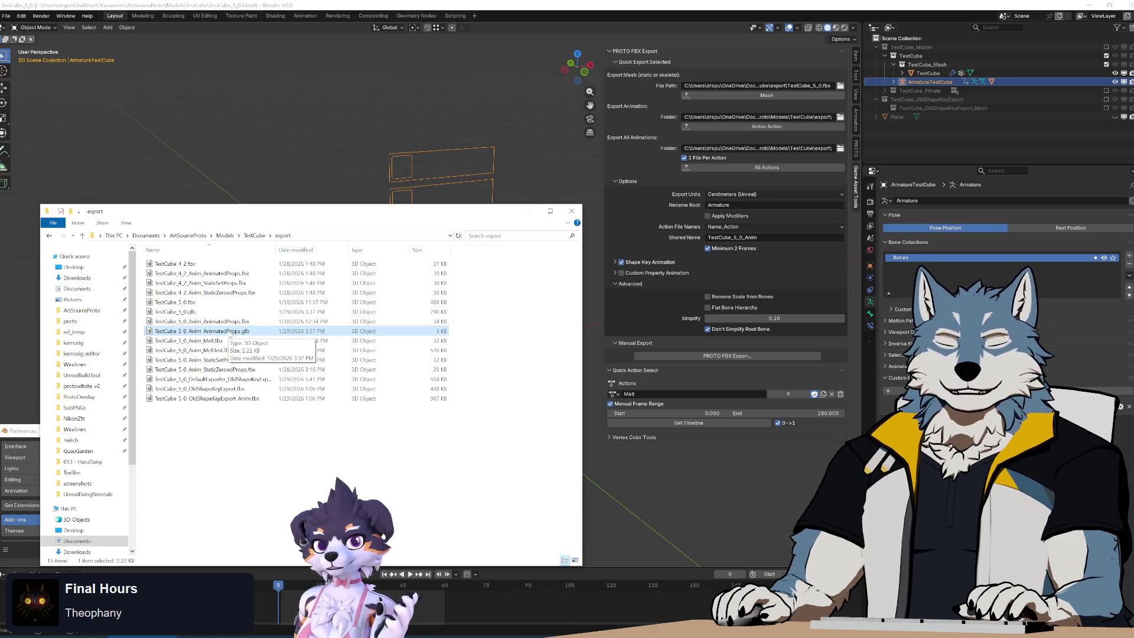
Step: Clear the Explorer selection and bring up Blender's console showing the six-file export log
left_click(306, 446)
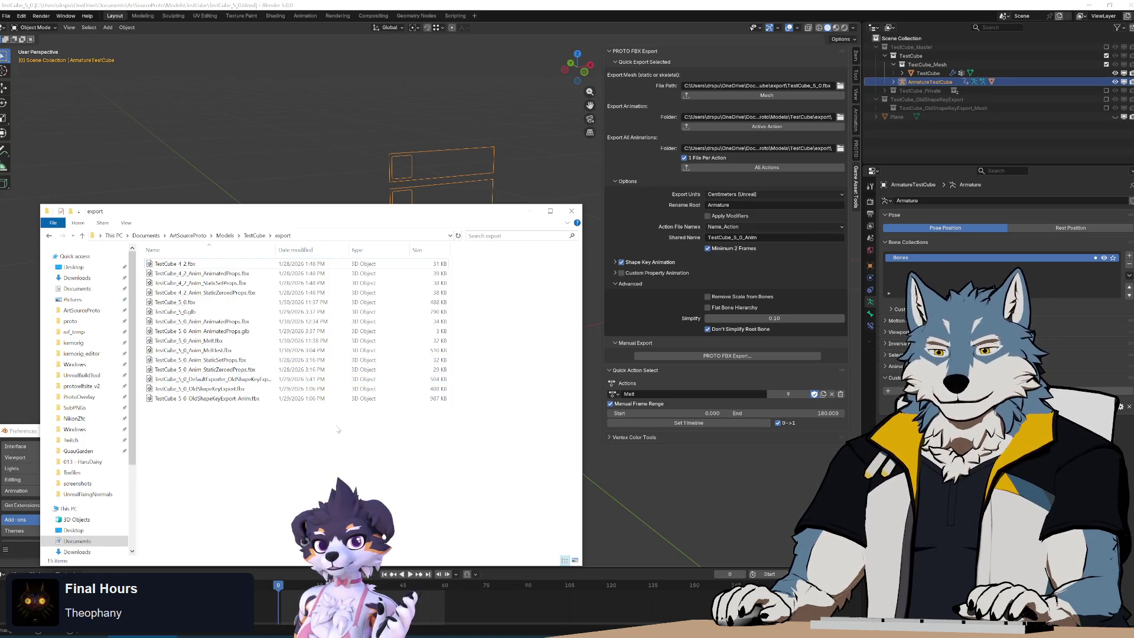
key("alt+Tab")
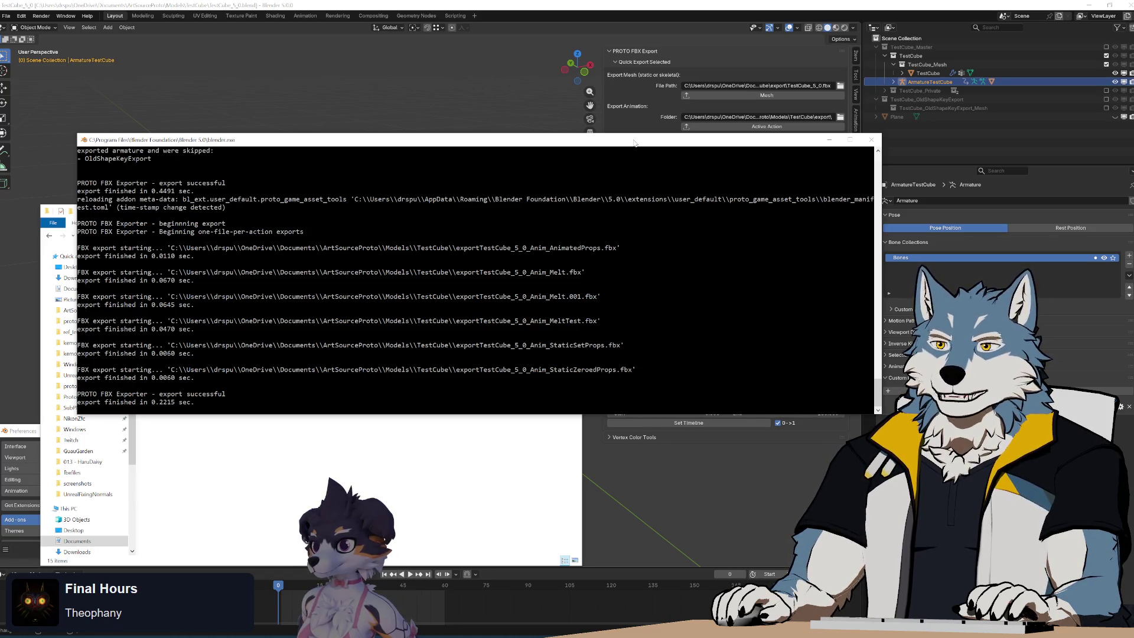
mouse_move(634, 141)
left_mouse_down()
mouse_move(708, 12)
mouse_move(684, 53)
mouse_move(961, 65)
mouse_move(805, 54)
left_mouse_up()
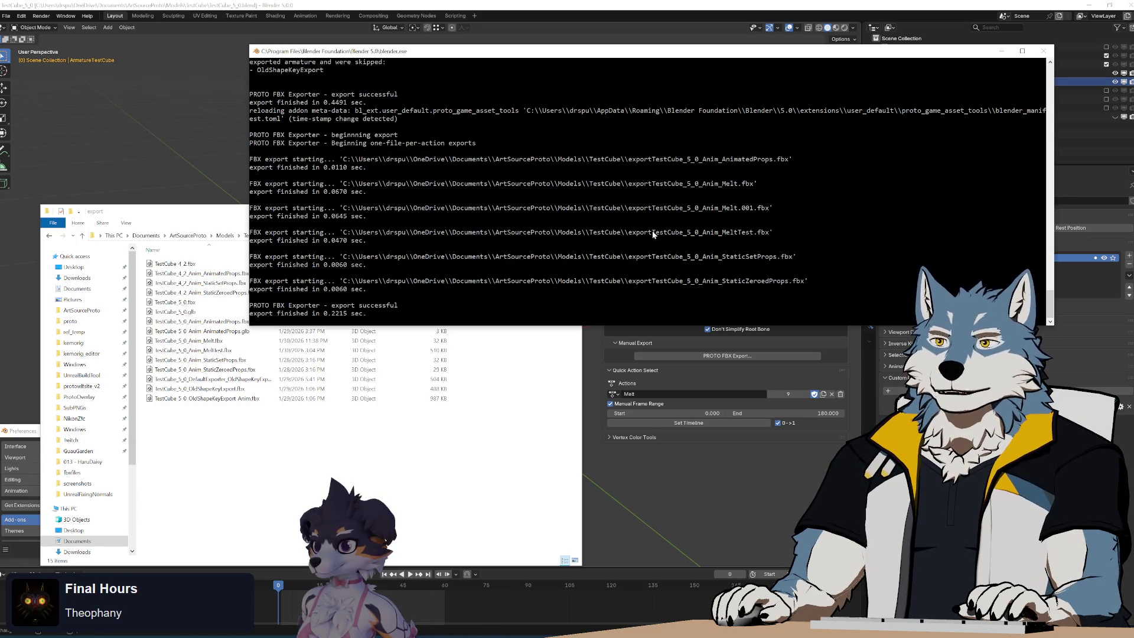
Step: Go up from the export folder to the TestCube folder in File Explorer
left_click(246, 235)
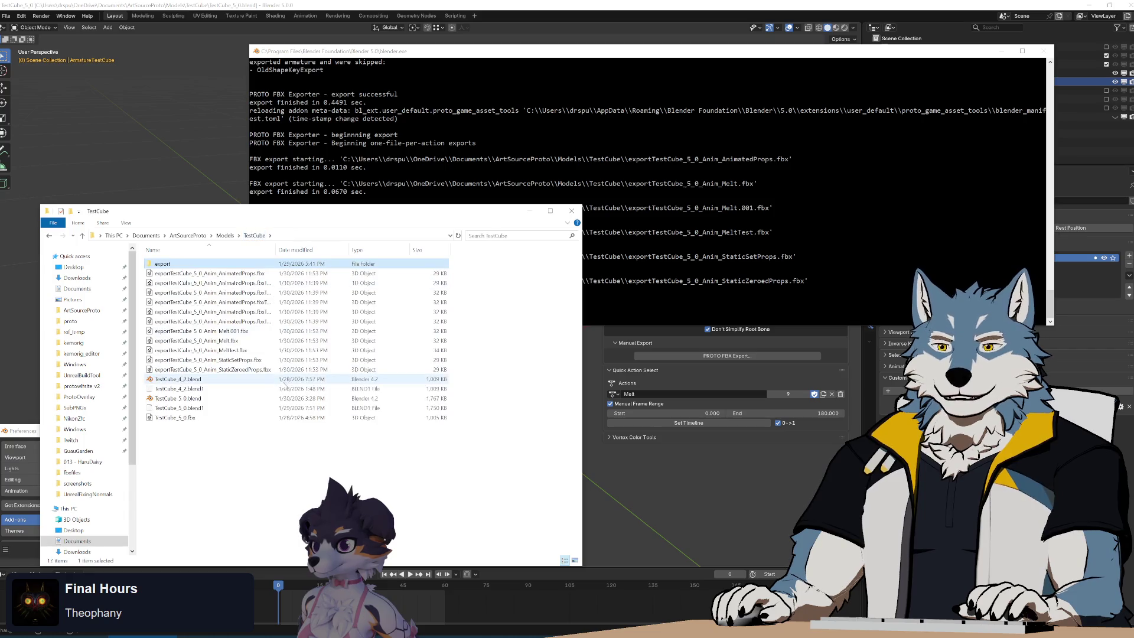
Step: Reposition Explorer and widen the Name column to read the exported FBX file names
left_click_drag(300, 219, 469, 185)
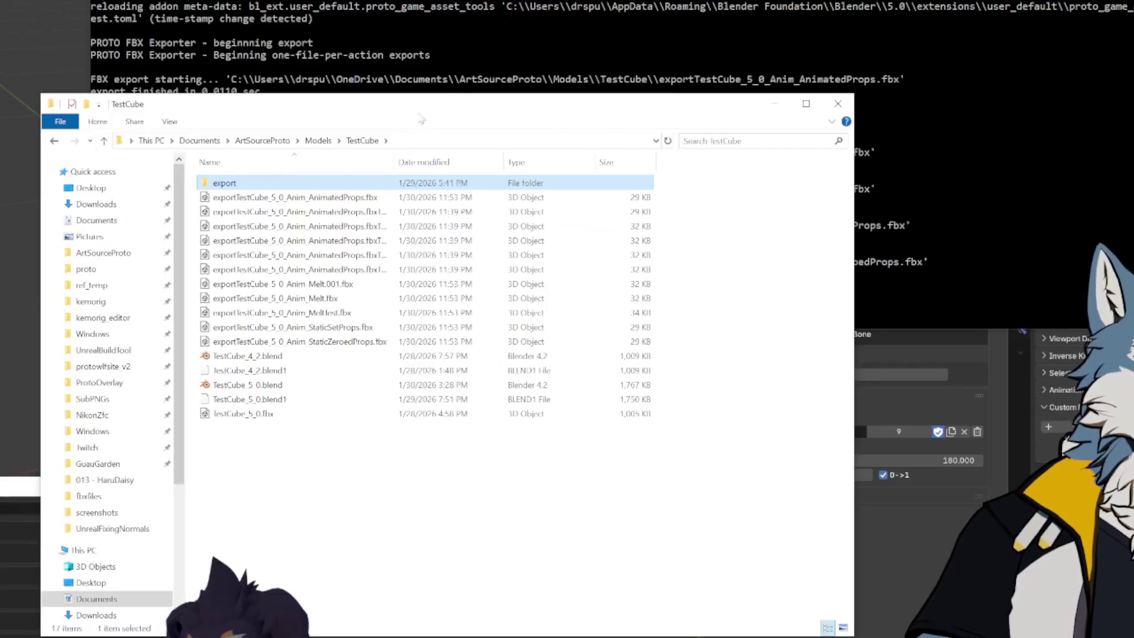
left_click(414, 197)
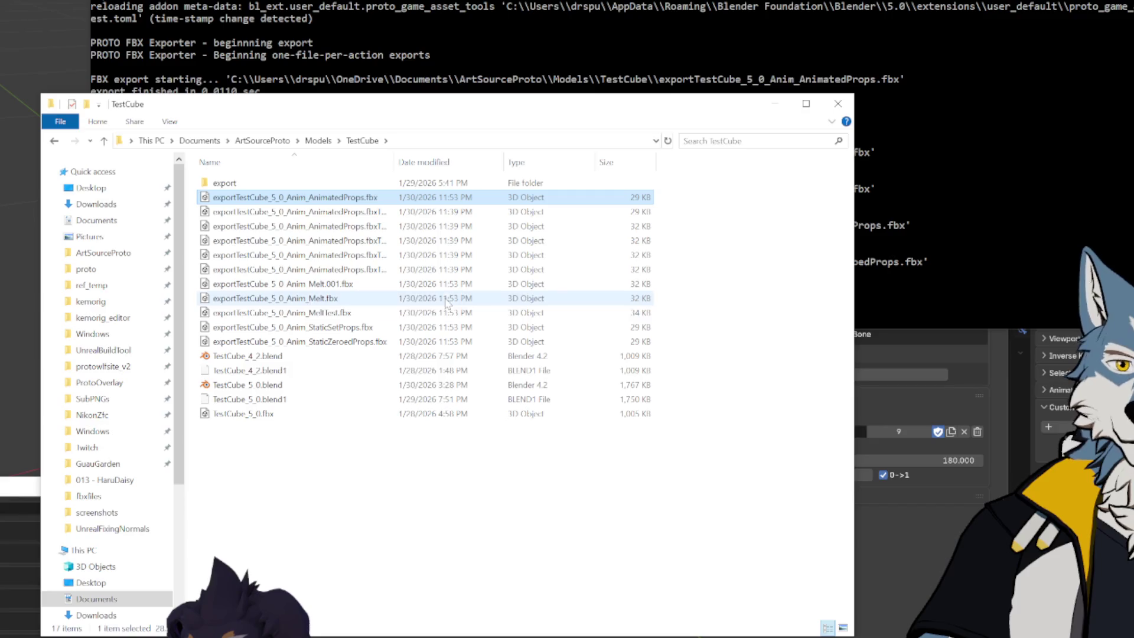
left_click(338, 344)
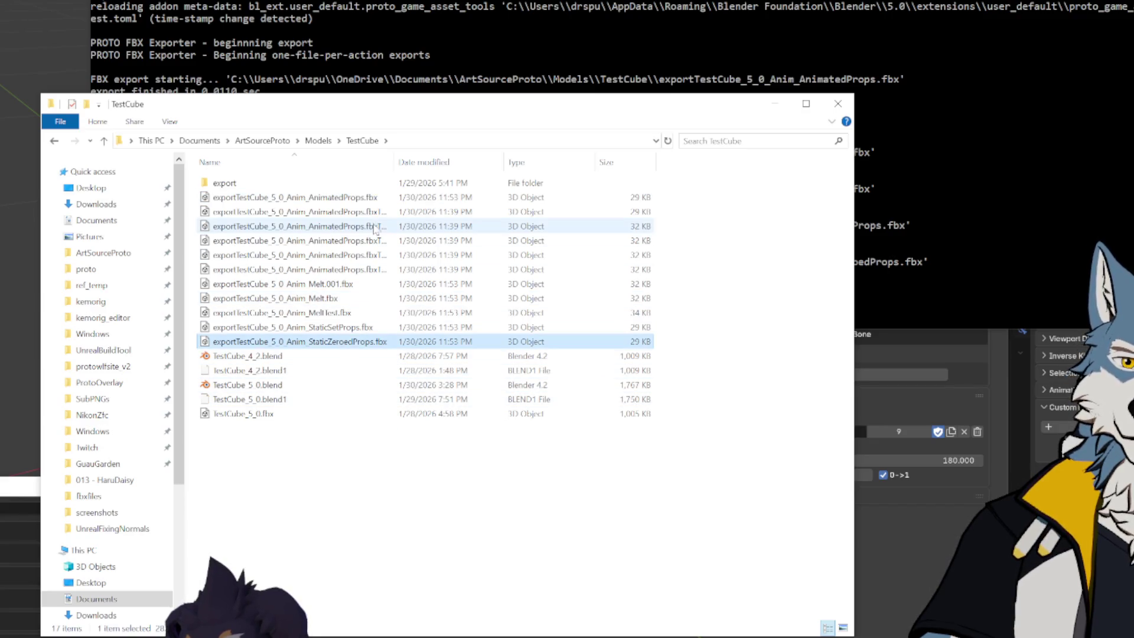
left_click_drag(394, 162, 778, 180)
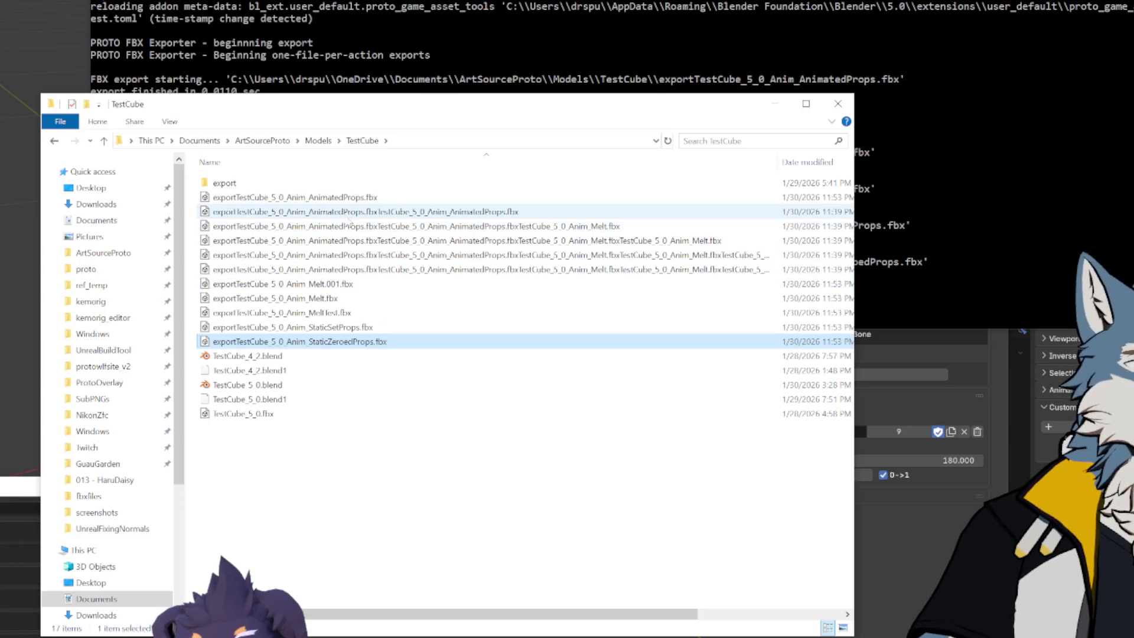
mouse_move(778, 162)
left_mouse_down()
mouse_move(840, 163)
mouse_move(766, 162)
left_mouse_up()
Step: Enlarge the window to show full names, types and sizes, then shrink it back
left_click_drag(854, 187, 1131, 187)
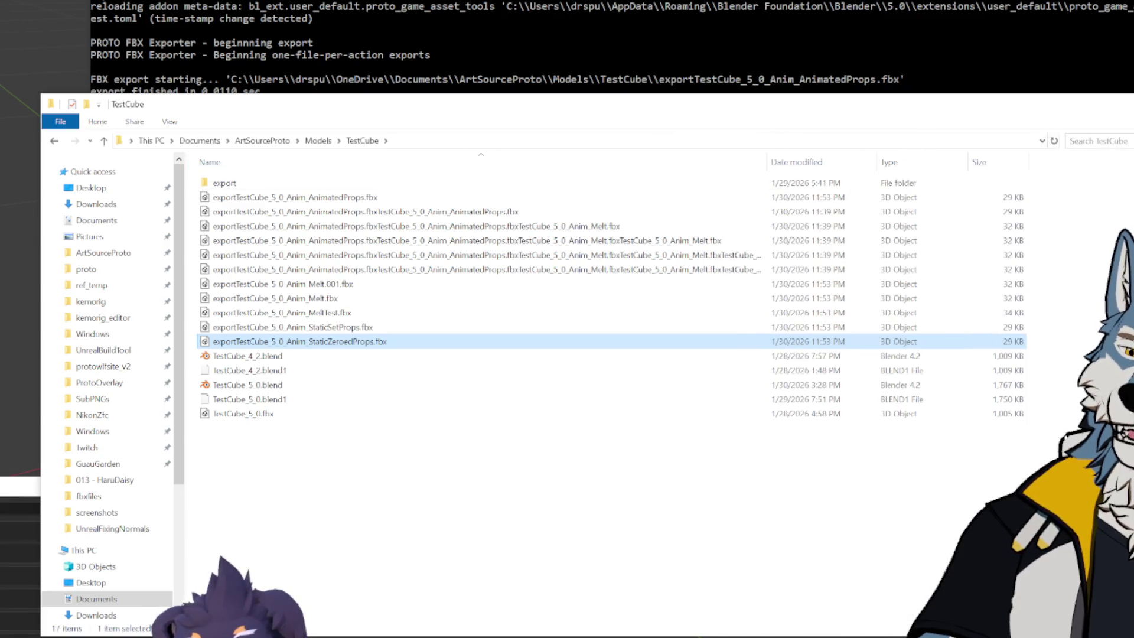
mouse_move(767, 153)
left_mouse_down()
mouse_move(1042, 168)
mouse_move(1005, 168)
left_mouse_up()
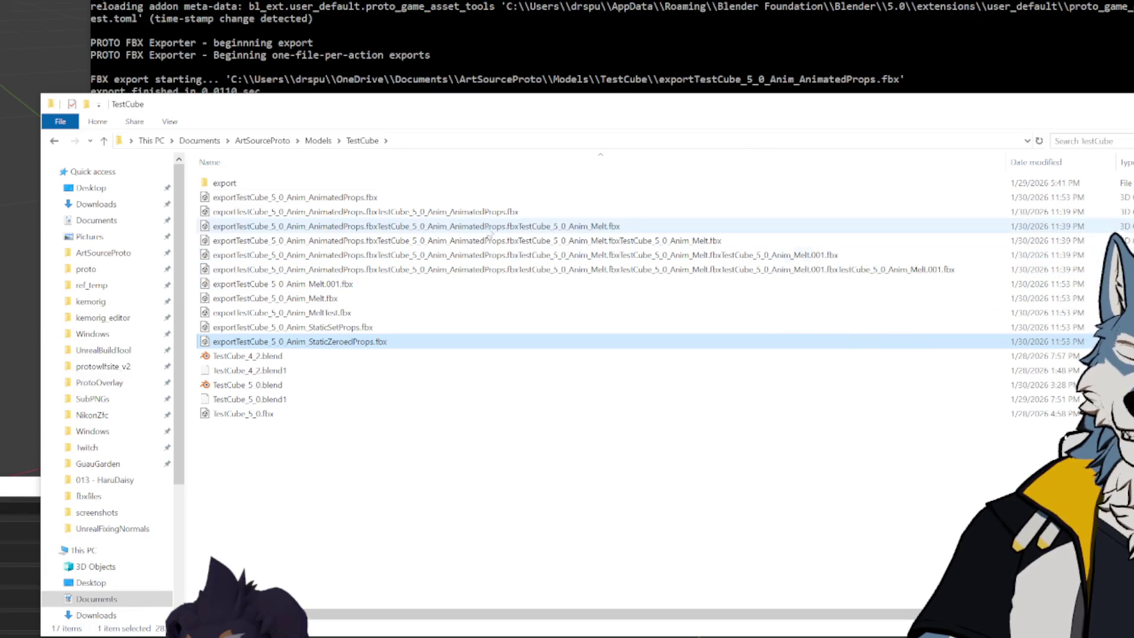
left_click(354, 270)
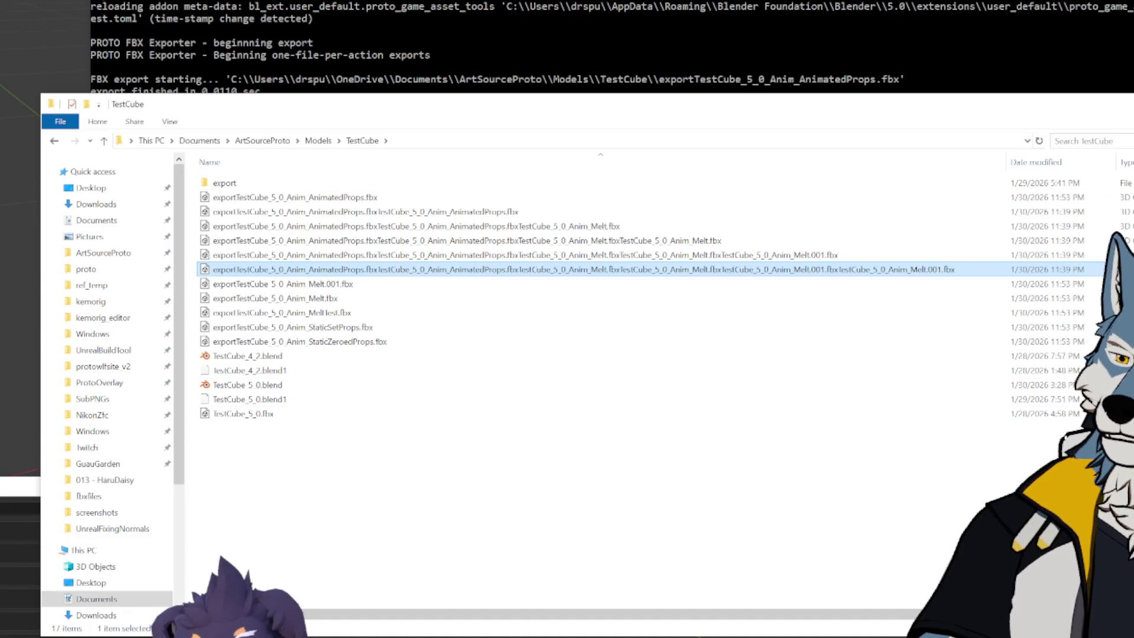
mouse_move(1048, 141)
left_mouse_down()
mouse_move(573, 165)
mouse_move(518, 195)
left_mouse_up()
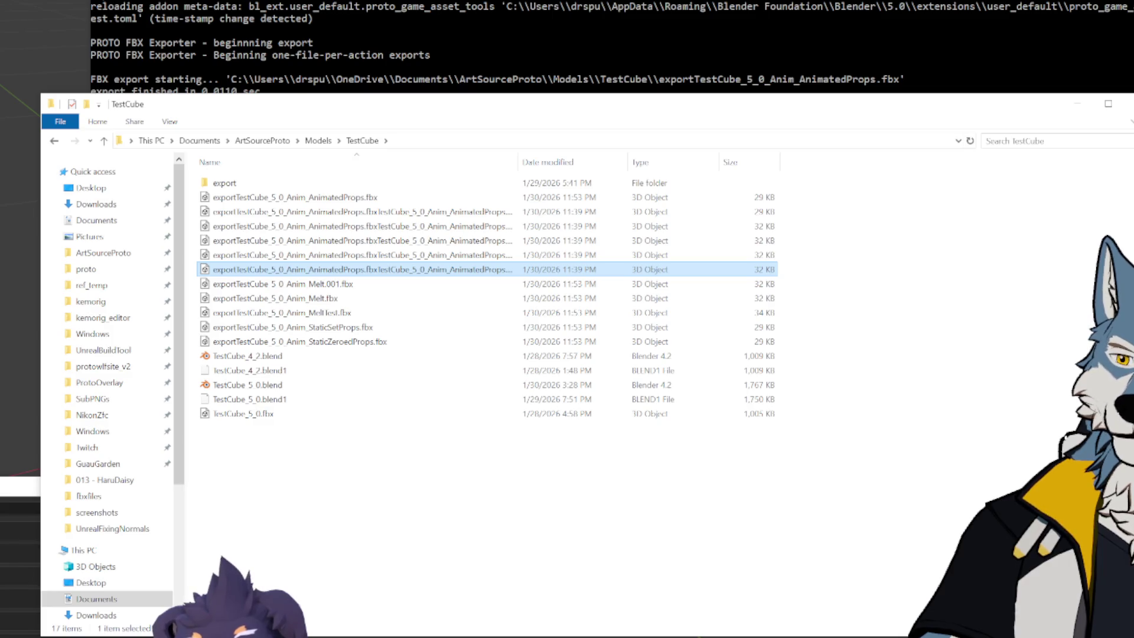
left_click_drag(1133, 236, 795, 236)
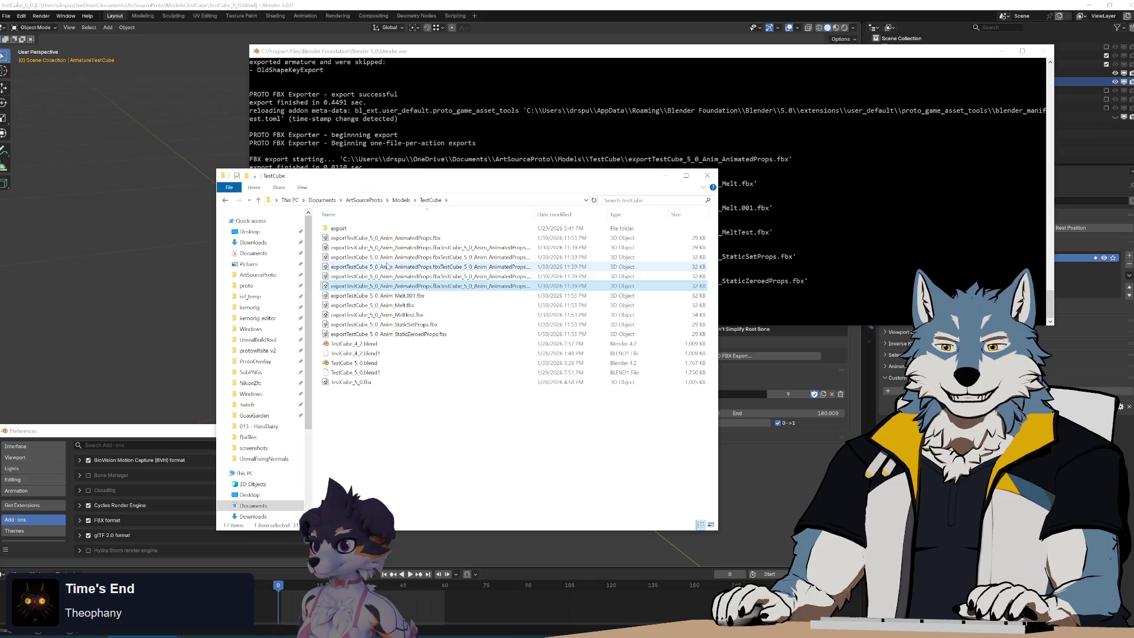
key("Up")
key("Up")
key("Up")
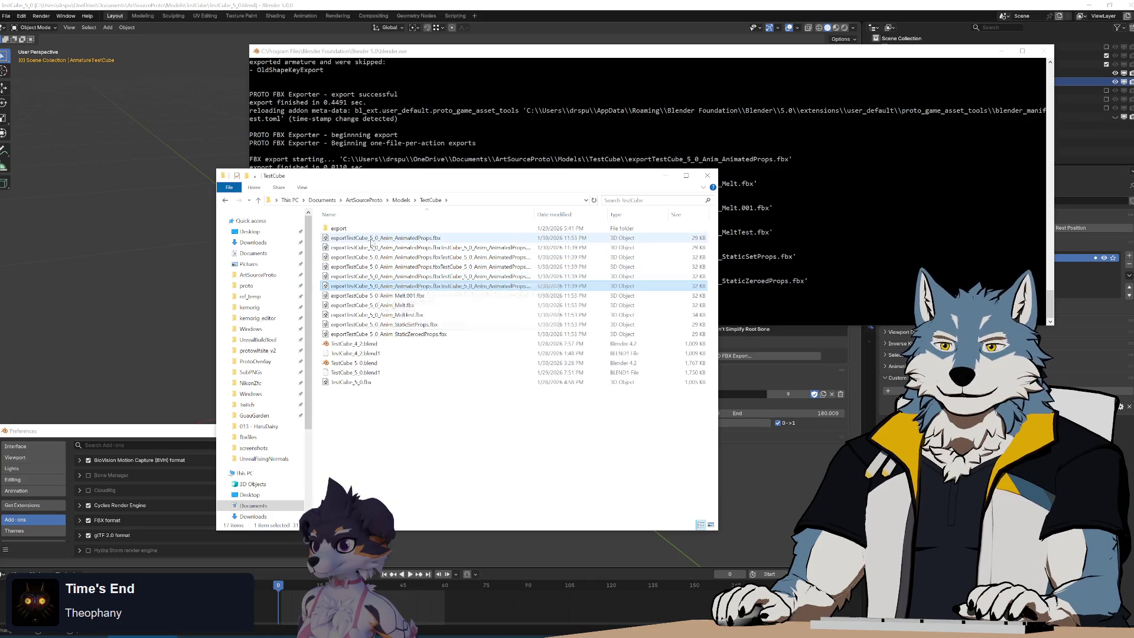
Step: Select the exported files through StaticZeroedProps.fbx and delete all 11
left_click(413, 334, "shift")
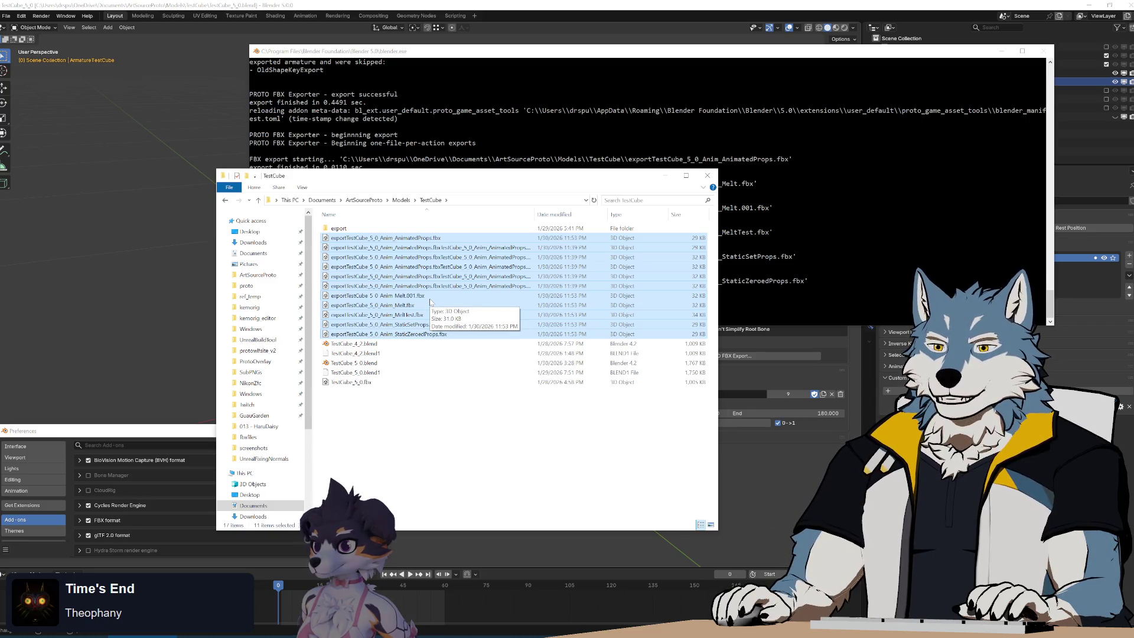
key("Delete")
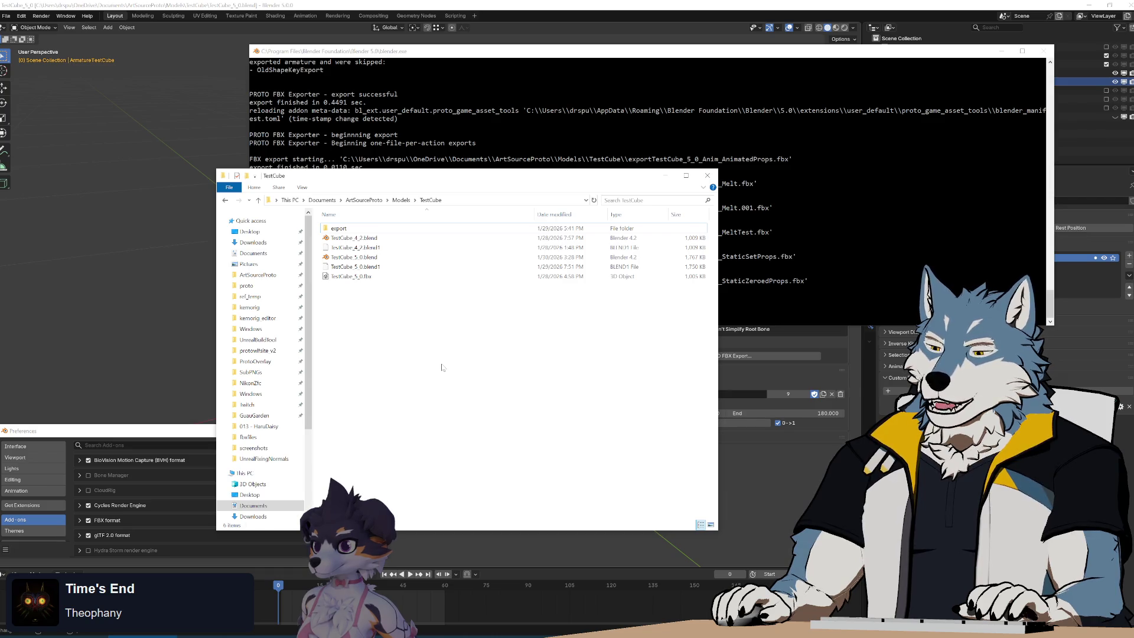
Step: Open TestCube's export subfolder and box-select its files
key("Return")
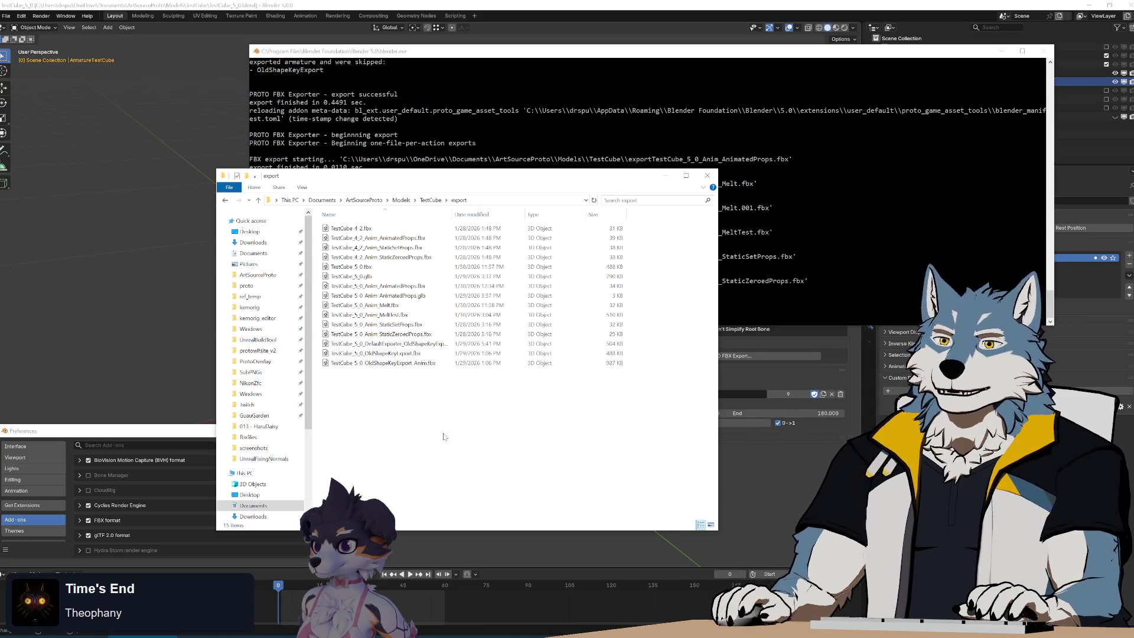
left_click_drag(431, 432, 321, 221)
Step: Box-select and deselect the export folder's files, then show proto_fbx_utils.py in Notepad++
left_click_drag(658, 413, 325, 221)
left_click(645, 391)
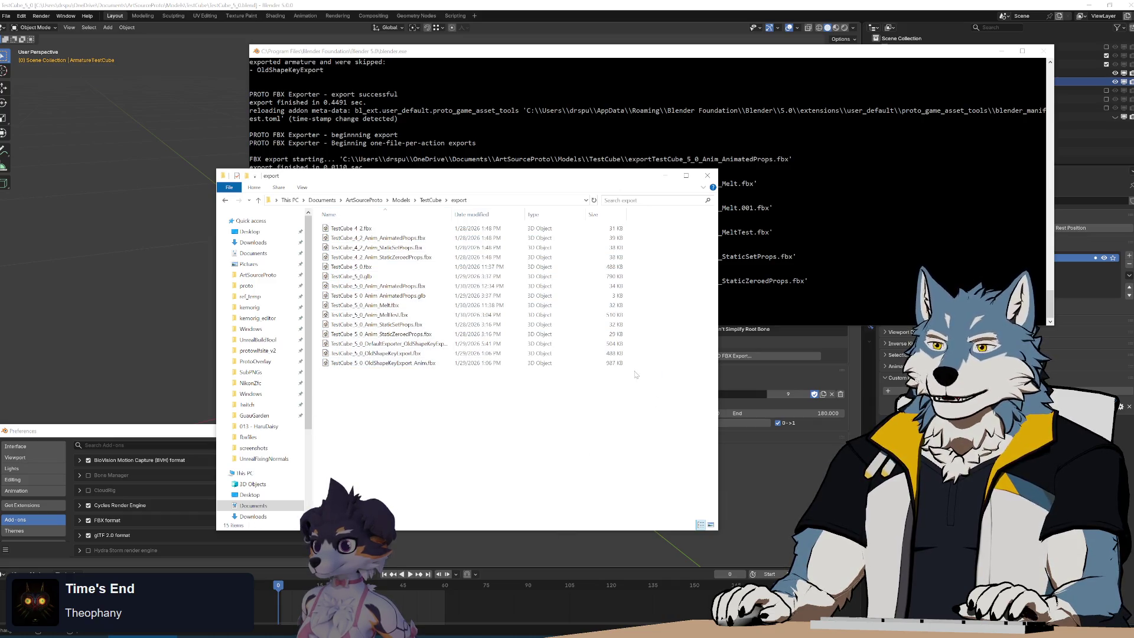
mouse_move(628, 379)
left_mouse_down()
mouse_move(324, 307)
mouse_move(311, 219)
left_mouse_up()
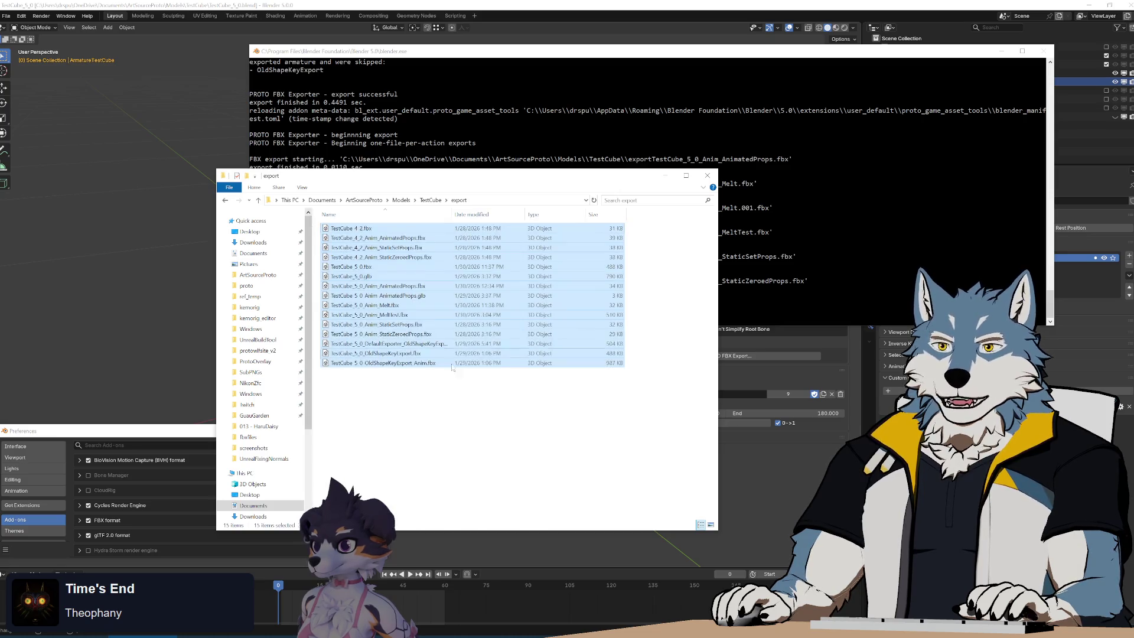
left_click(497, 427)
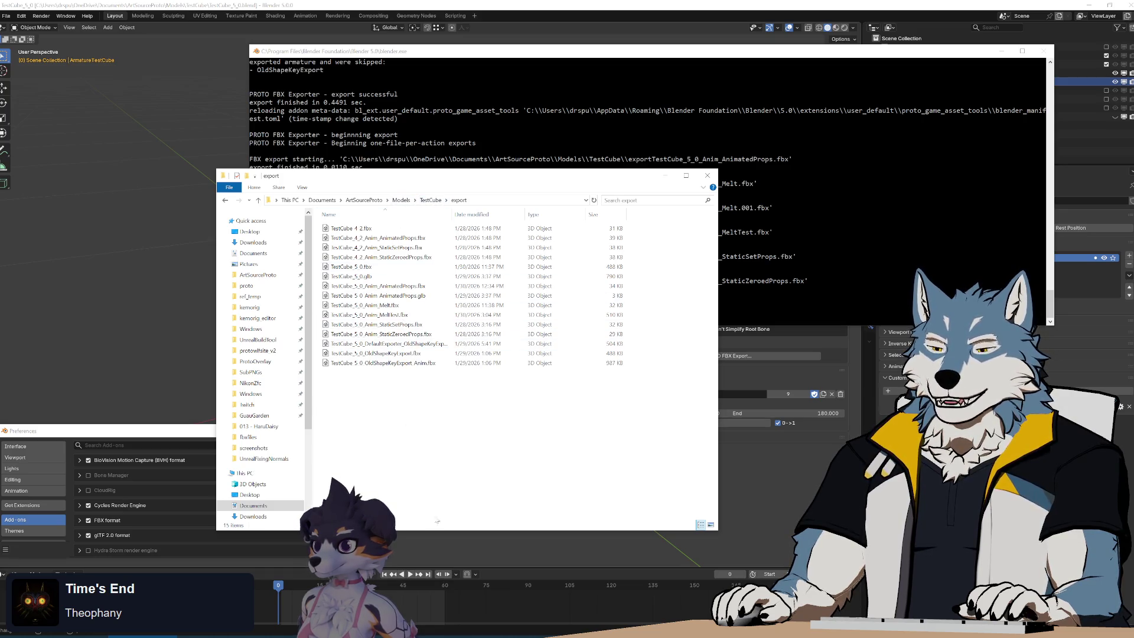
left_click(603, 623)
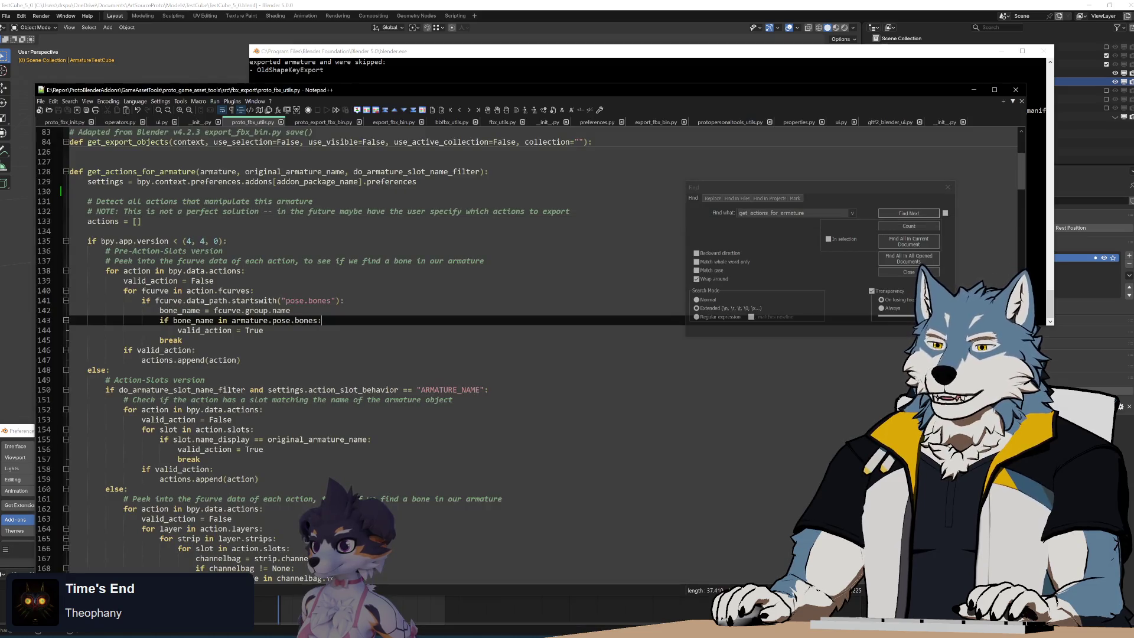
key("shift+Up")
key("shift+Up")
key("shift+Up")
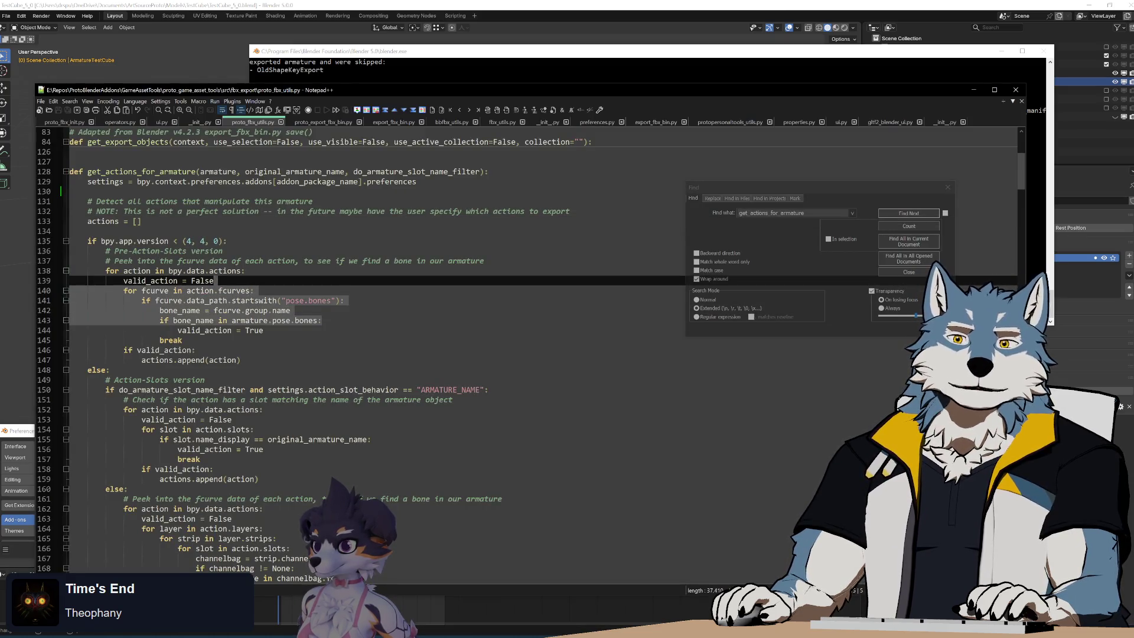
key("Up")
key("Up")
key("Up")
key("shift+Down")
key("shift+Down")
key("shift+Down")
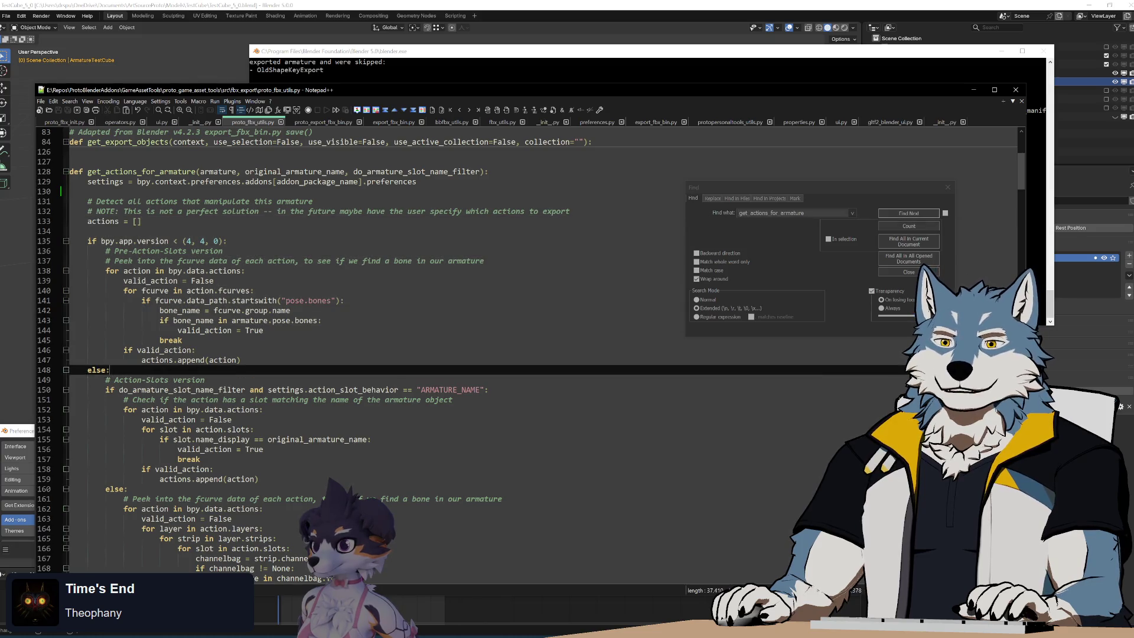
key("Up")
key("ctrl+Home")
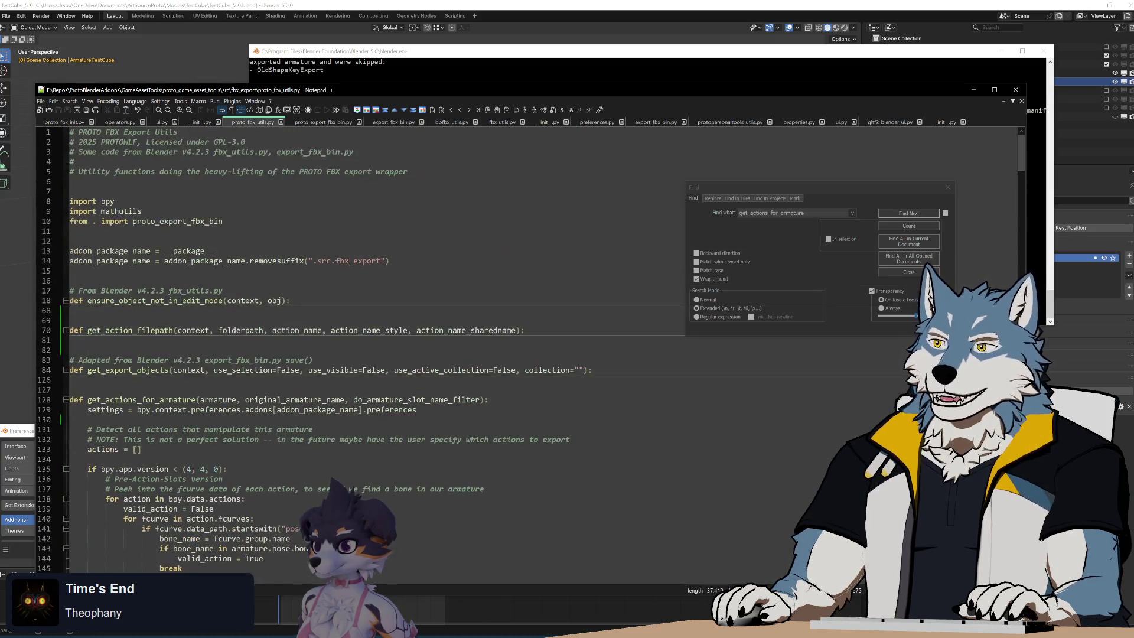
mouse_move(1017, 155)
left_mouse_down()
mouse_move(1021, 194)
mouse_move(1021, 153)
mouse_move(1021, 183)
left_mouse_up()
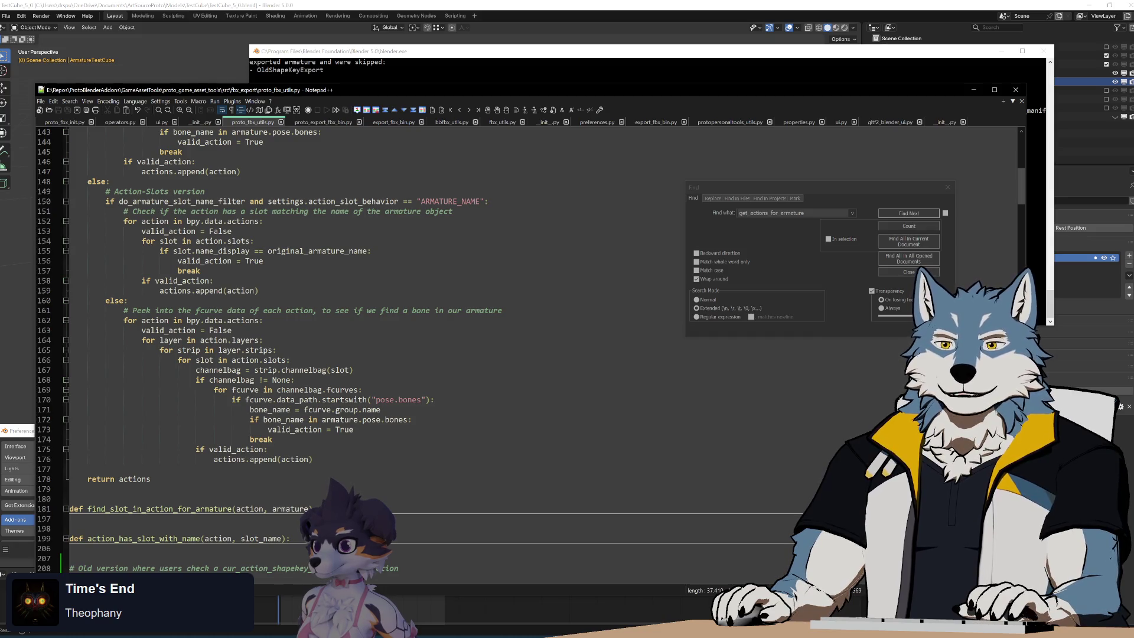
mouse_move(267, 449)
left_mouse_down()
mouse_move(264, 320)
mouse_move(506, 311)
left_mouse_up()
key("Up")
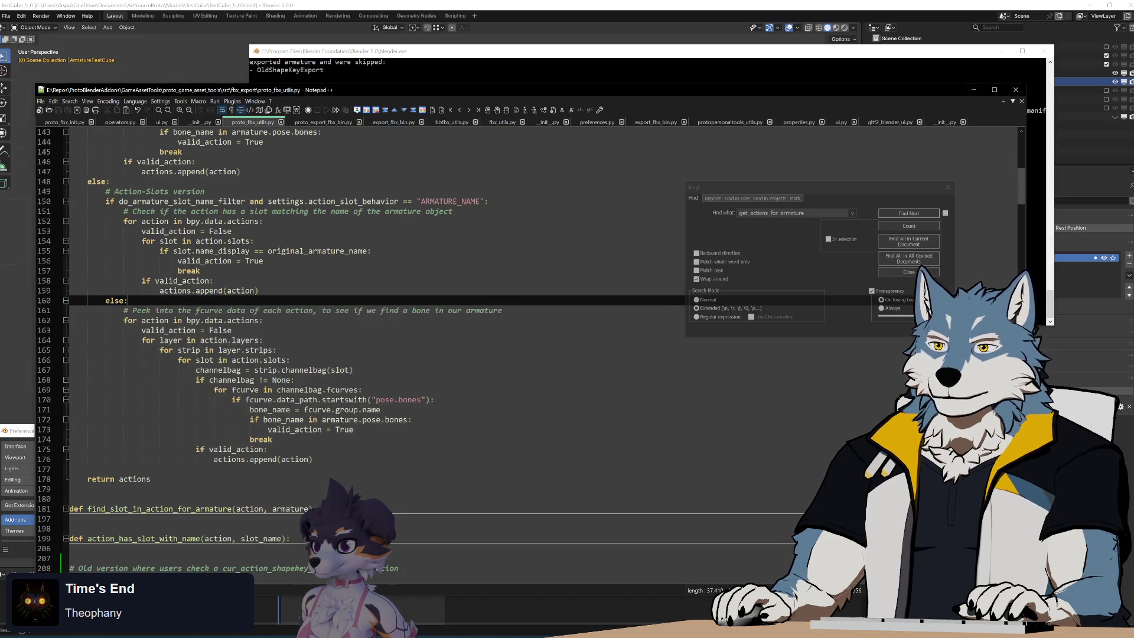
key("shift+Down")
key("shift+Down")
key("shift+Down")
key("Down")
key("Down")
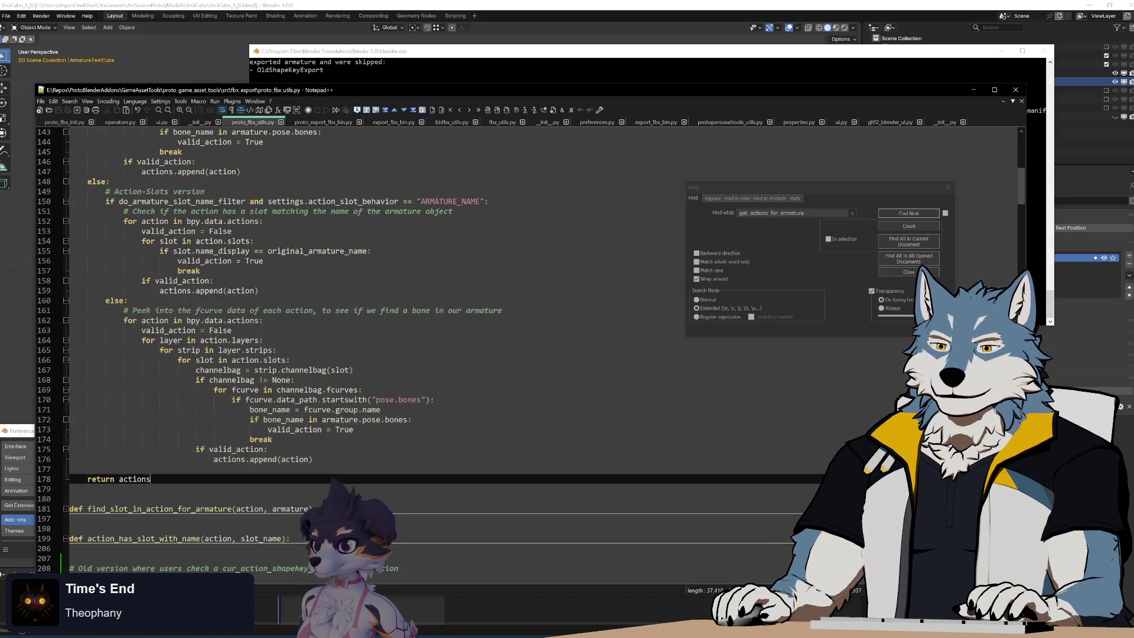
key("shift+Up")
key("shift+Up")
key("shift+Up")
key("shift+Up")
key("shift+Up")
key("shift+Up")
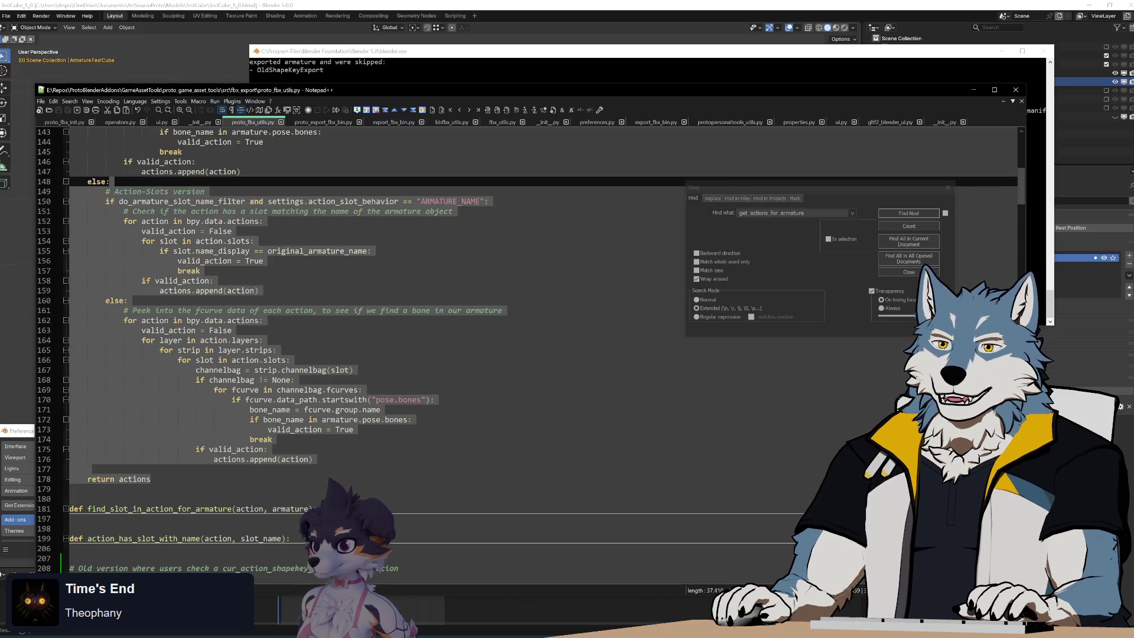
key("shift+Up")
key("shift+Up")
key("shift+Up")
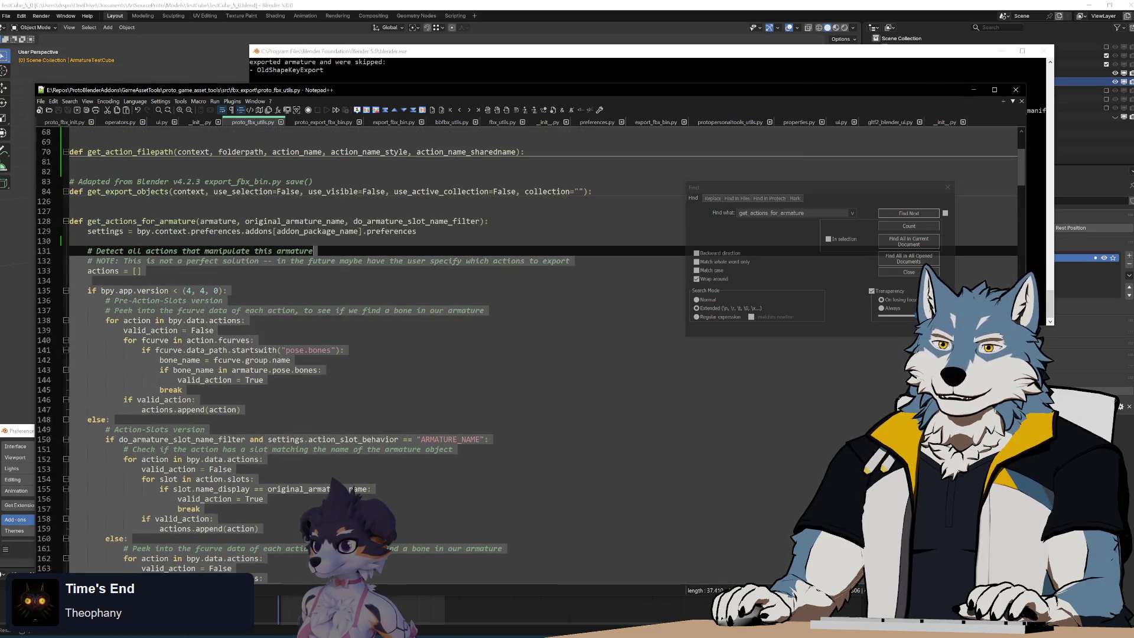
key("shift+Down")
key("shift+Down")
key("shift+Down")
key("shift+Up")
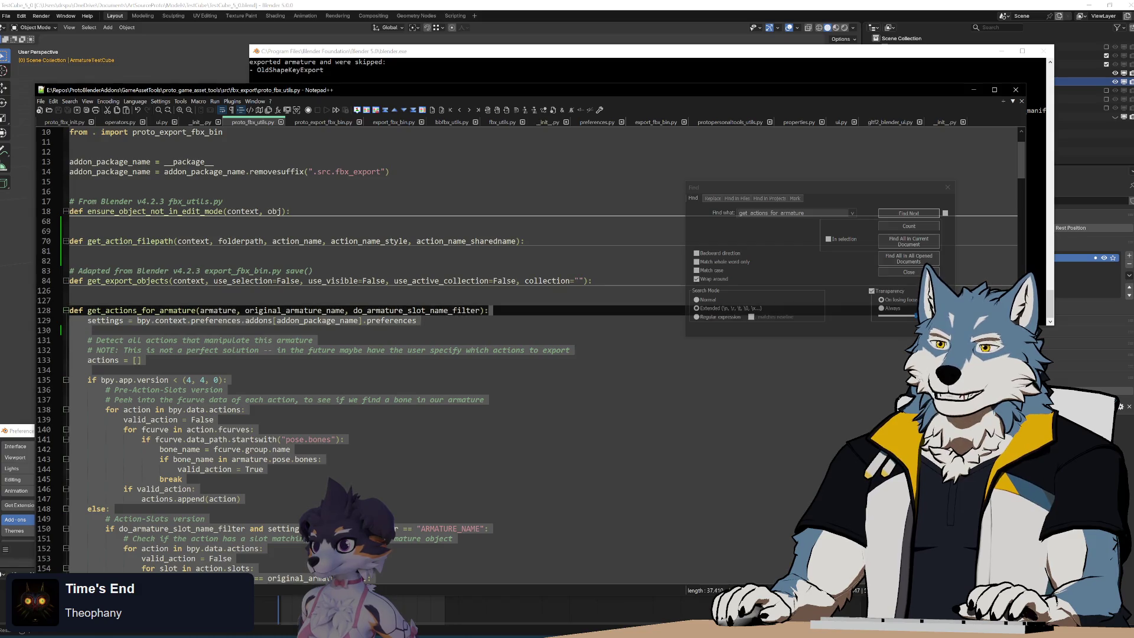
key("Down")
key("Down")
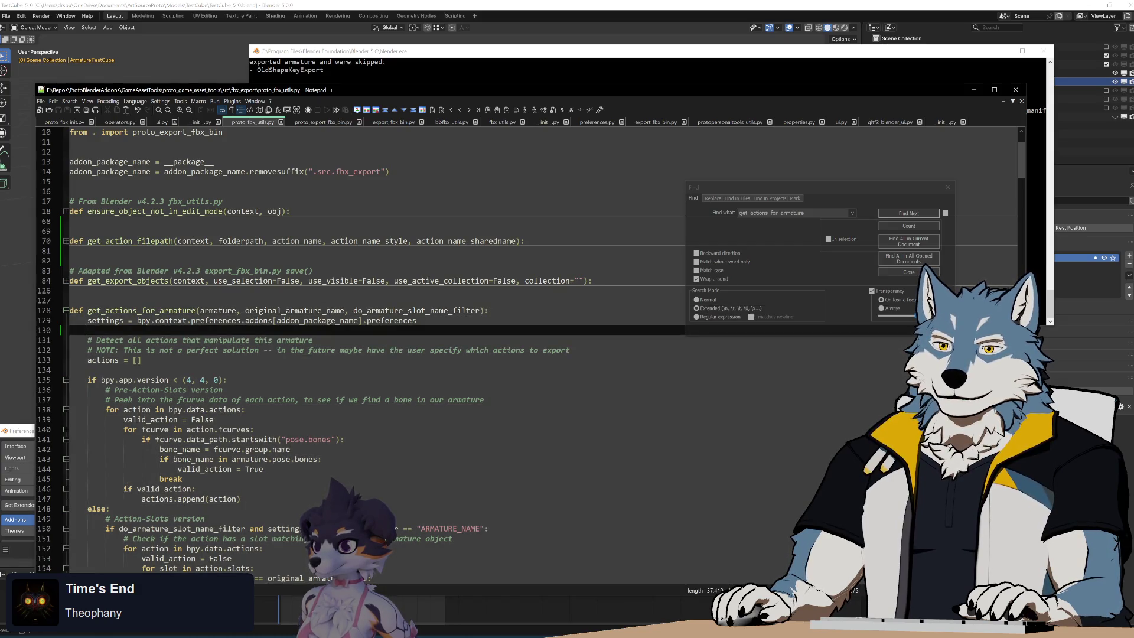
key("shift+Down")
key("shift+Down")
key("shift+Down")
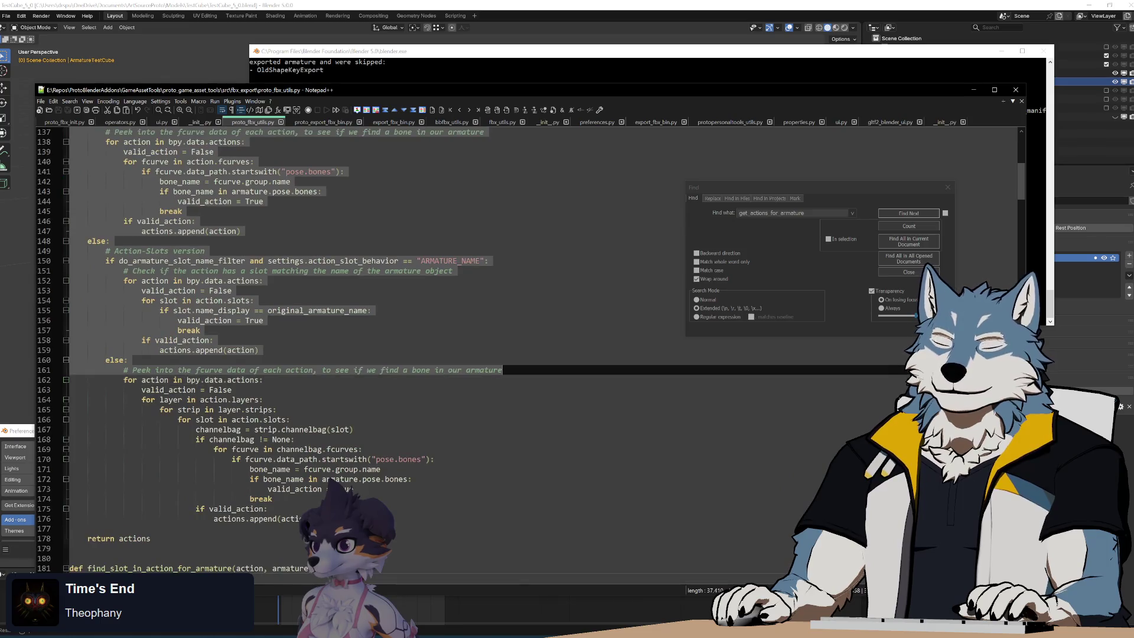
scroll(414, 342, "down", 4)
scroll(414, 342, "up", 5)
key("shift+Down")
key("shift+Down")
key("shift+Down")
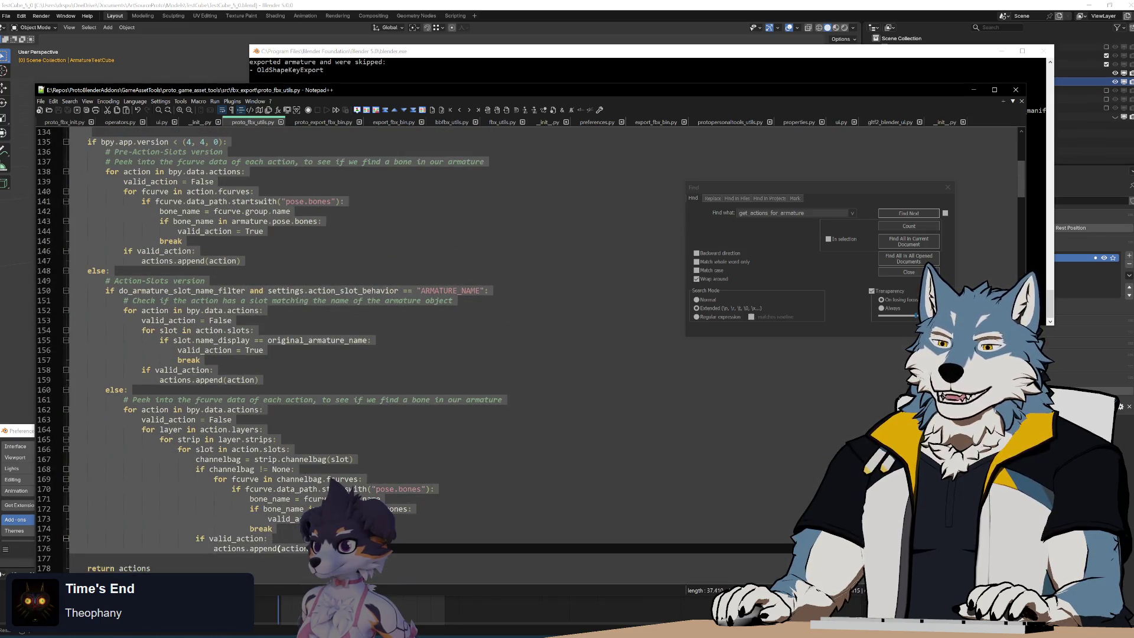
key("Right")
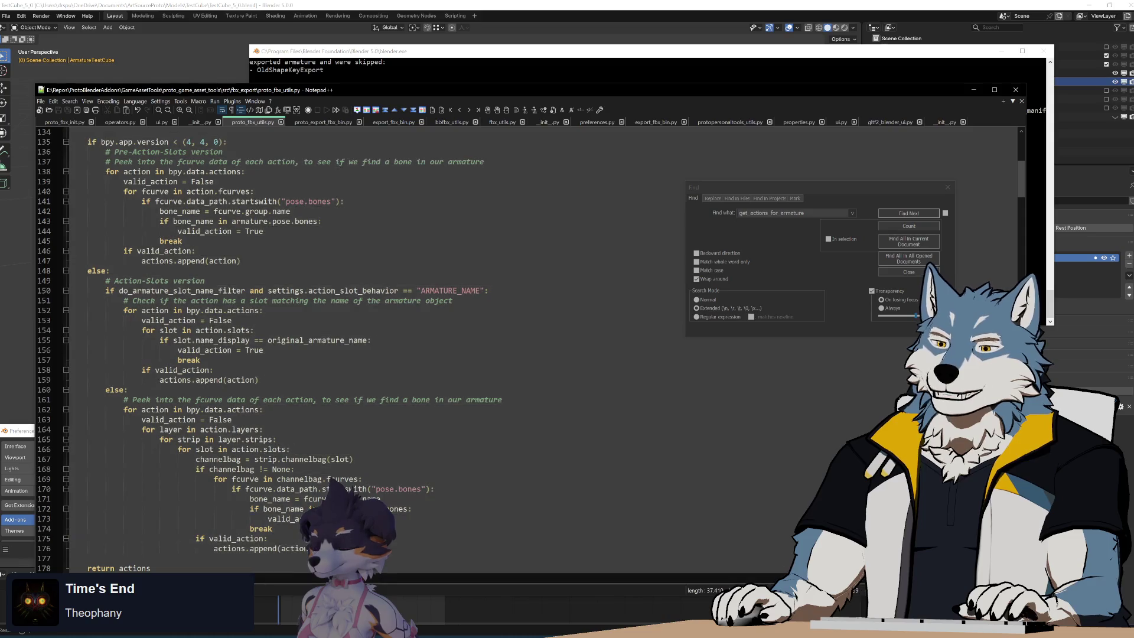
key("shift+Up")
key("shift+Up")
key("shift+Up")
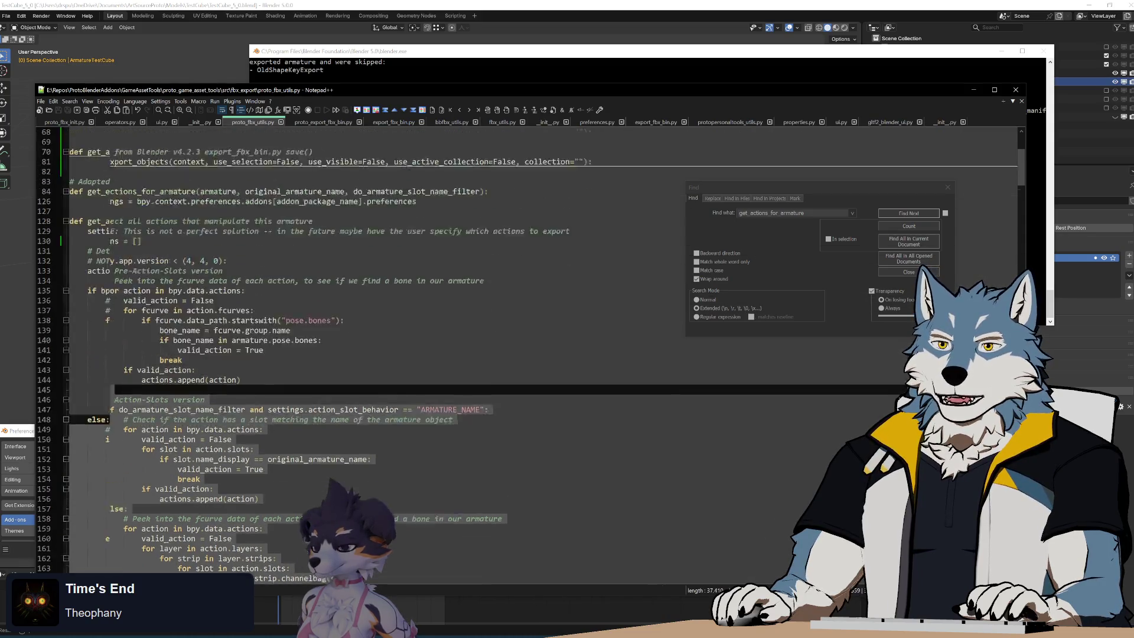
key("Up")
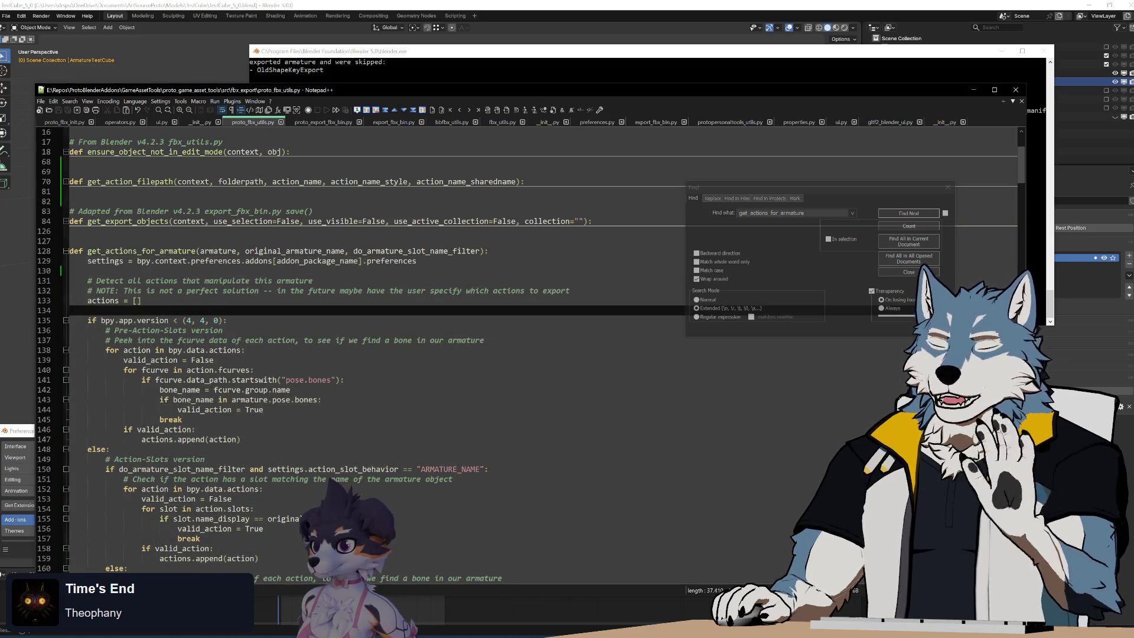
key("Up")
key("Up")
key("Up")
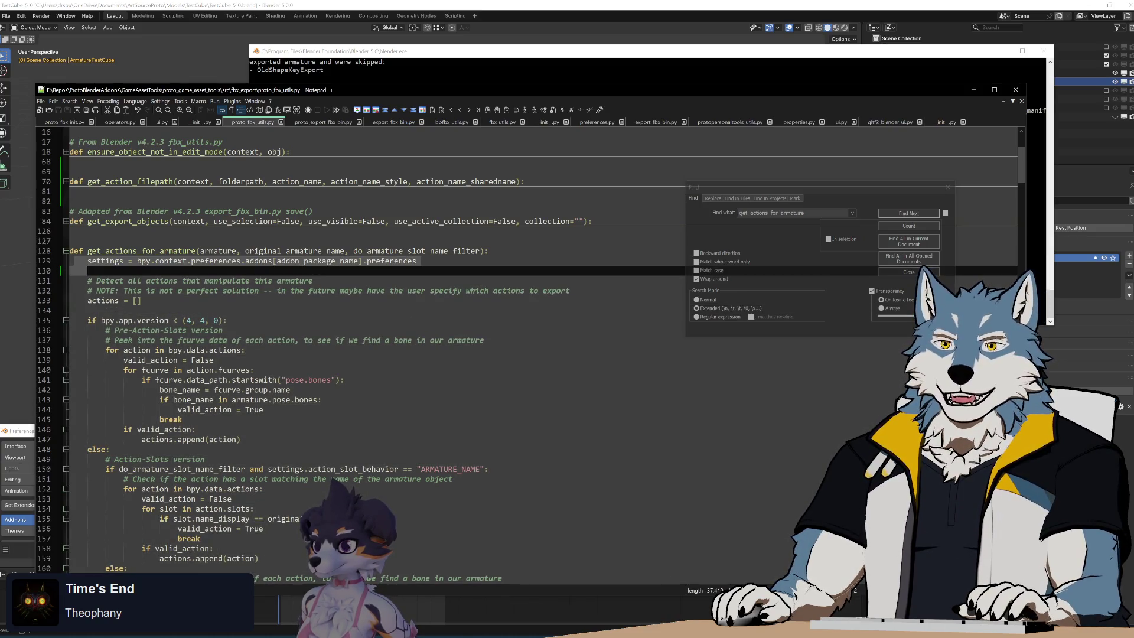
key("Down")
key("Down")
key("Down")
key("End")
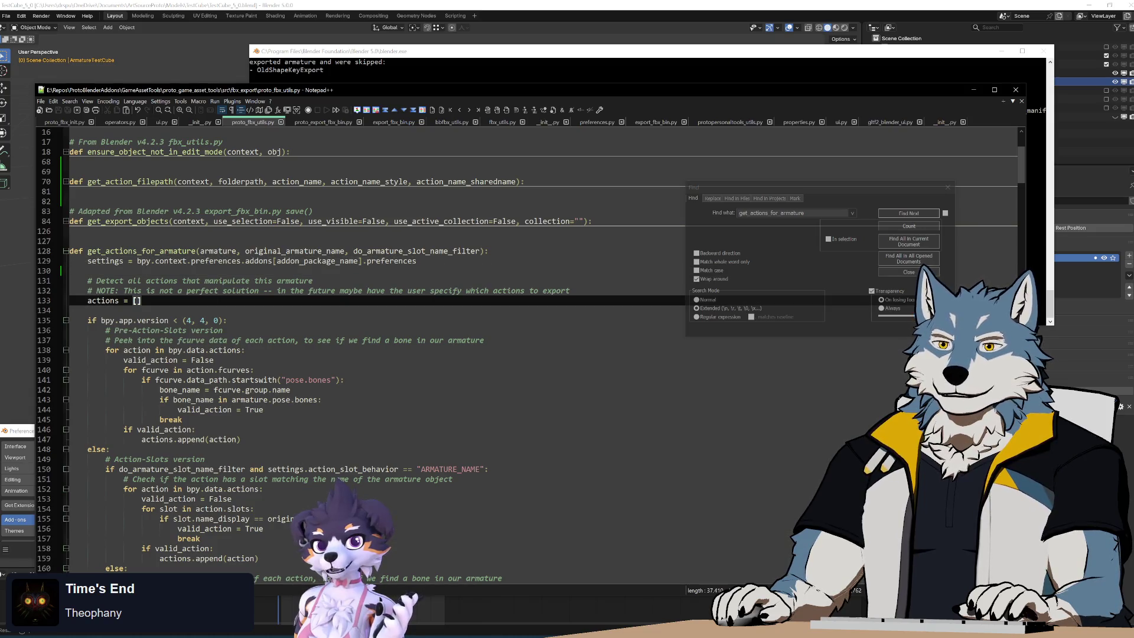
left_click(67, 263)
left_click(264, 409, "shift")
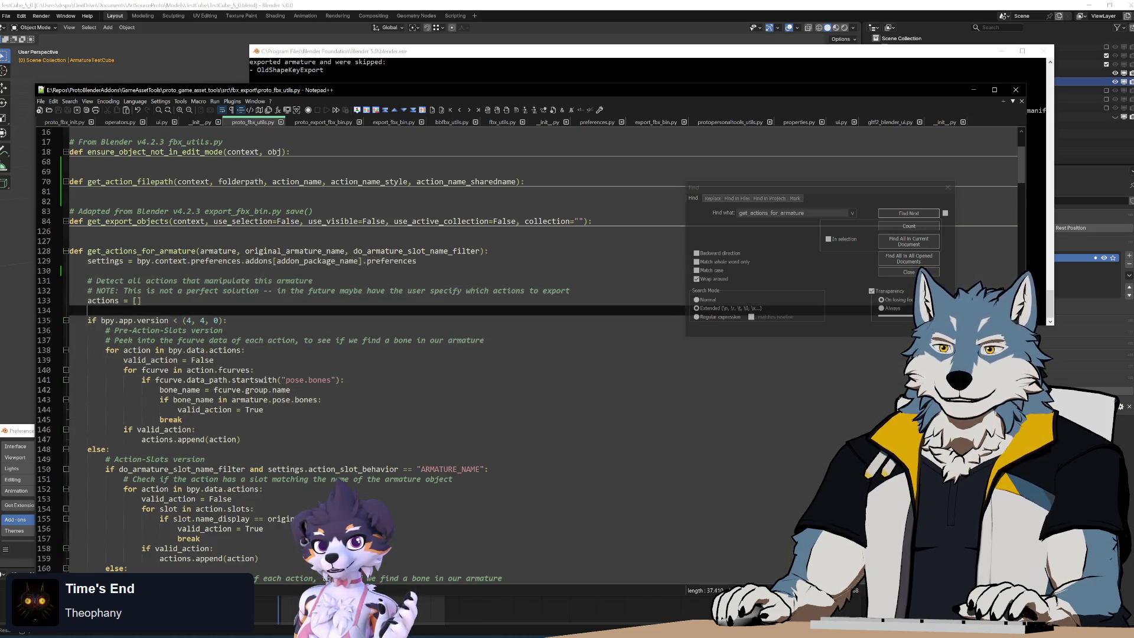
left_click(142, 301)
left_click(313, 281)
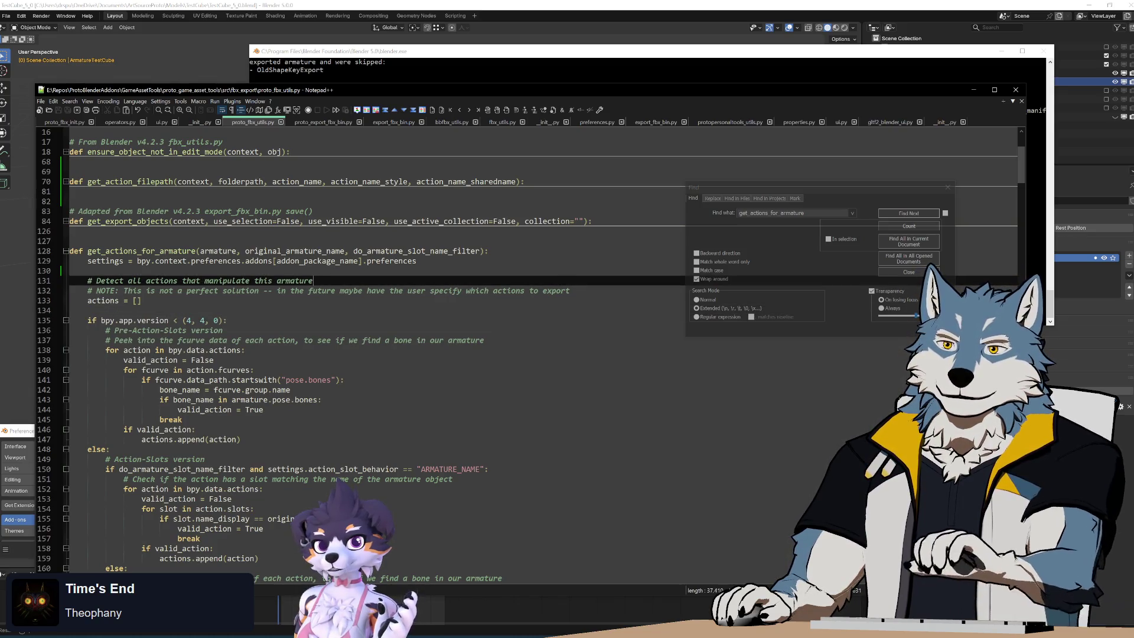
left_click(87, 270)
key("Up")
key("Down")
key("Down")
key("Up")
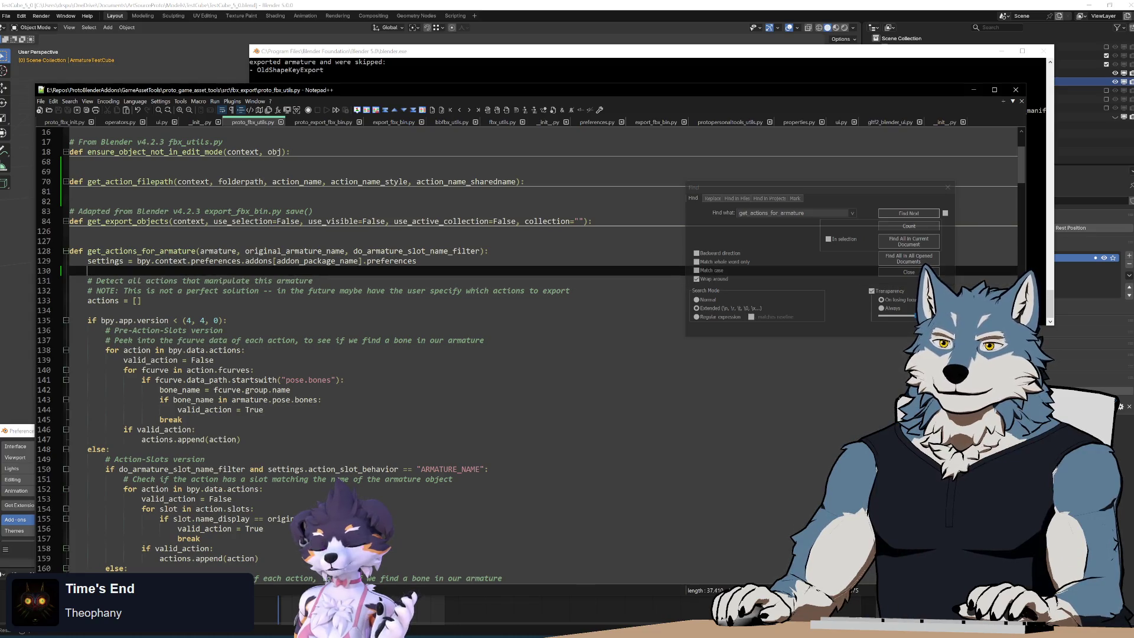
key("Up")
key("Down")
key("Down")
key("Up")
key("Up")
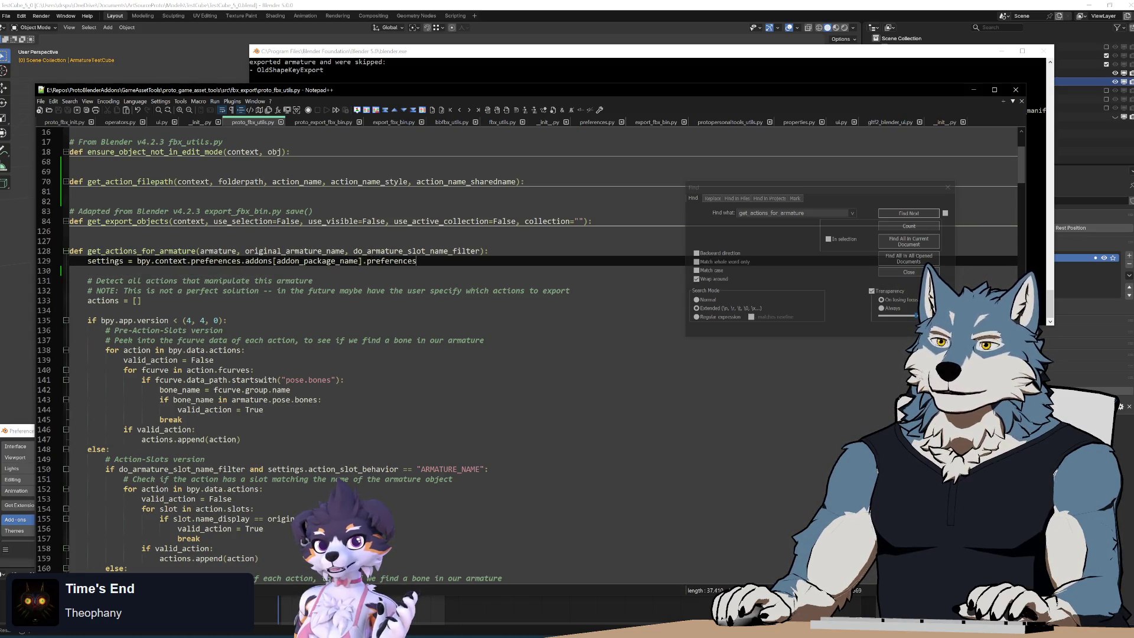
key("Down")
key("Down")
key("Up")
key("Up")
key("Down")
key("Down")
key("Up")
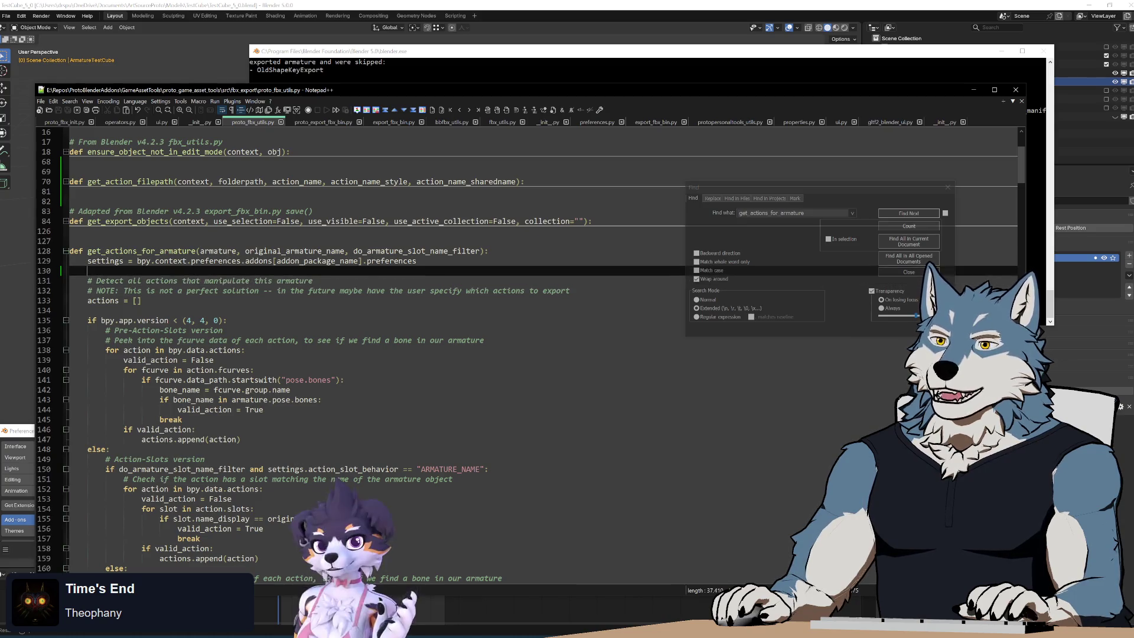
key("Up")
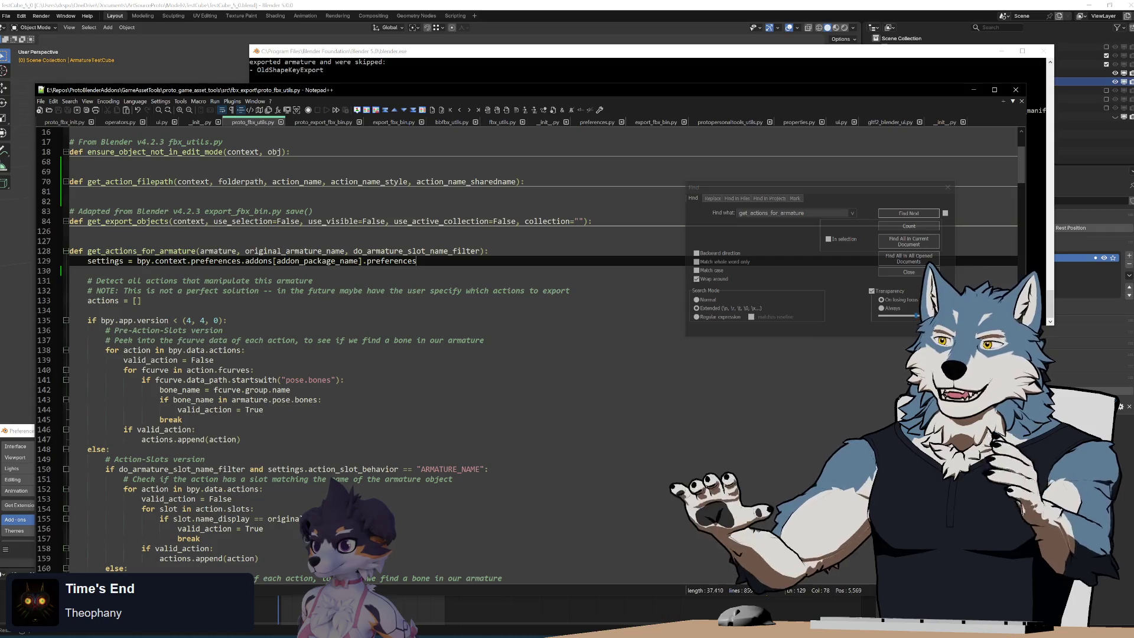
Step: In proto_fbx_utils.py, highlight the get_actions_for_armature header and its version-specific branches
left_click(87, 310)
left_click_drag(87, 310, 158, 251)
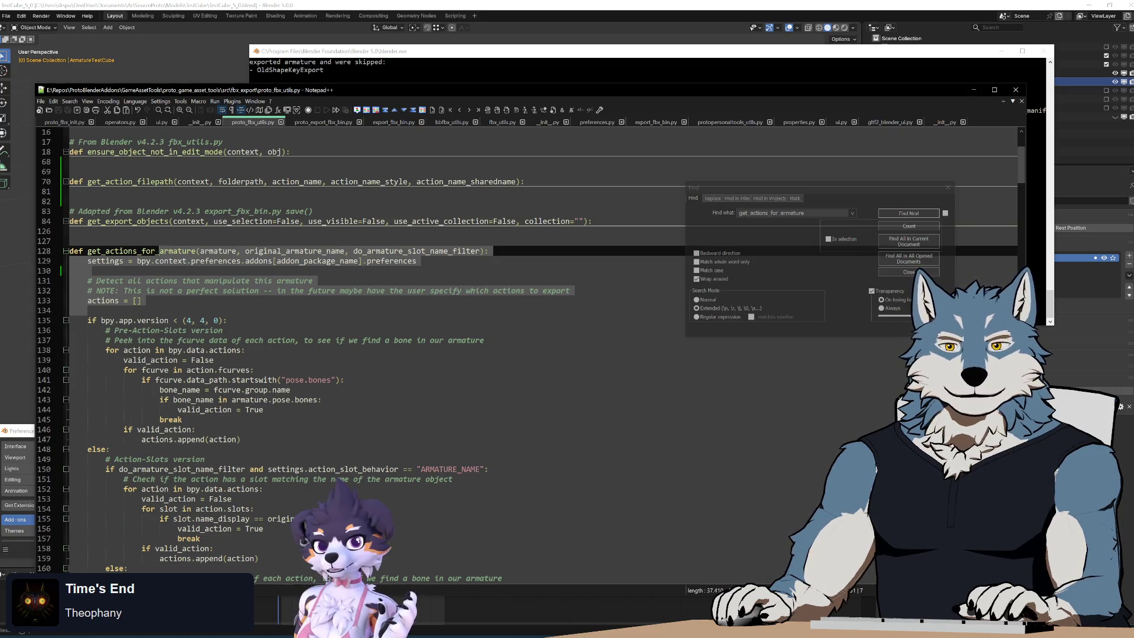
mouse_move(109, 449)
left_mouse_down()
mouse_move(95, 449)
mouse_move(87, 320)
left_mouse_up()
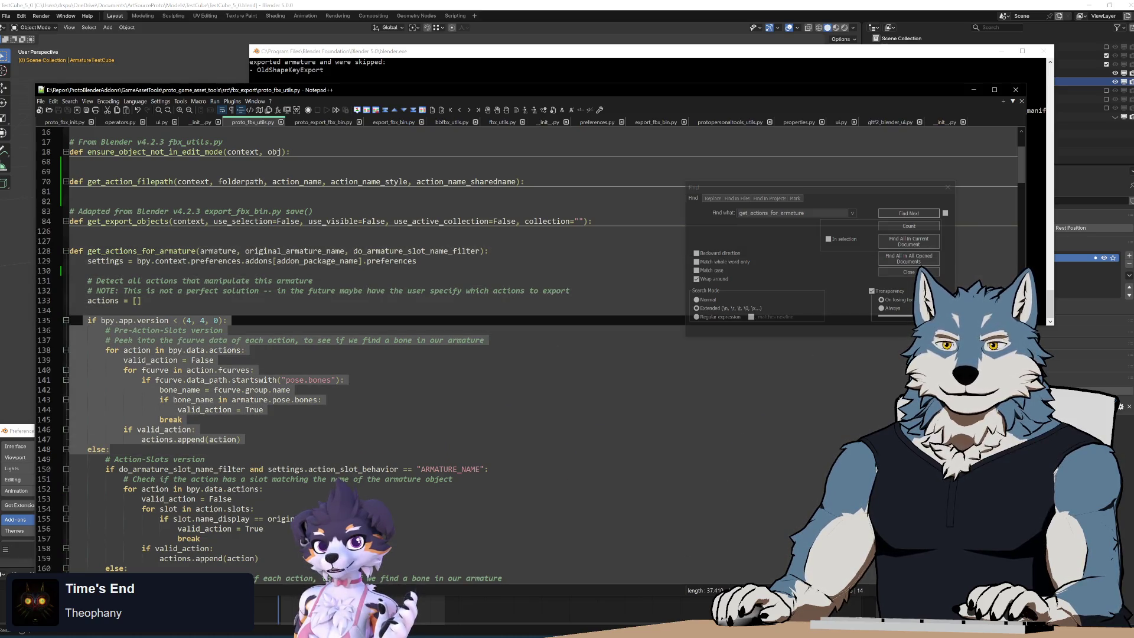
left_click(243, 321)
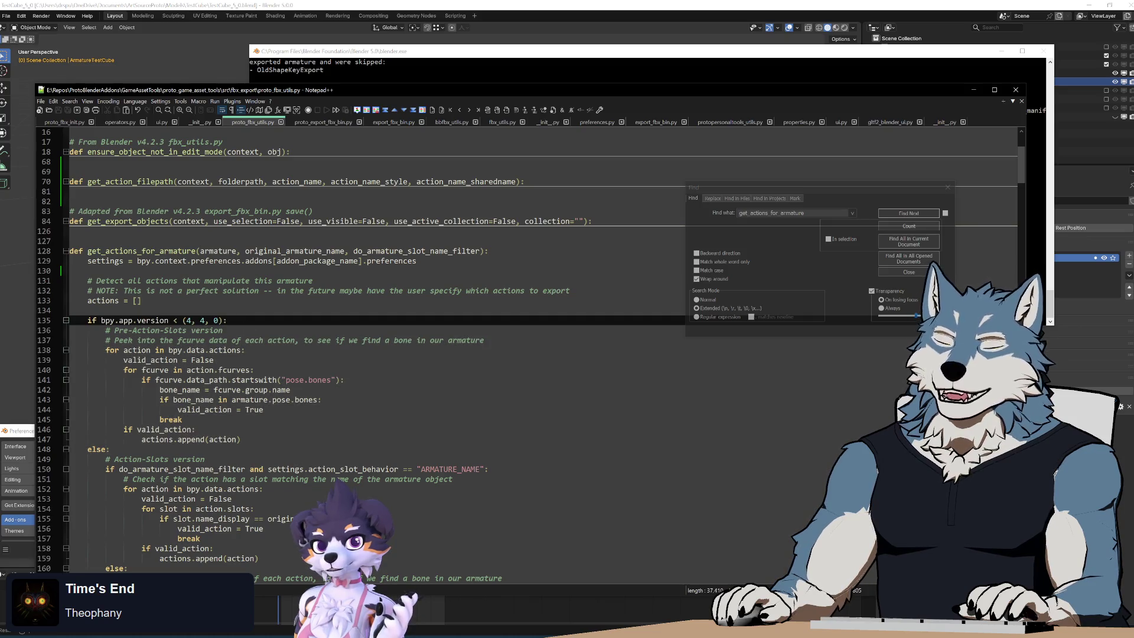
key("shift+Down")
key("shift+Down")
key("shift+Down")
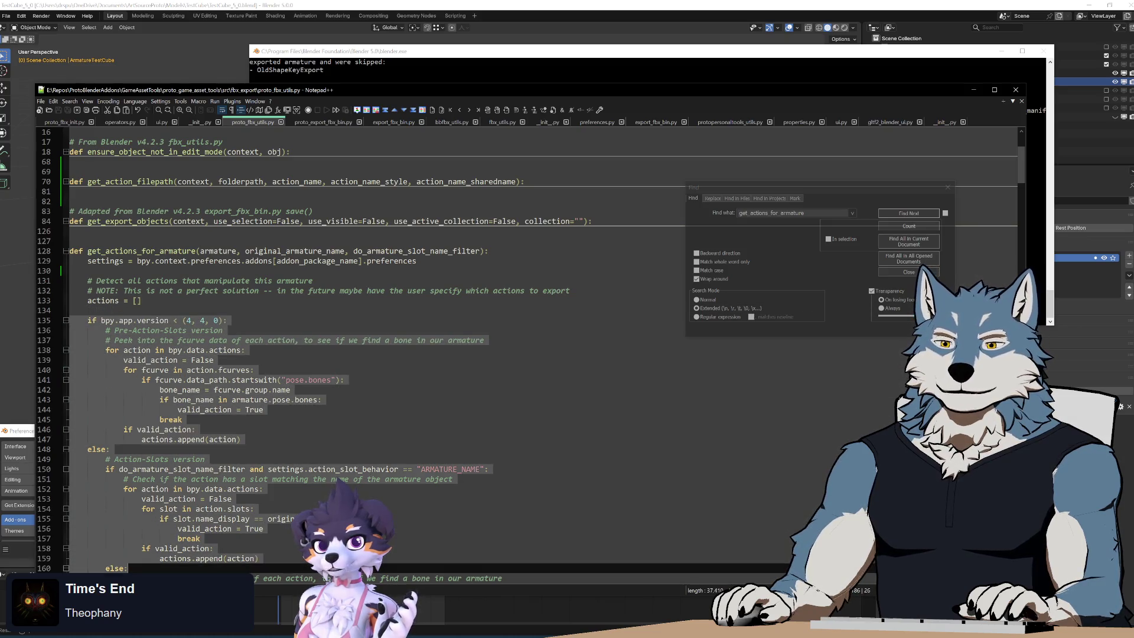
key("shift+Down")
key("shift+Down")
key("shift+Down")
key("Right")
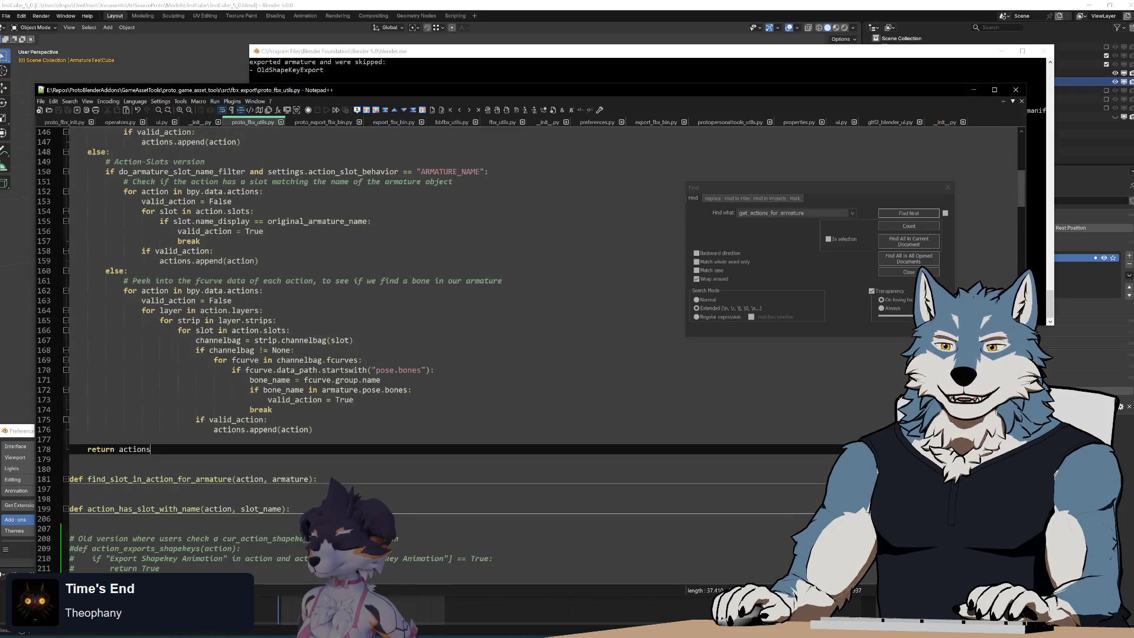
key("shift+Up")
key("shift+Up")
key("shift+Up")
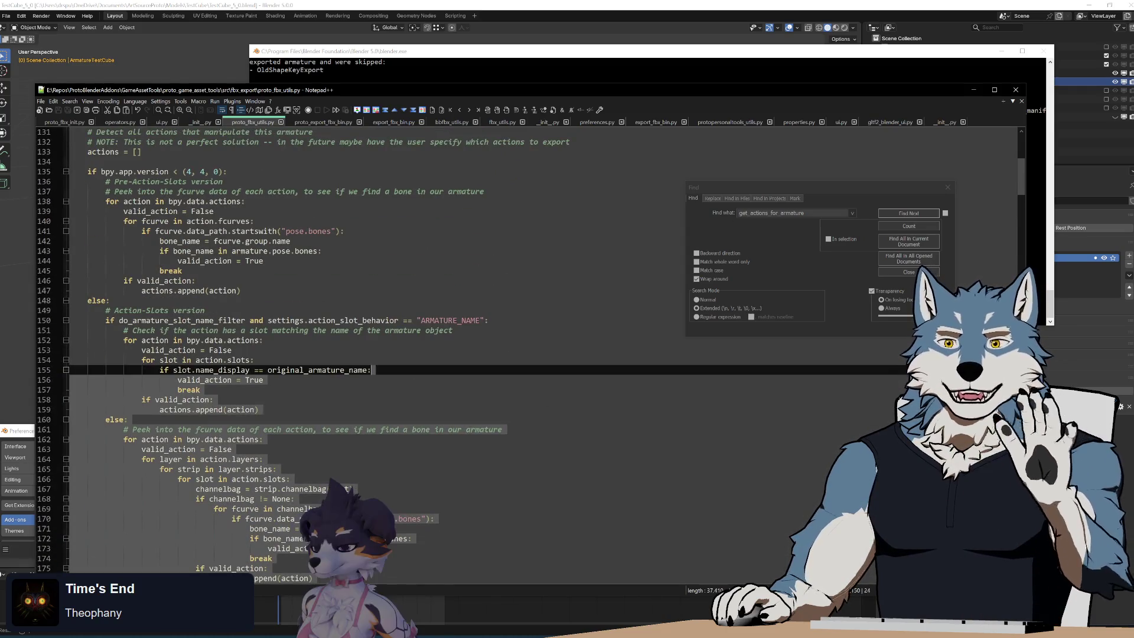
key("Up")
key("Up")
key("Up")
Step: Highlight the Pre-Action-Slots detection code and the code down past the helper functions
scroll(532, 354, "up", 6)
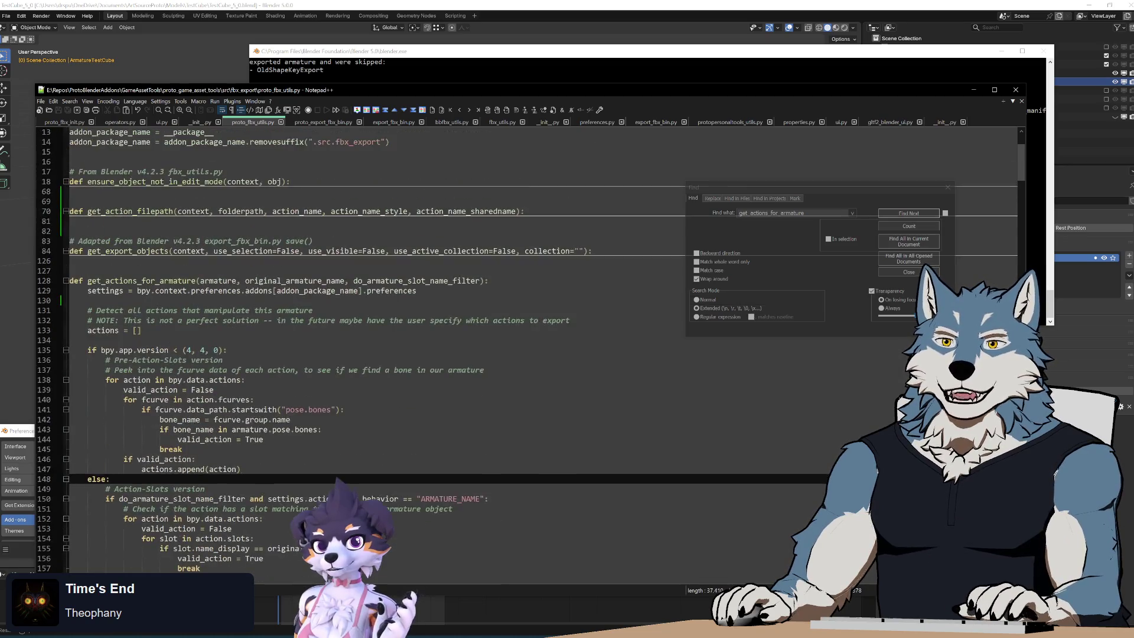
key("Up")
key("Up")
key("Up")
key("shift+Down")
key("shift+Down")
key("shift+Down")
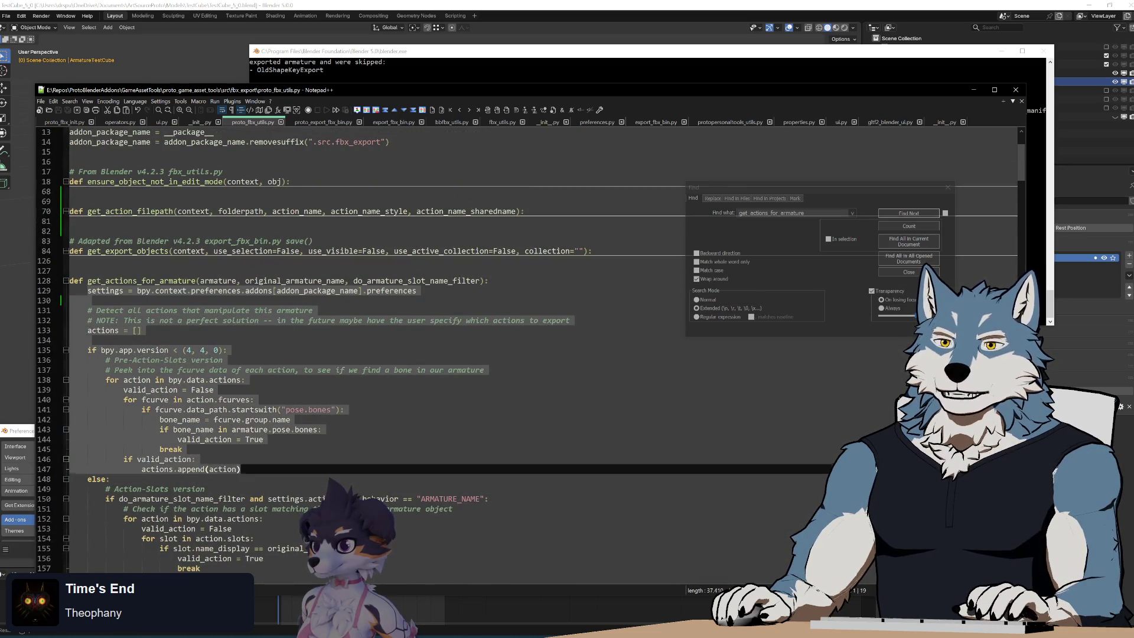
key("Up")
key("Up")
key("Up")
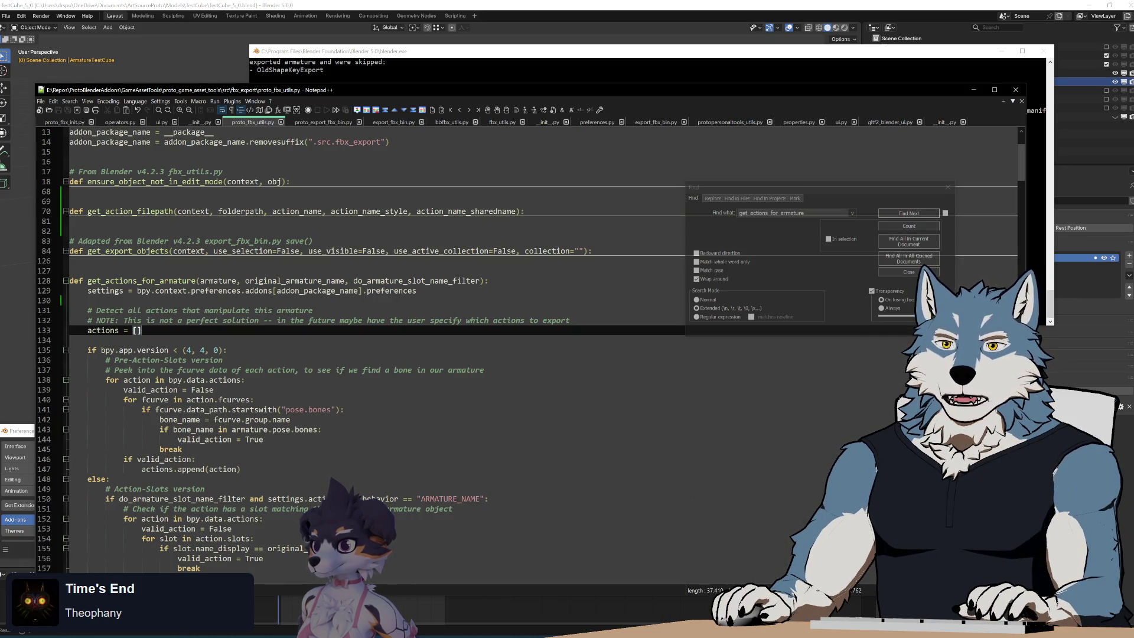
key("shift+Down")
key("shift+Down")
key("shift+Down")
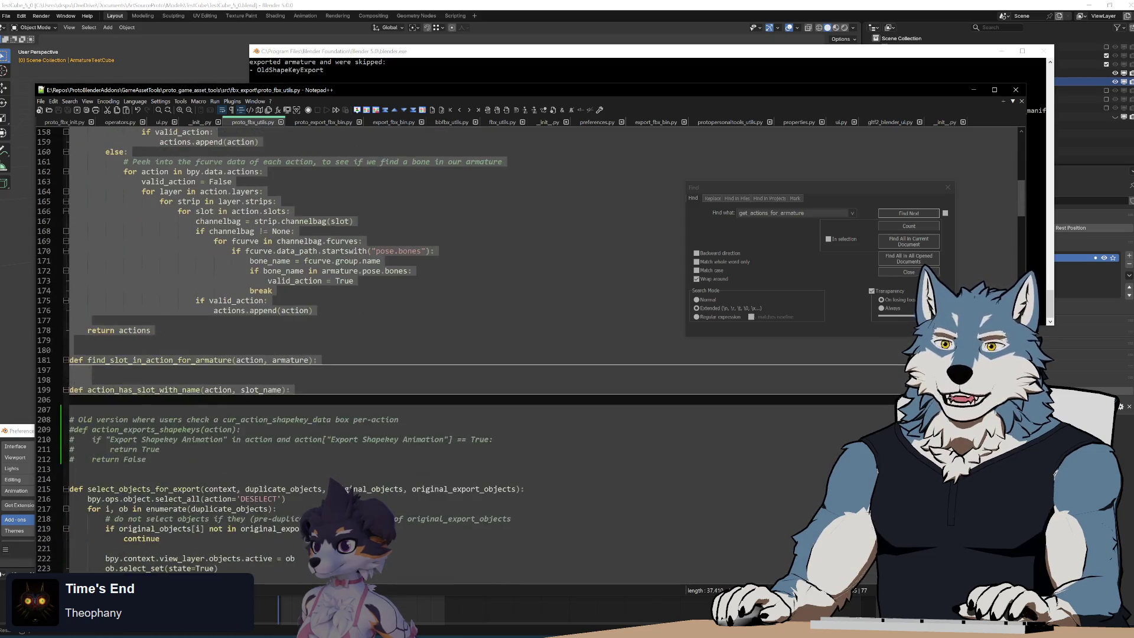
key("shift+Up")
key("shift+Up")
key("shift+Up")
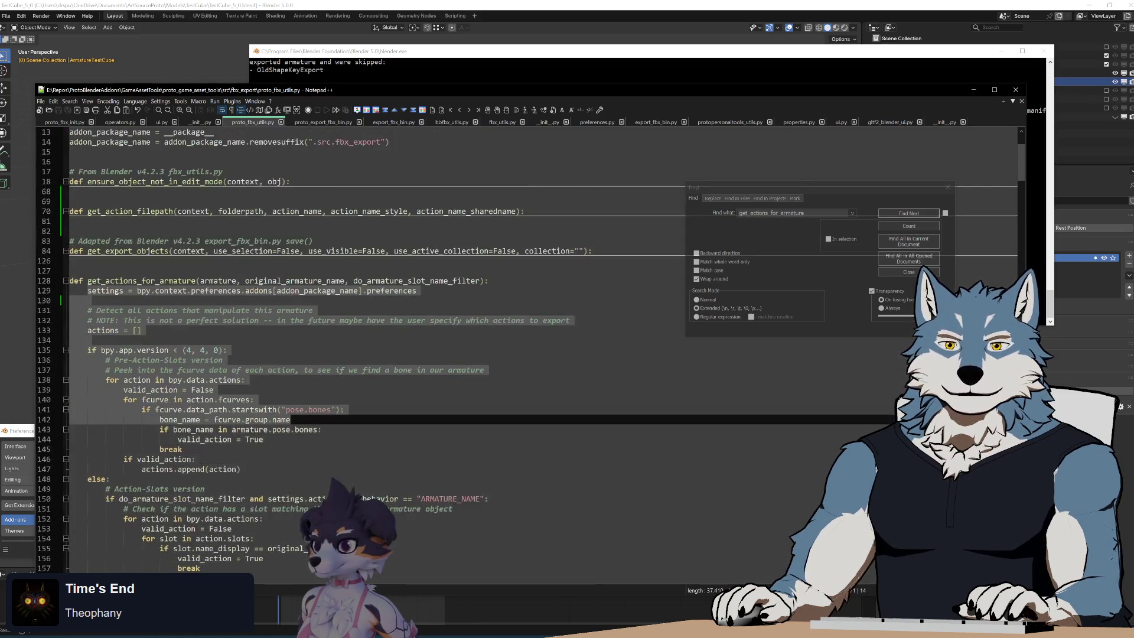
key("Up")
key("Up")
key("Up")
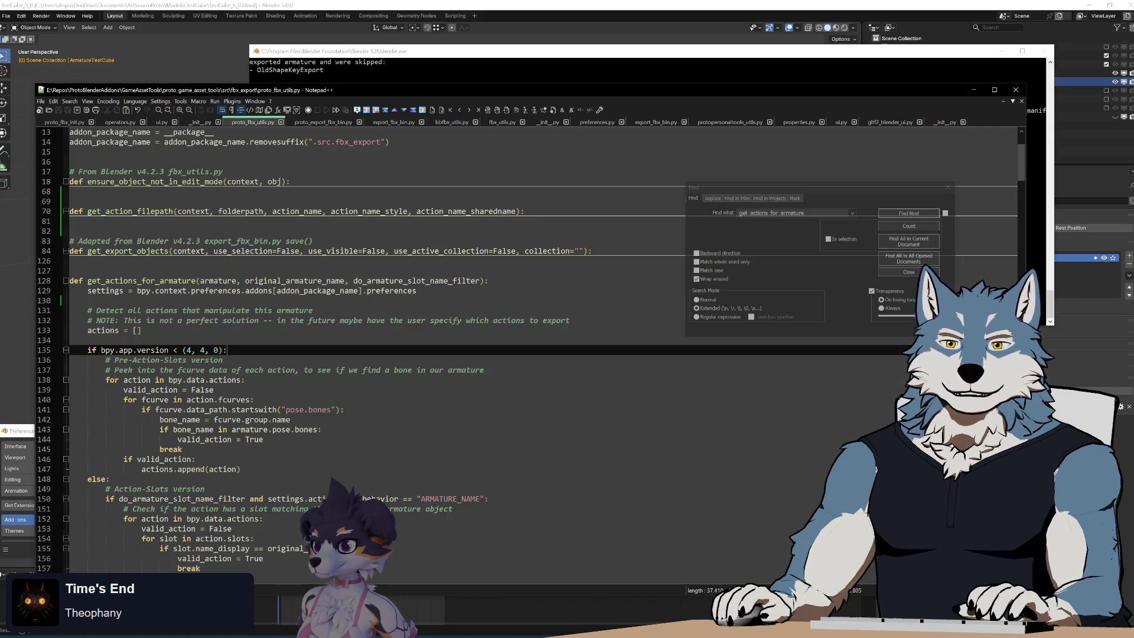
key("Up")
key("Up")
key("Up")
key("shift+Down")
key("shift+Down")
key("shift+Down")
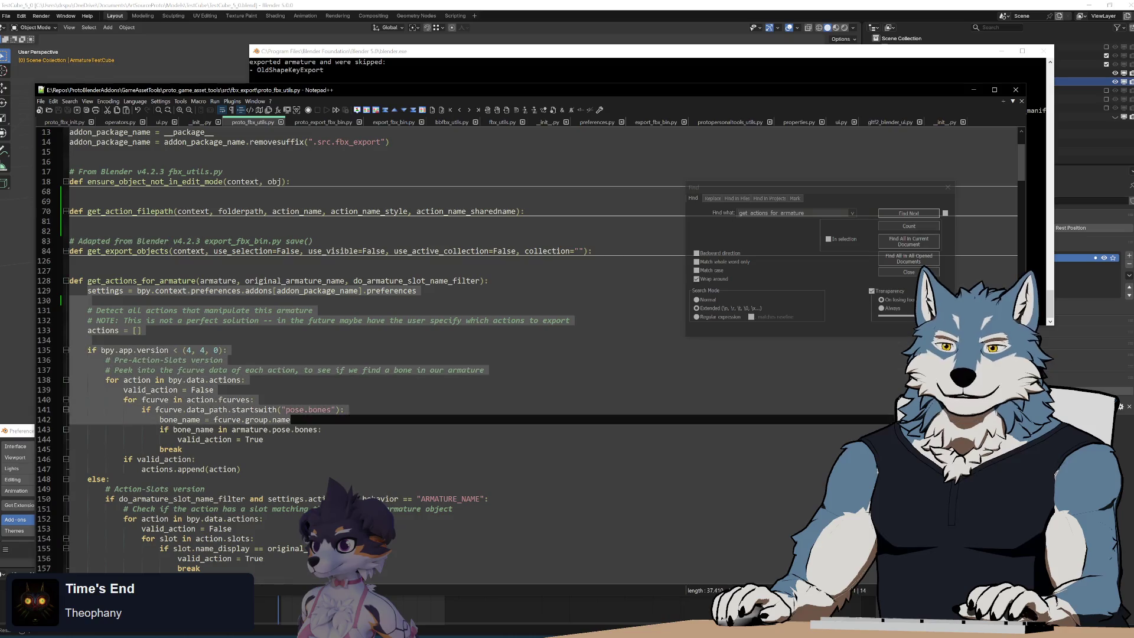
key("Right")
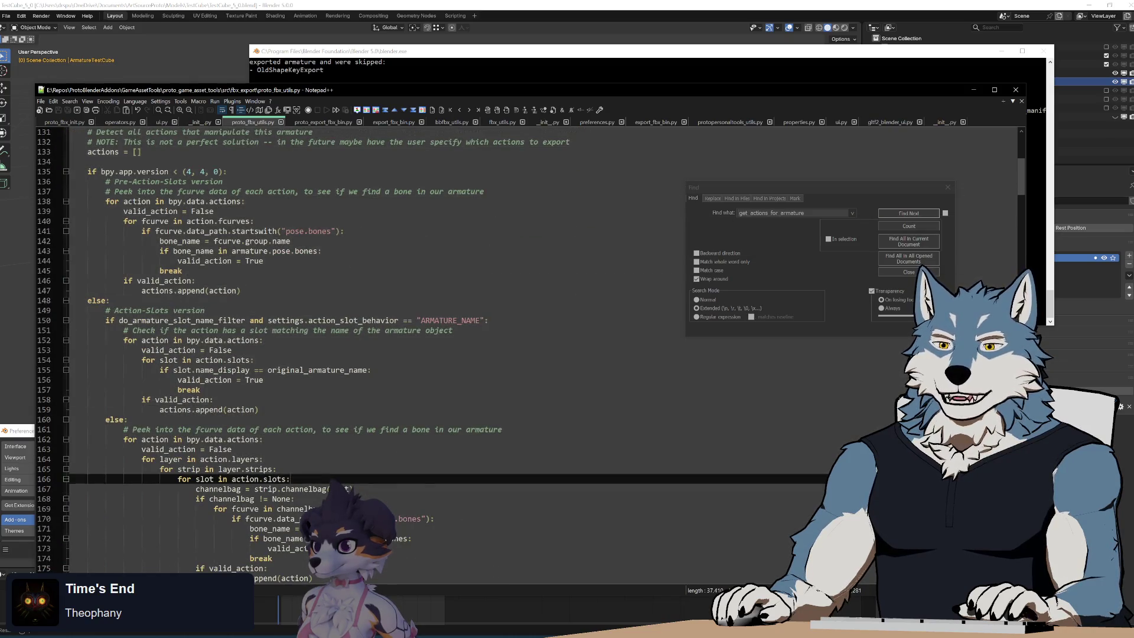
Step: Highlight the pre-Action-Slots comment through return actions, then return near the function's top
scroll(528, 354, "up", 9)
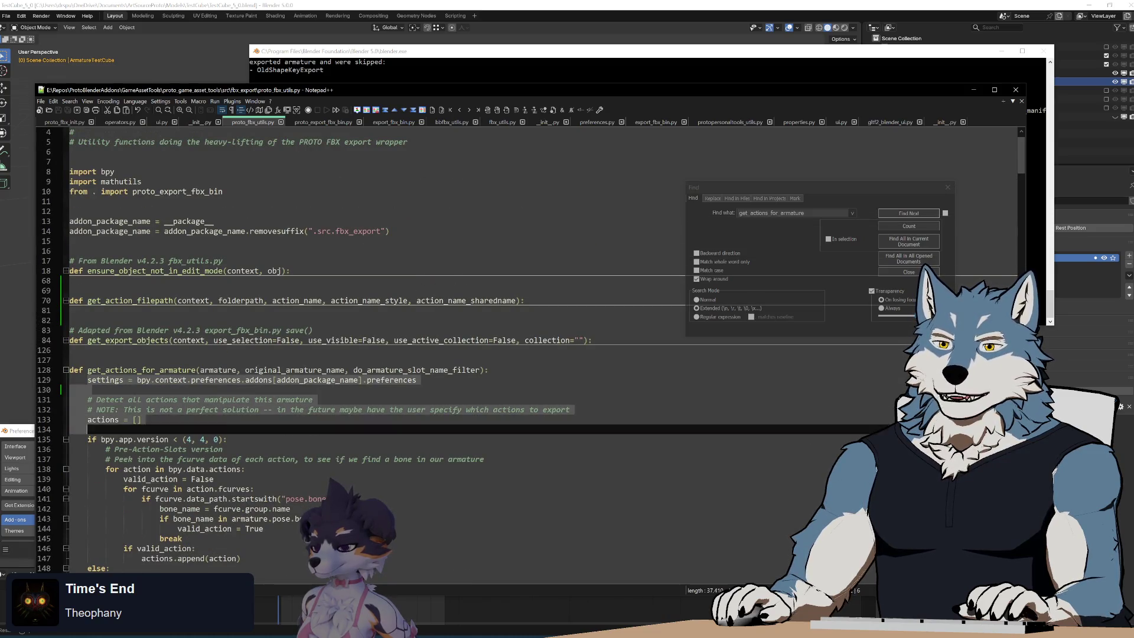
left_click(317, 459)
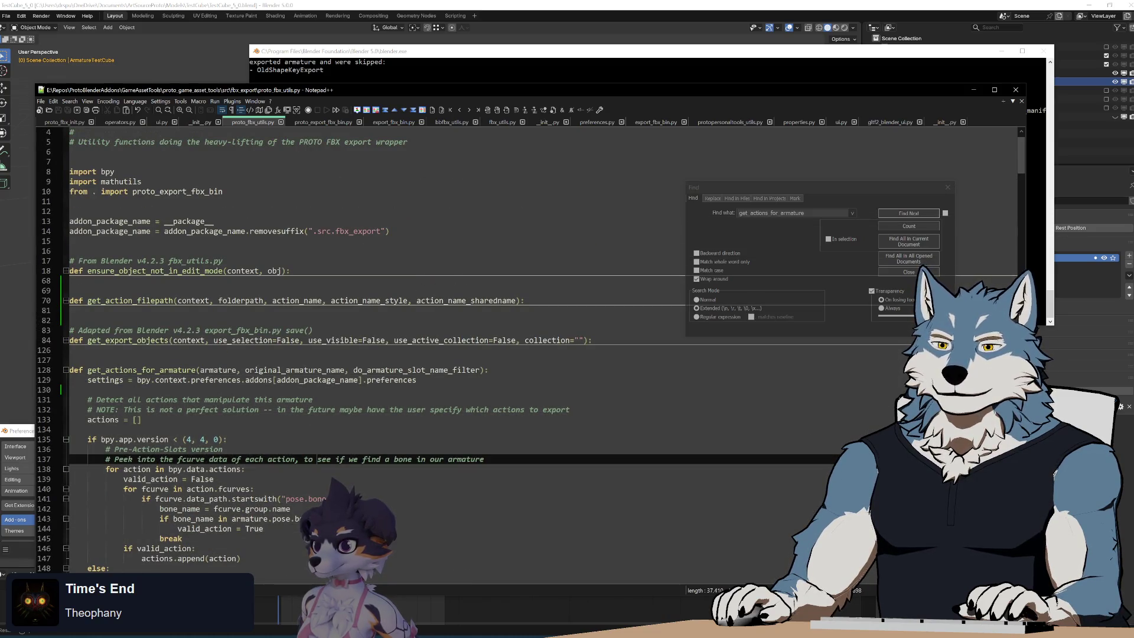
mouse_move(70, 379)
left_mouse_down()
mouse_move(248, 526)
mouse_move(248, 514)
mouse_move(254, 582)
mouse_move(437, 578)
mouse_move(248, 448)
mouse_move(177, 421)
left_mouse_up()
left_click(150, 420)
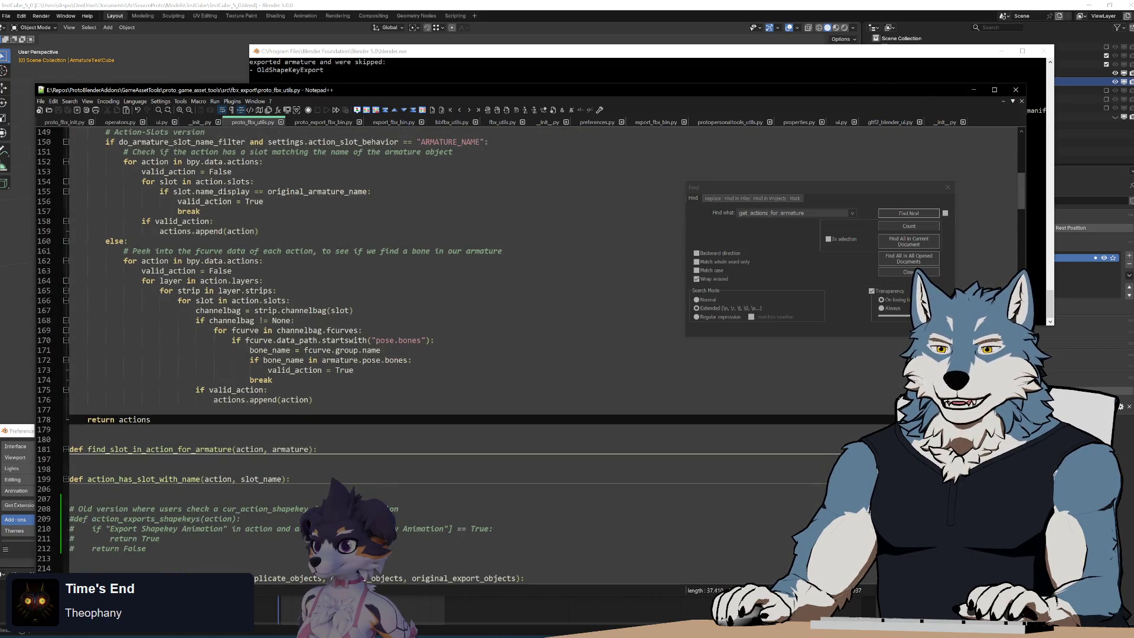
left_click(87, 409)
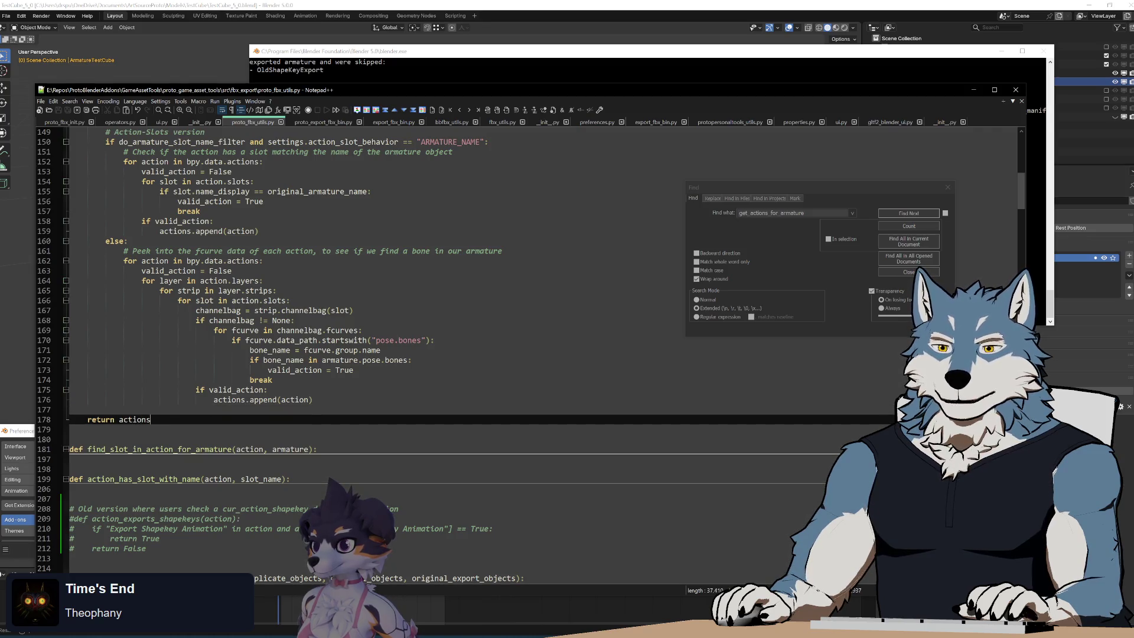
left_click_drag(151, 419, 277, 350)
scroll(278, 350, "up", 7)
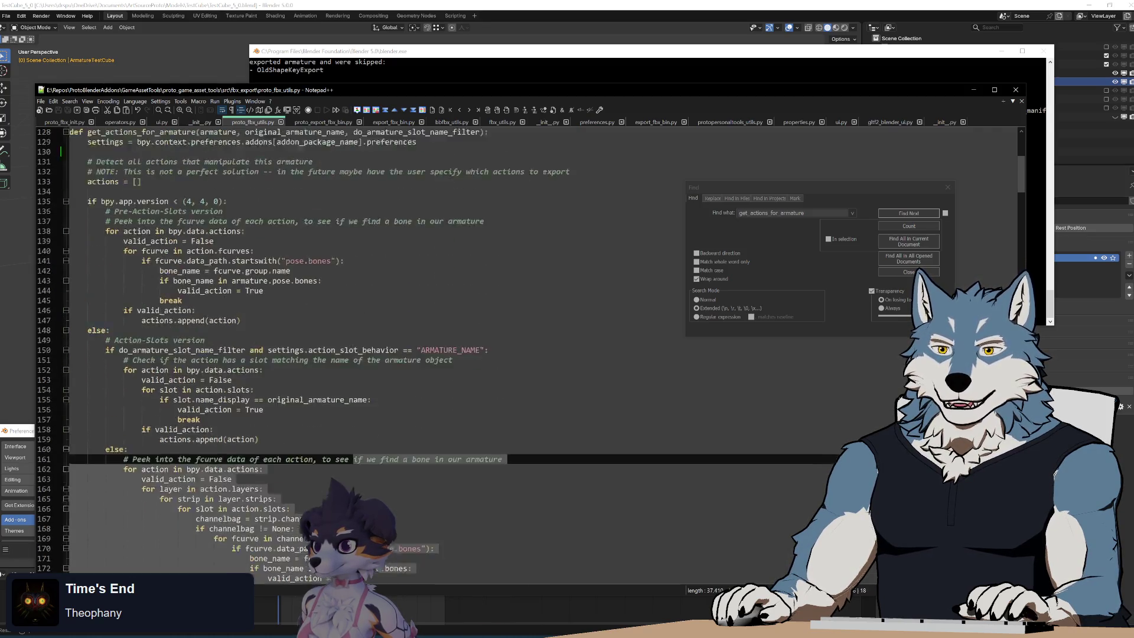
left_click(236, 281)
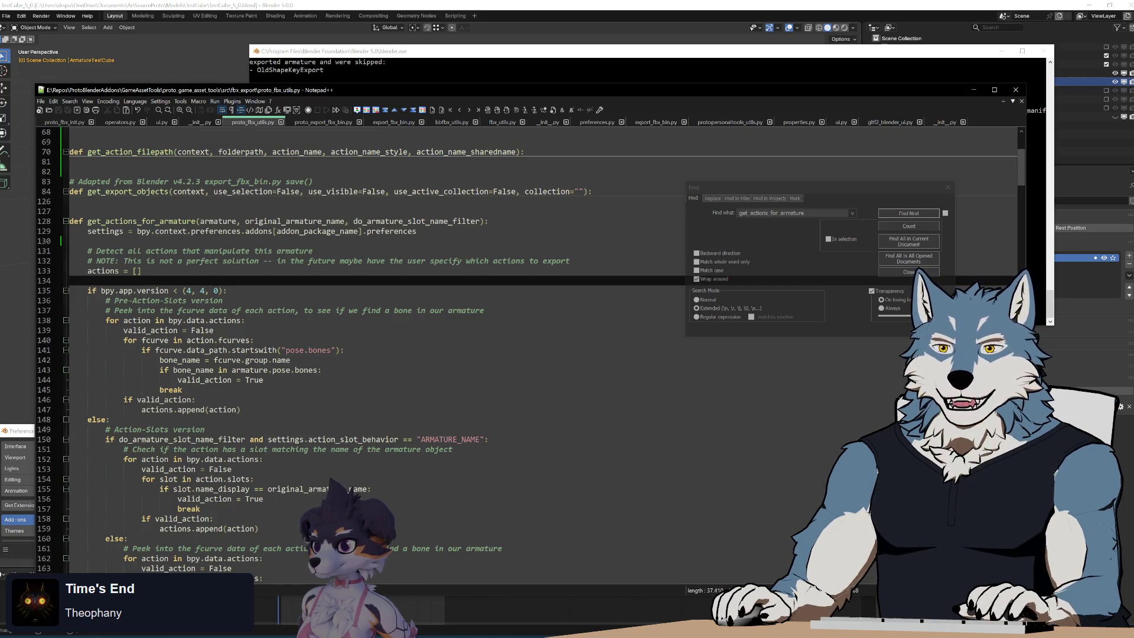
Step: In proto_fbx_init.py, highlight the Bake all actions comments and the export setup code above them
key("ctrl+Tab")
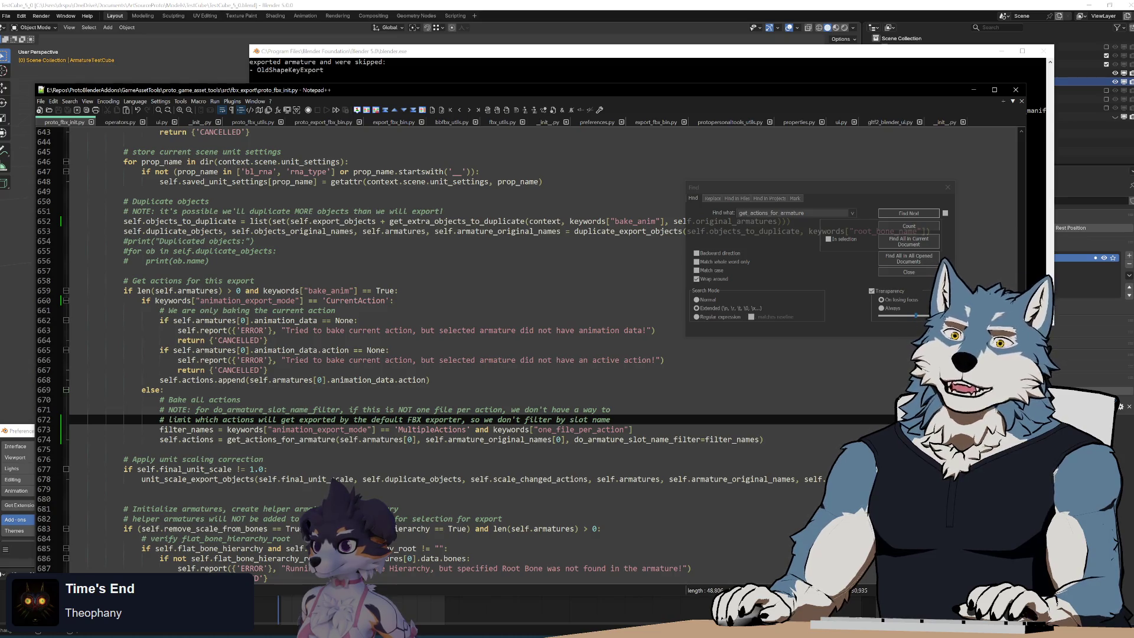
key("shift+Up")
key("shift+Up")
key("shift+Up")
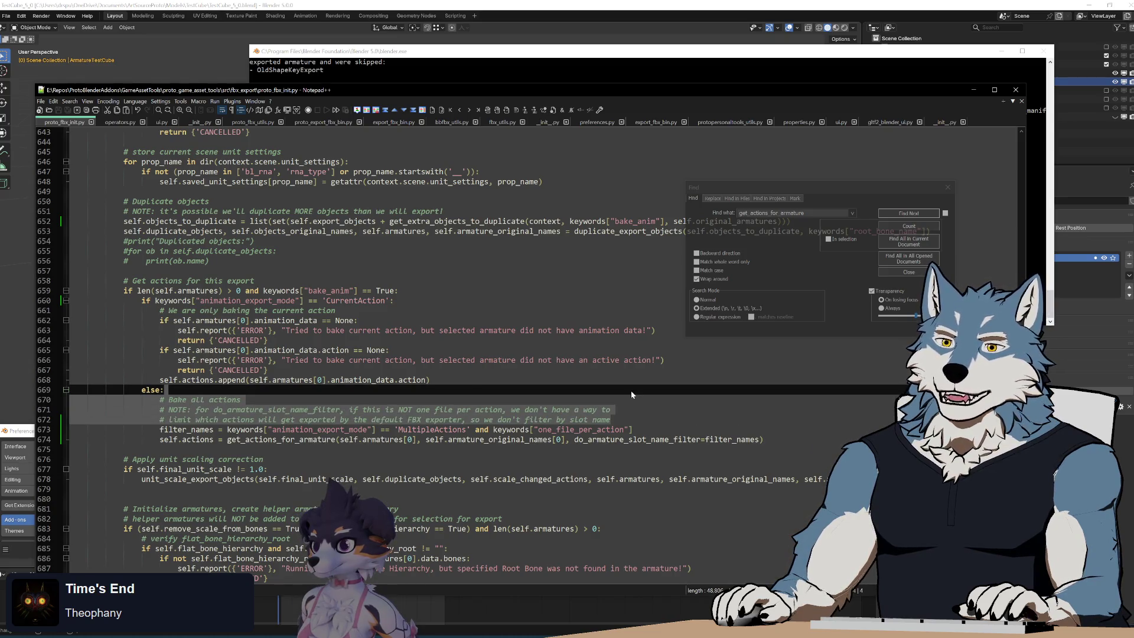
key("shift+Down")
key("shift+Down")
key("shift+Down")
key("shift+Up")
key("shift+Up")
key("shift+Up")
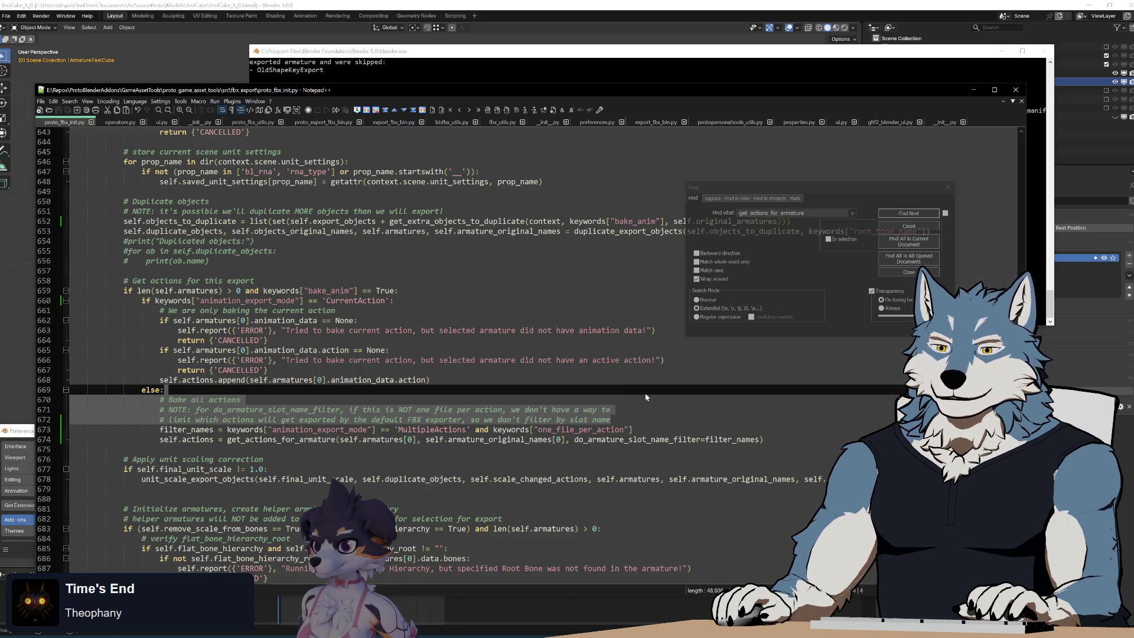
left_click(611, 420)
key("shift+Up")
key("shift+Up")
key("shift+Up")
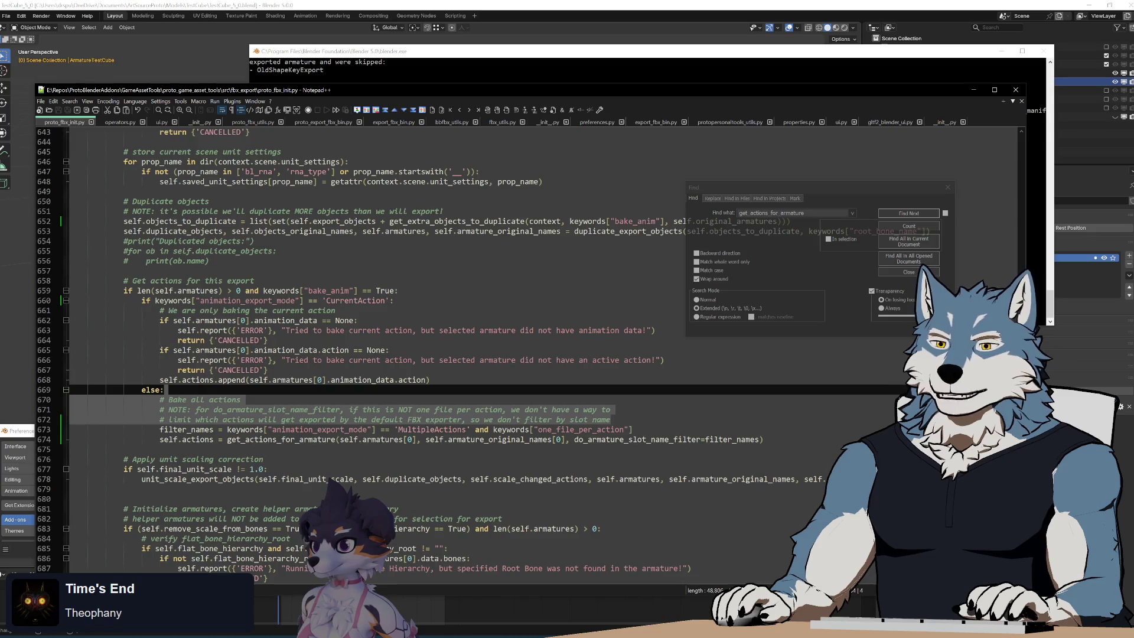
key("shift+Up")
key("shift+Up")
key("shift+Up")
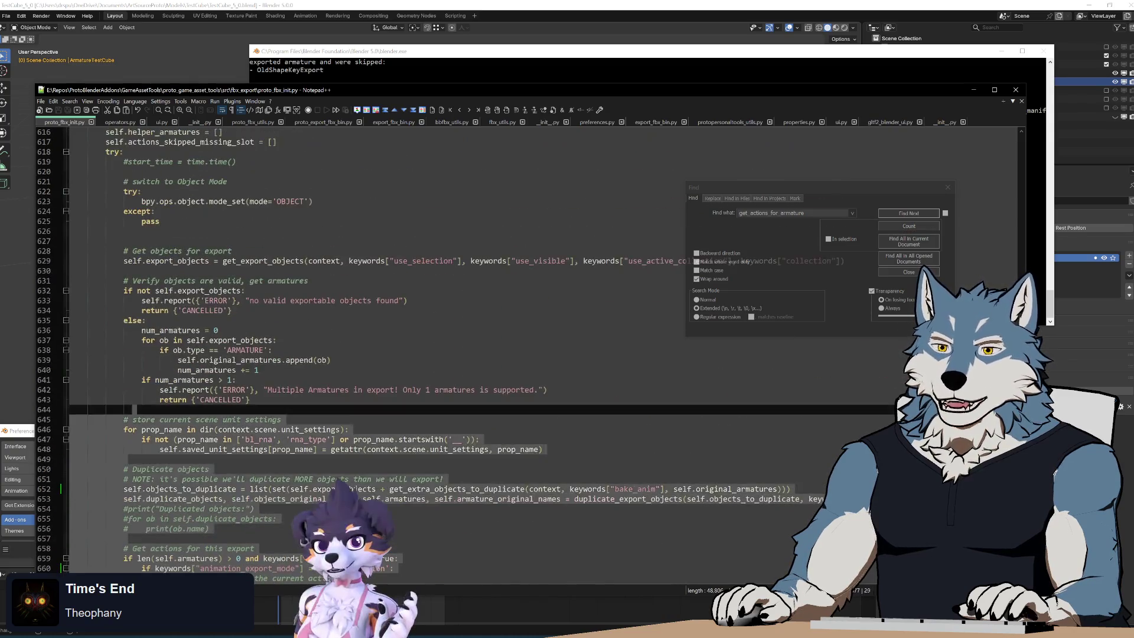
key("Up")
key("End")
key("shift+Down")
key("shift+Down")
key("shift+Down")
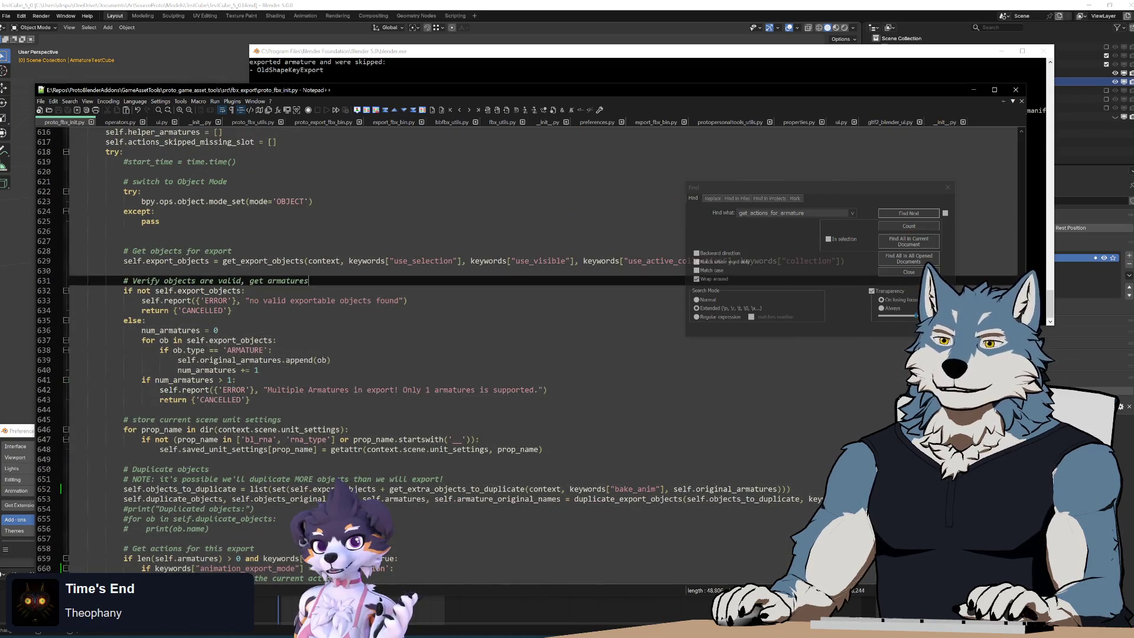
Step: Select the setup code down to the one_file_per_action check and the get_actions_for_armature call on line 674
left_click(271, 350)
key("shift+Down")
key("shift+Down")
key("shift+Down")
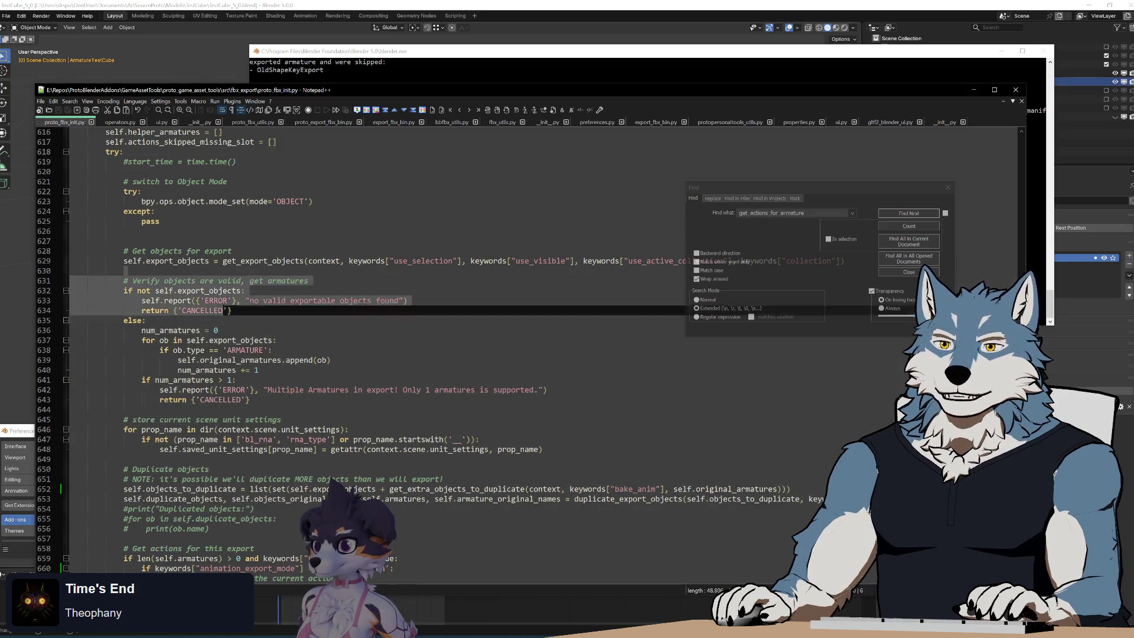
key("shift+Down")
key("shift+Down")
key("shift+Down")
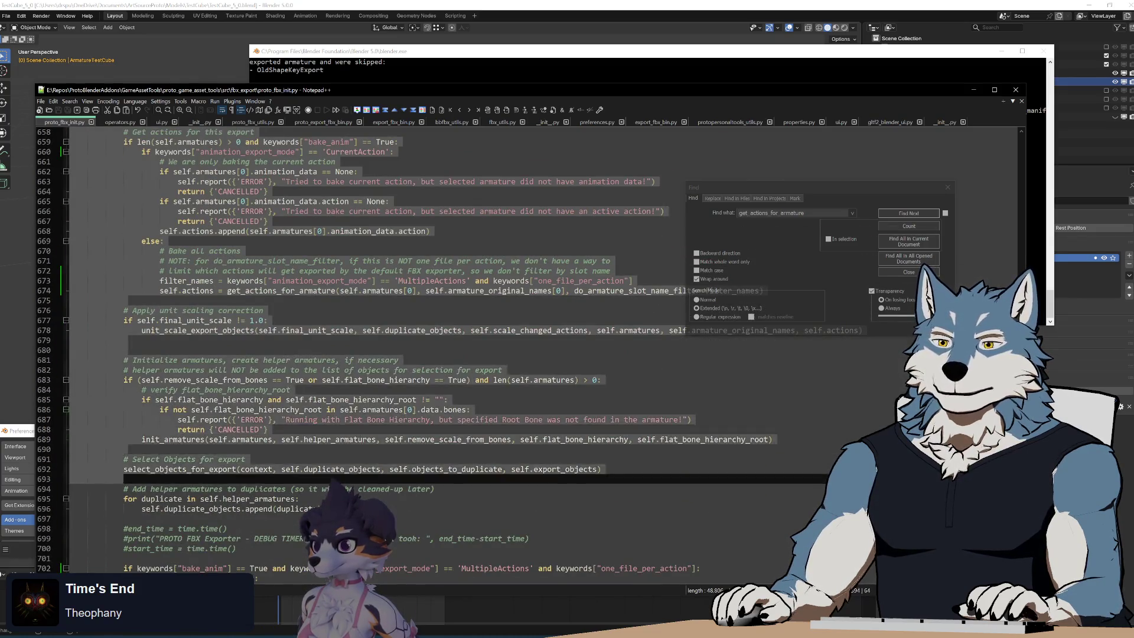
scroll(603, 439, "down", 3)
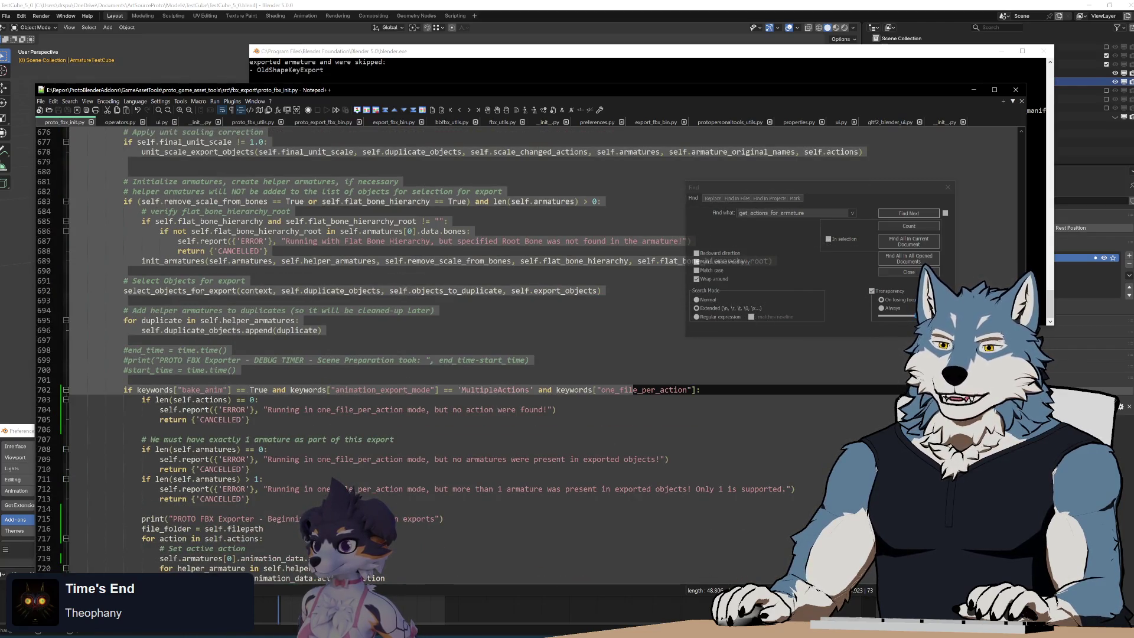
left_click(633, 389)
scroll(633, 390, "down", 4)
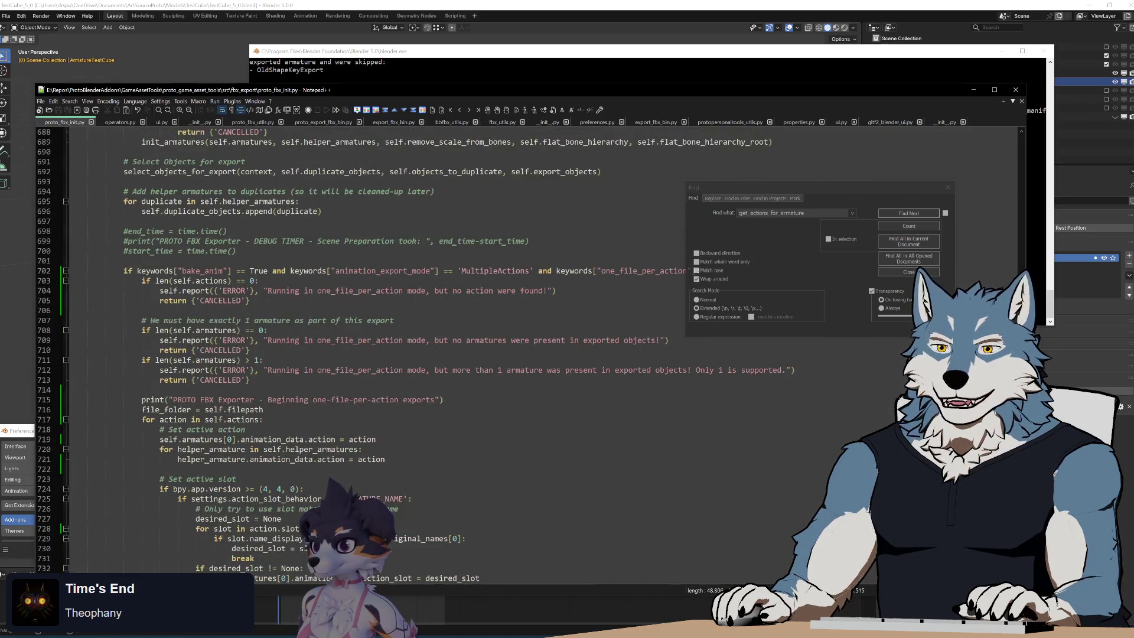
scroll(317, 264, "up", 9)
double_click(317, 261)
Step: Search the file for 'split' and step through its matches
key("ctrl+f")
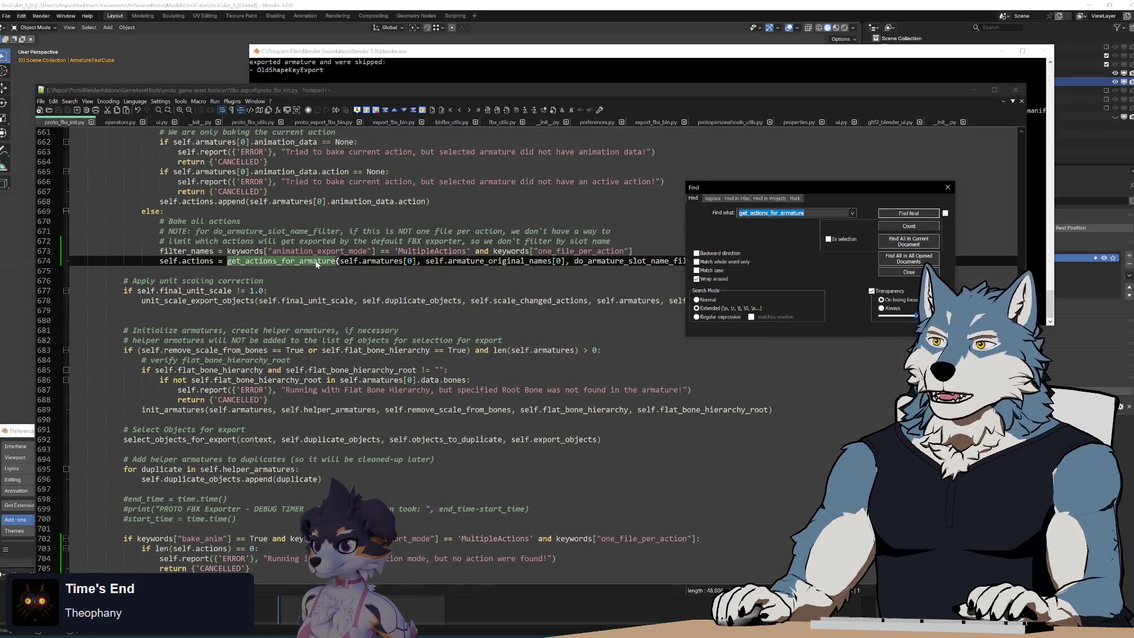
type("split")
key("Return")
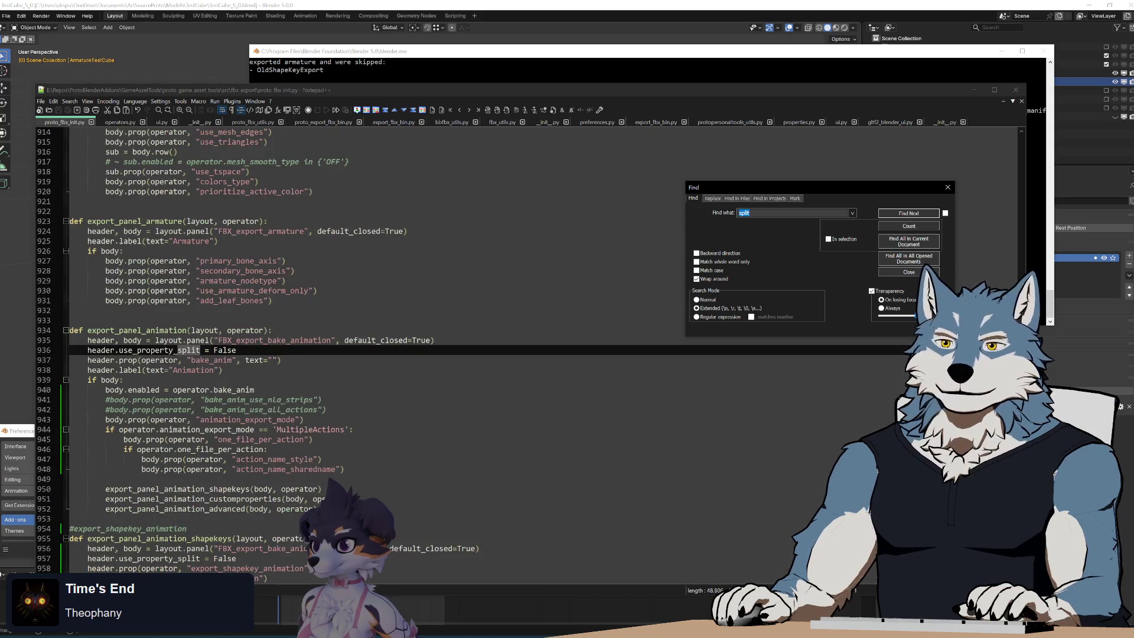
key("Return")
left_click(896, 215)
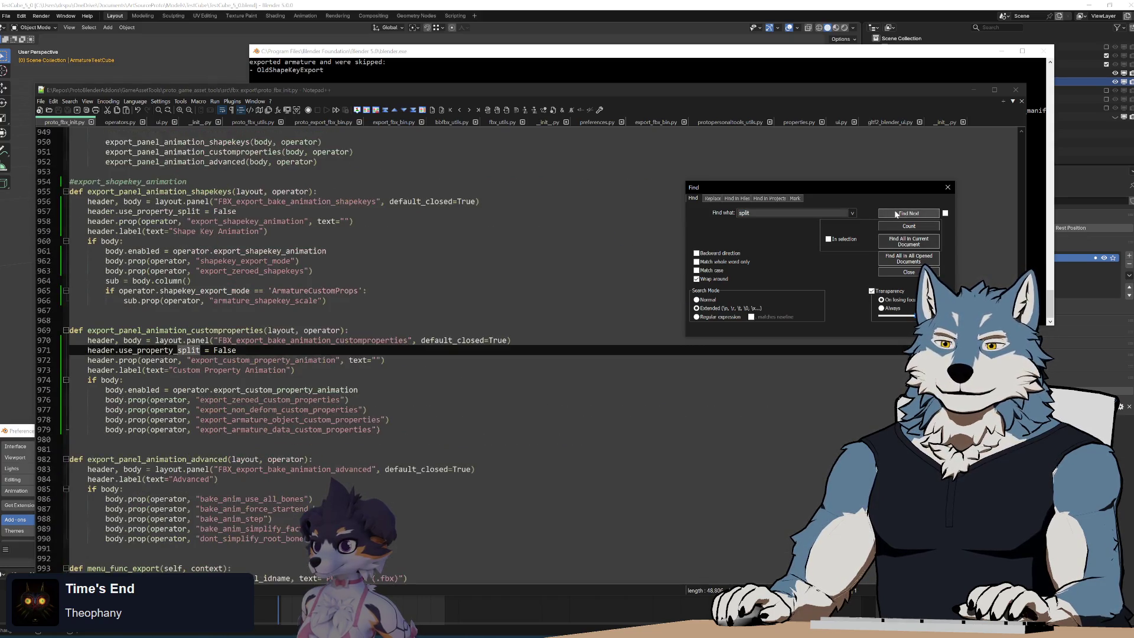
left_click(897, 214)
left_click(896, 214)
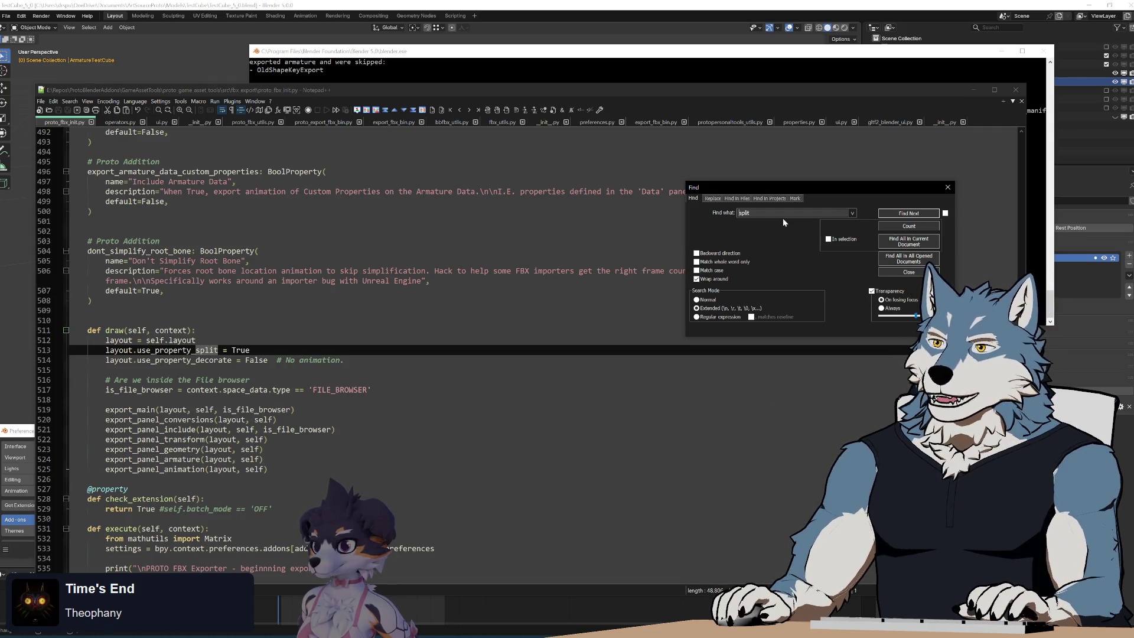
Step: Refine the search to 'path.split' and place the caret at os.path.split(self.filepath) and the else: on line 555
key("Home")
type("path.")
key("Return")
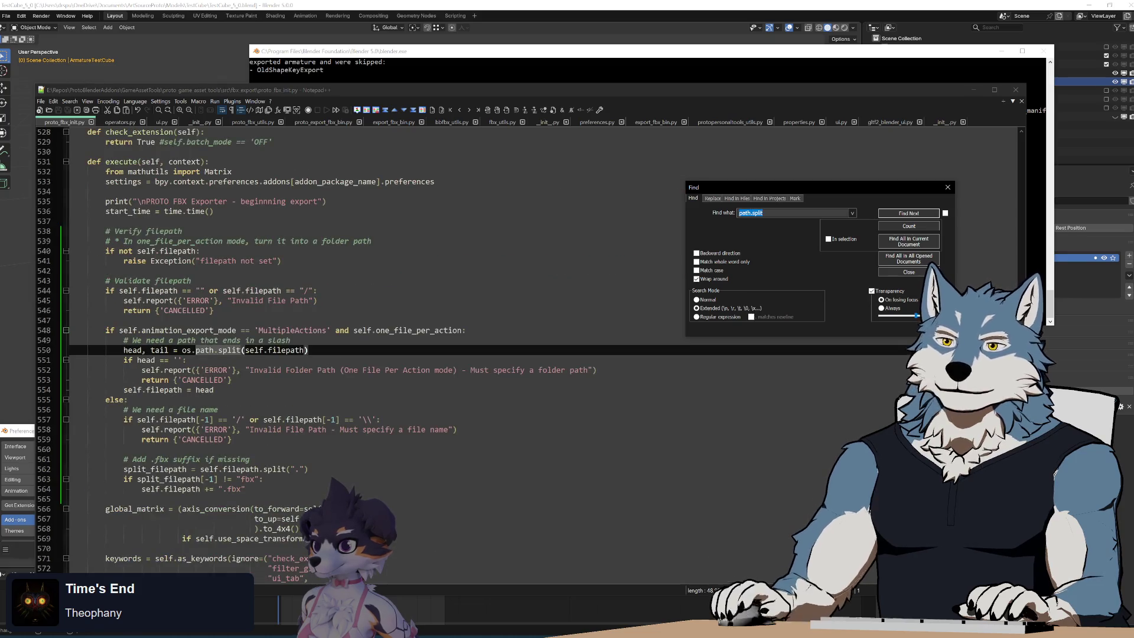
left_click(290, 340)
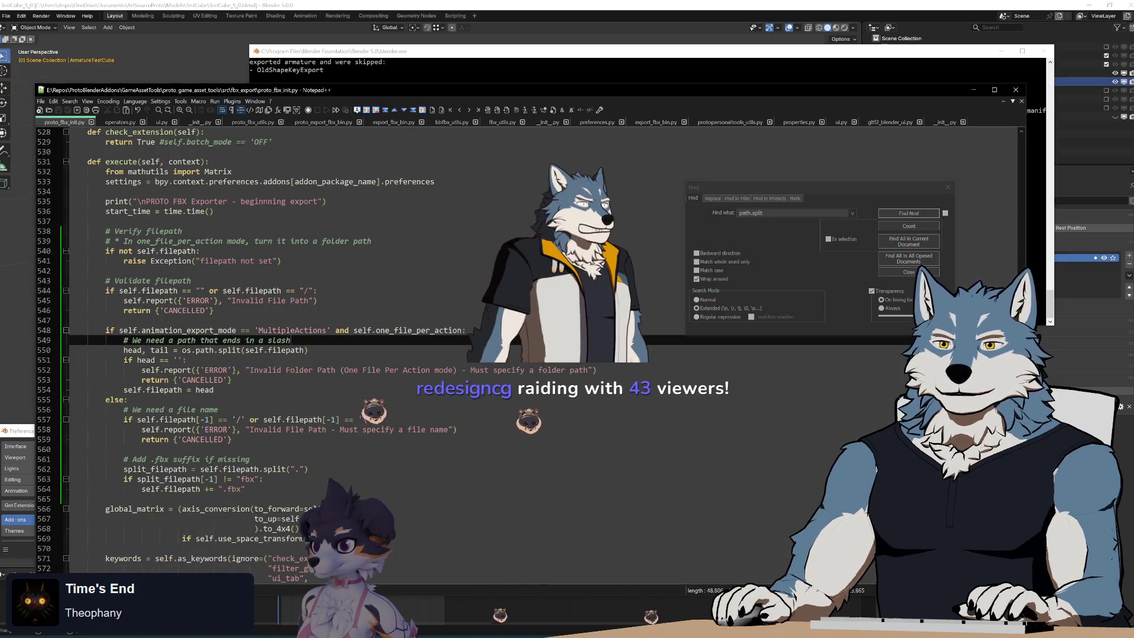
left_click(308, 350)
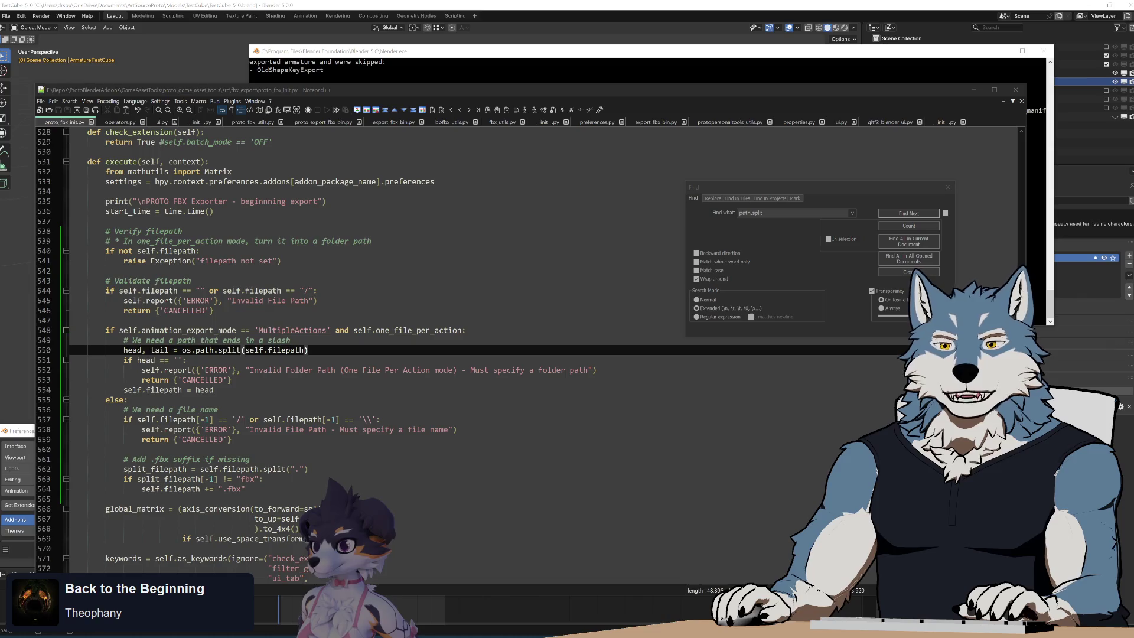
left_click(127, 399)
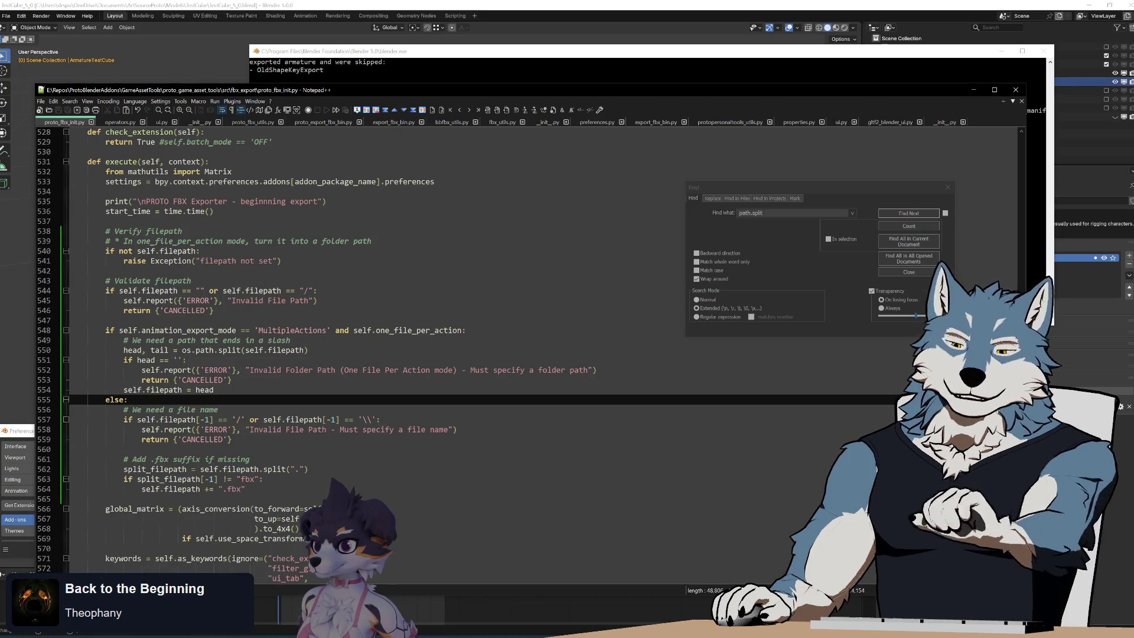
Step: Bring Blender back to the front, showing the PROTO FBX Export panel with 1 File Per Action enabled
type("7")
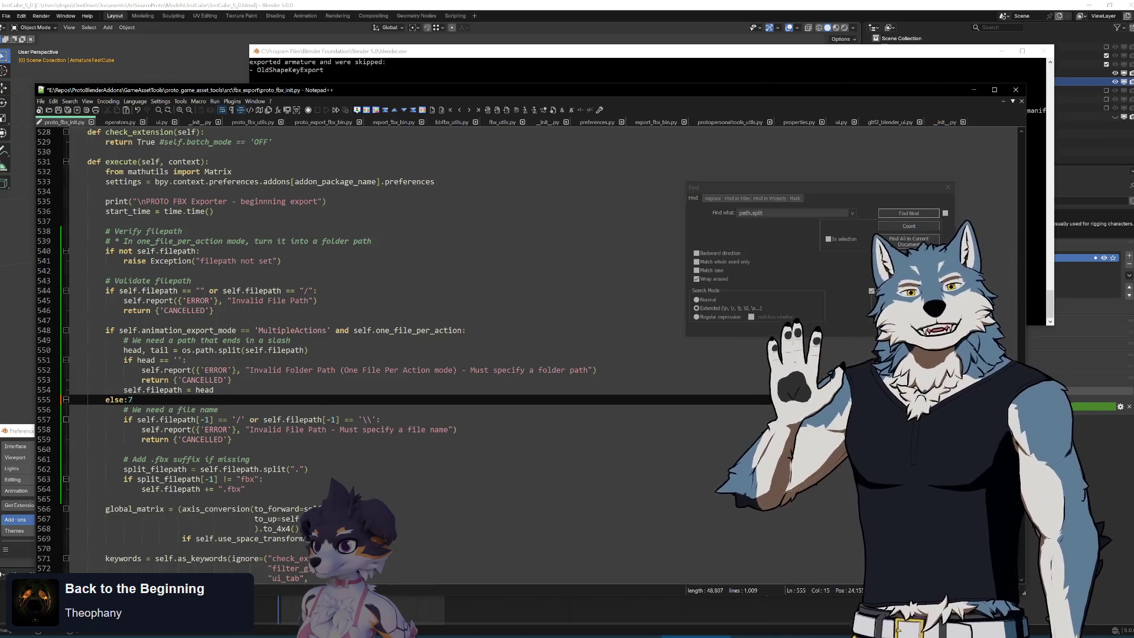
left_click(355, 8)
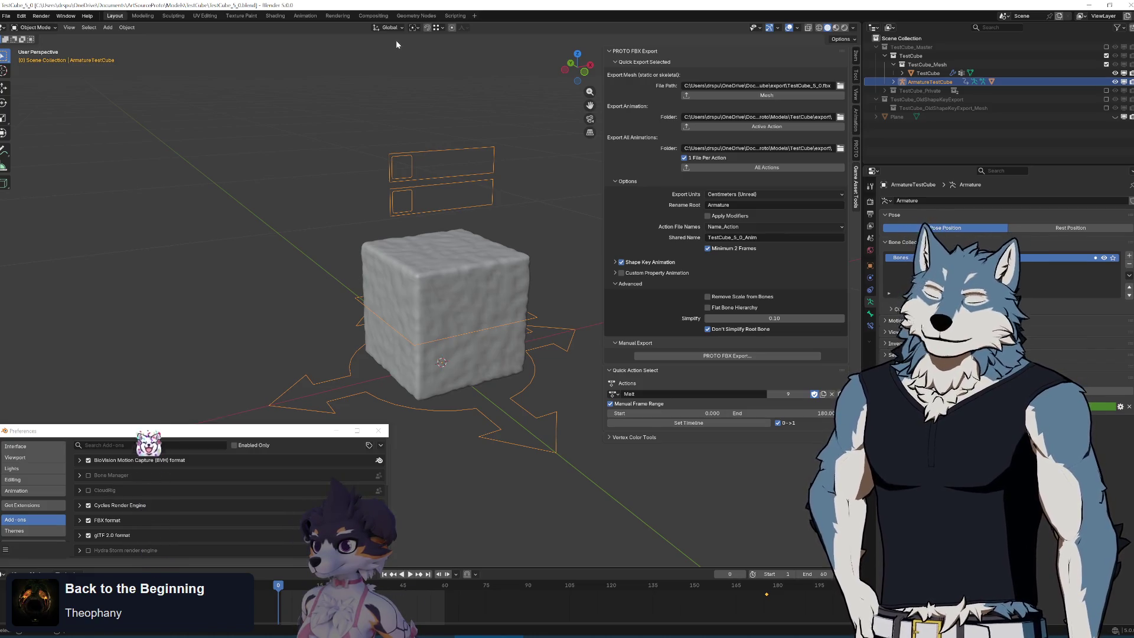
Step: Return to proto_fbx_init.py in Notepad++ and move to the else: branch around lines 554–556
key("KP_4")
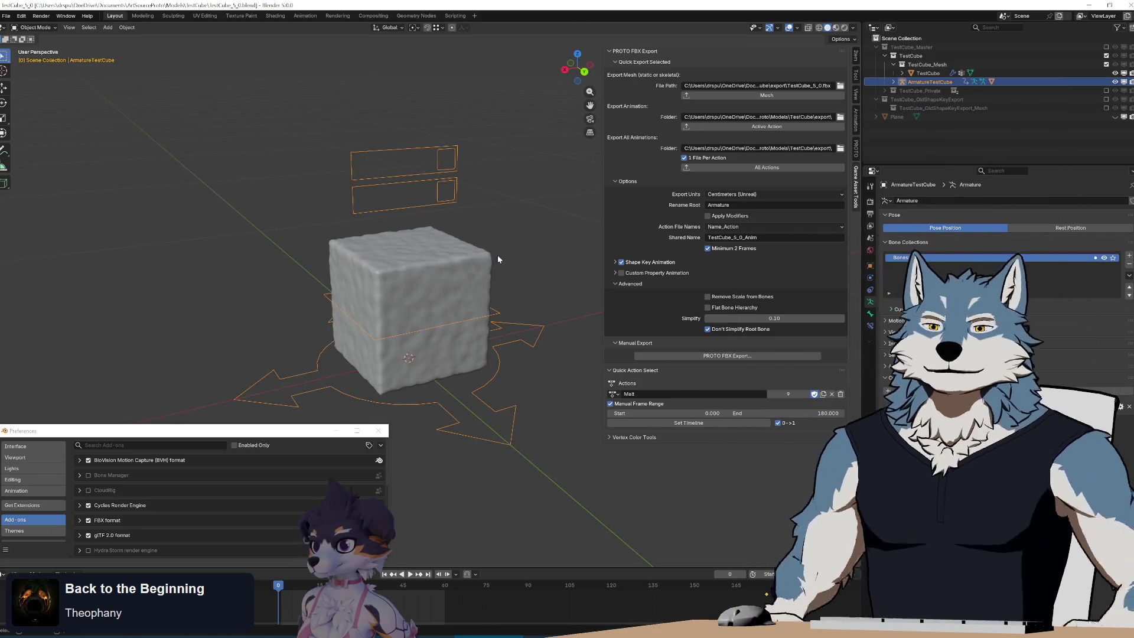
key("alt+Tab")
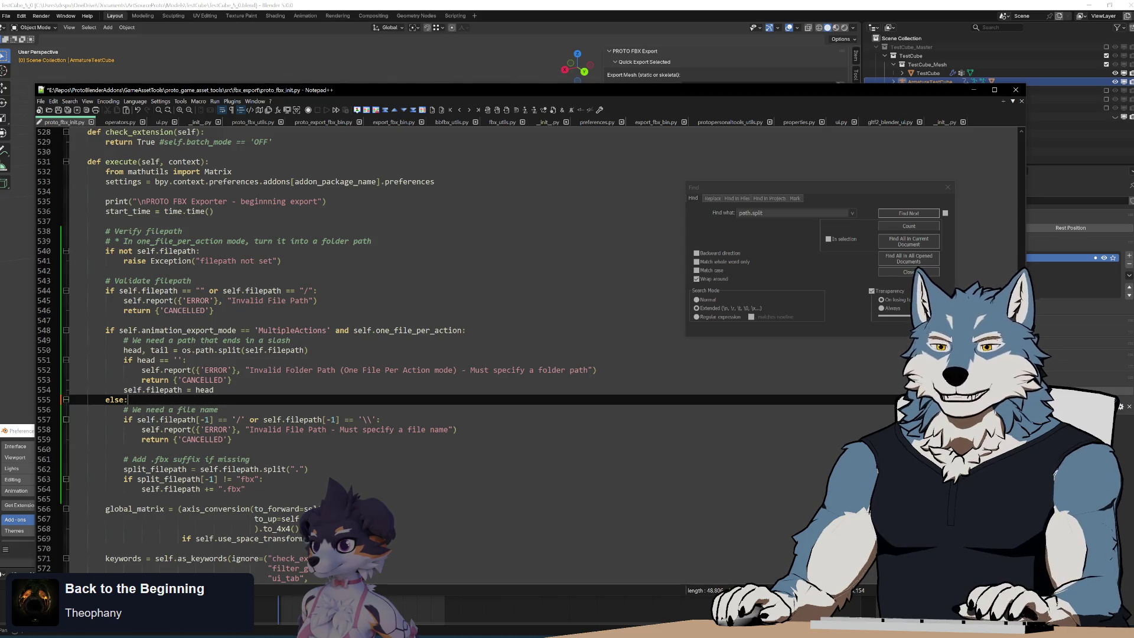
left_click(213, 390)
scroll(472, 348, "down", 4)
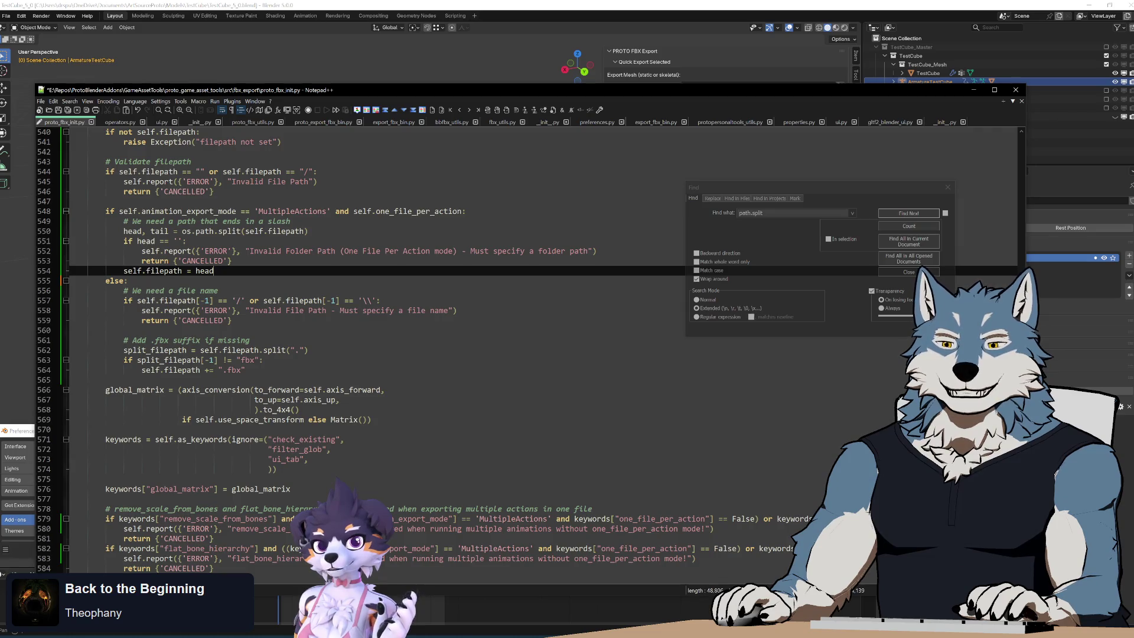
left_click(128, 281)
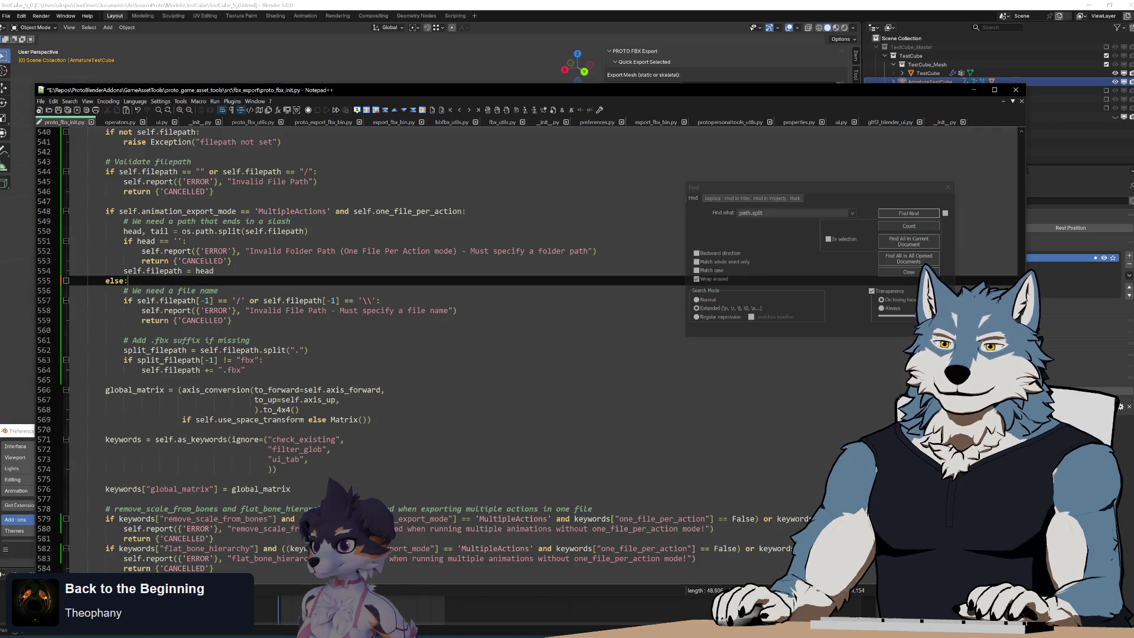
left_click(128, 290)
left_click(142, 250)
left_click(219, 290)
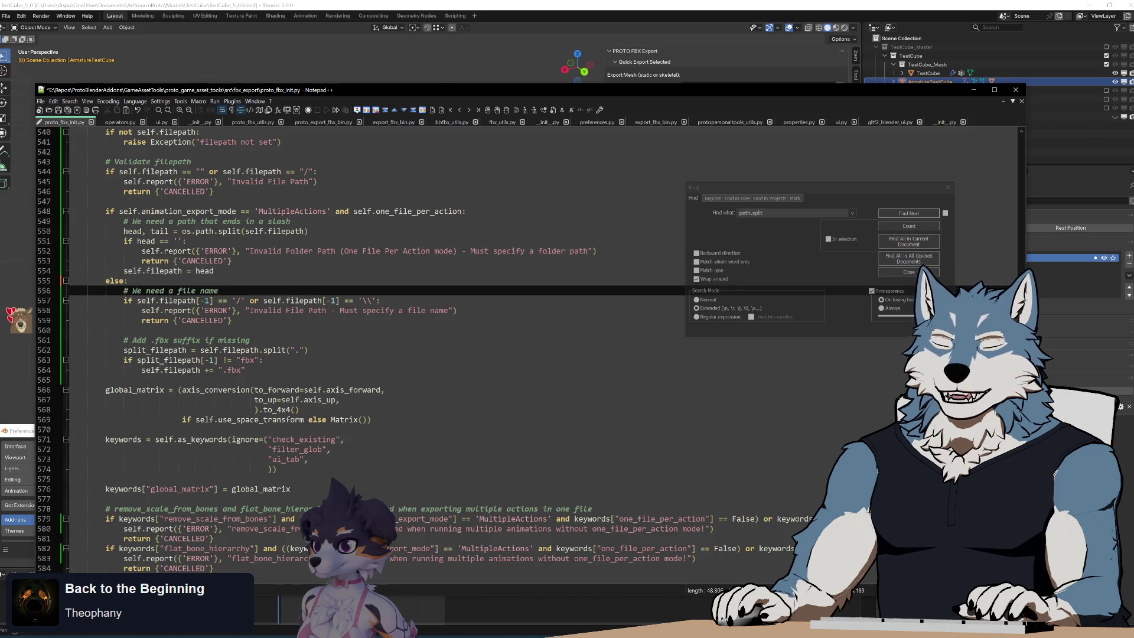
Step: Select the path validation block (lines 545–557) and the word head, then switch to the browser
mouse_move(218, 291)
left_mouse_down()
mouse_move(195, 279)
mouse_move(240, 245)
left_mouse_up()
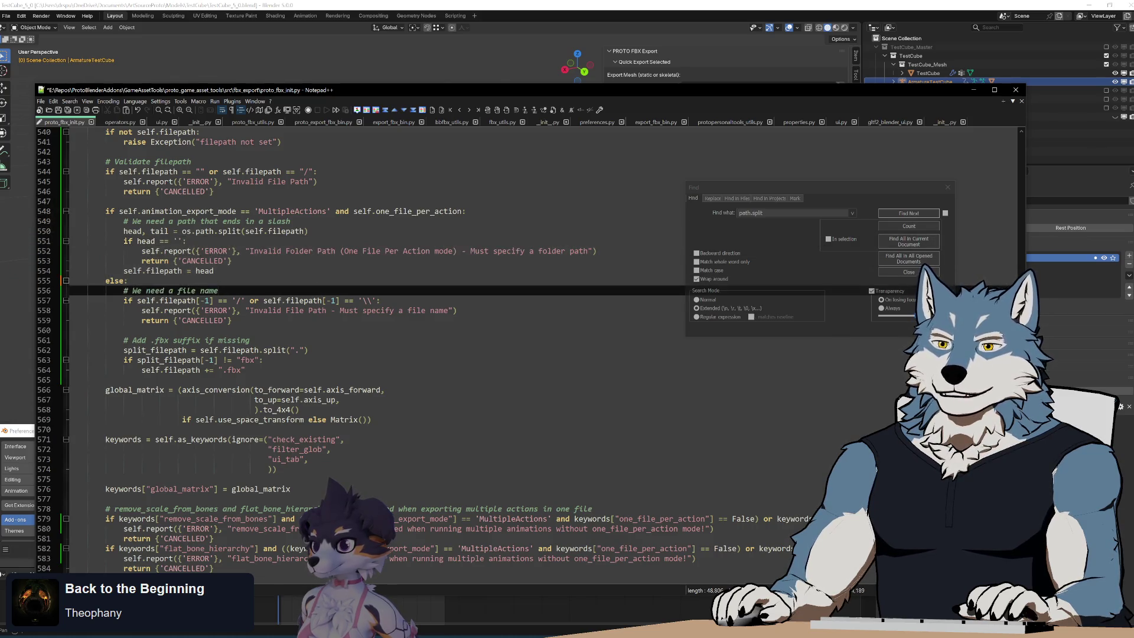
left_click(247, 271)
left_click_drag(281, 300, 322, 181)
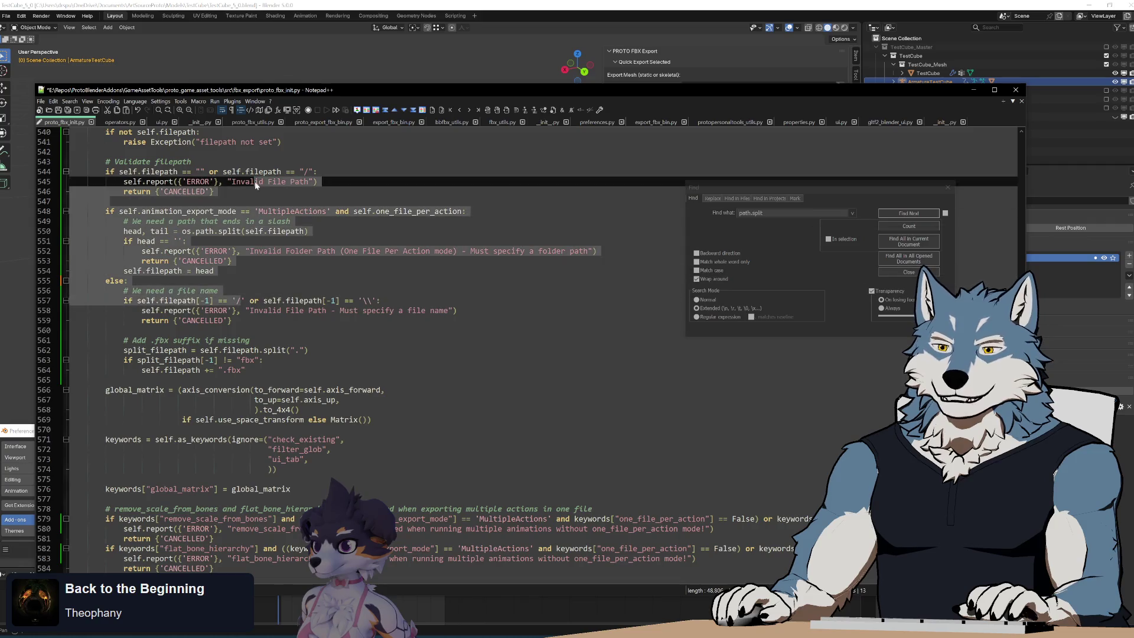
left_click(281, 300)
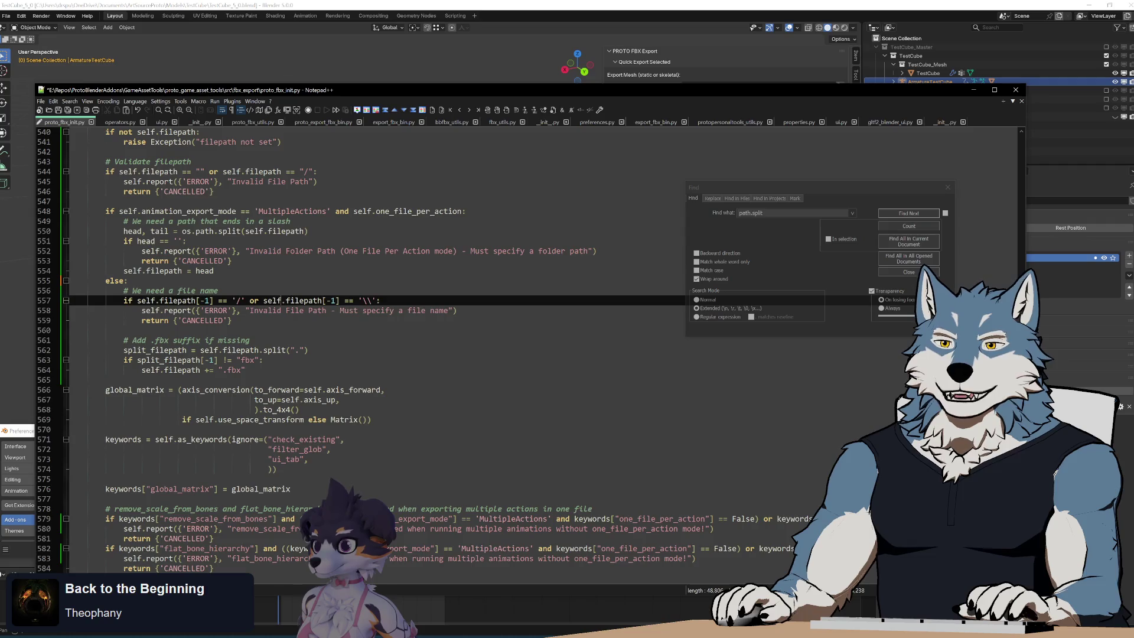
left_click(187, 241)
double_click(132, 231)
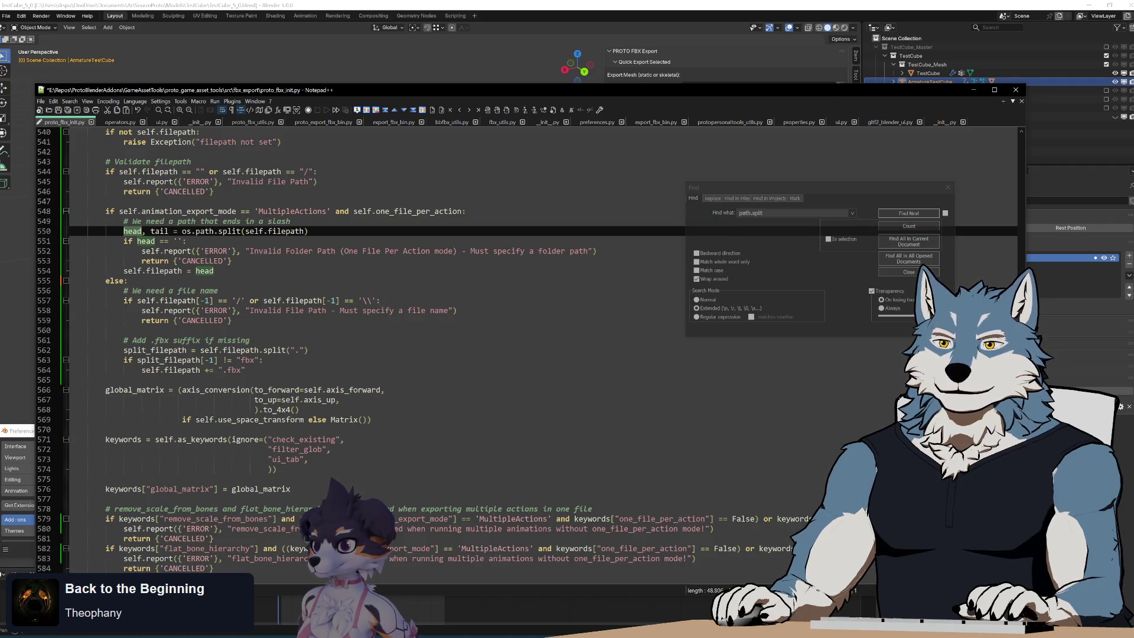
key("alt+Tab")
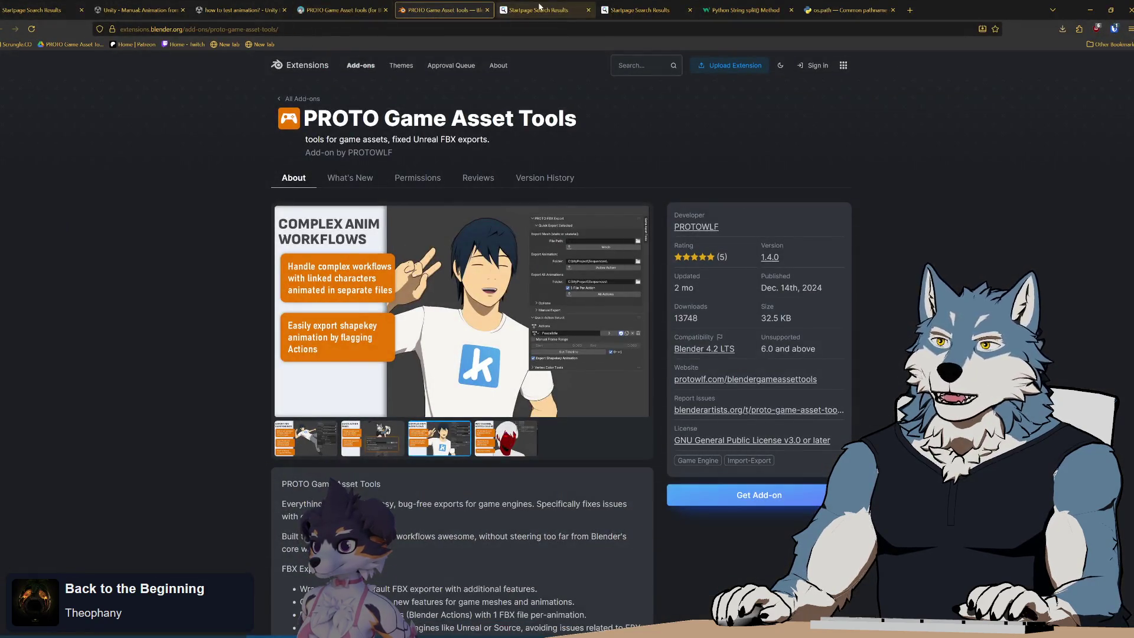
Step: Read the Python docs entry explaining how os.path.split separates a path into head and tail
left_click(633, 10)
left_click(849, 10)
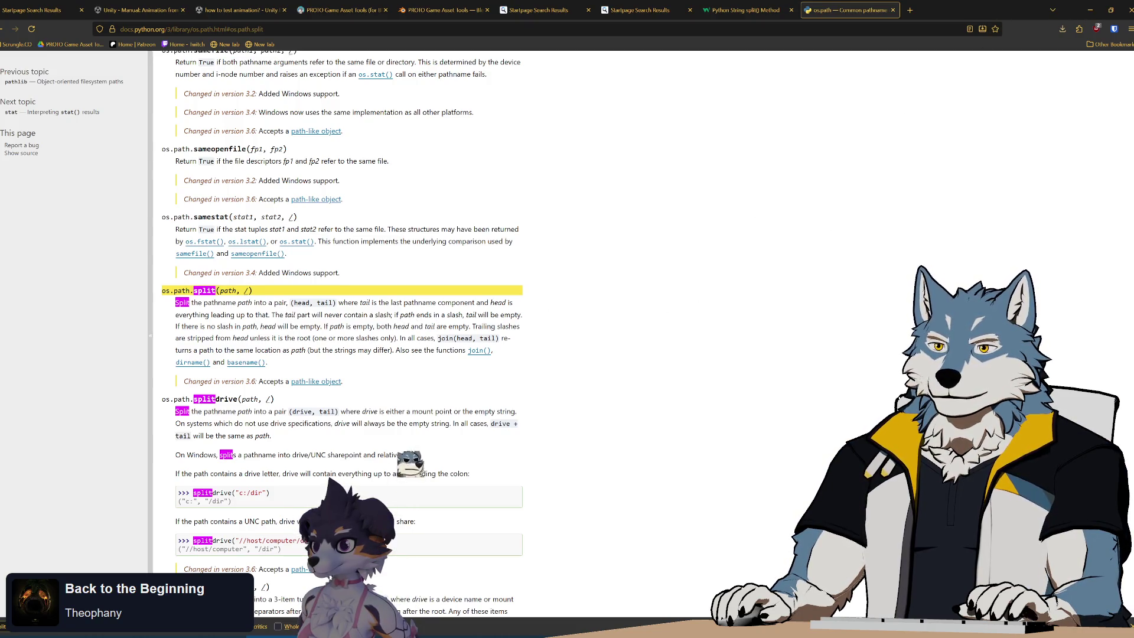
key("alt+Tab")
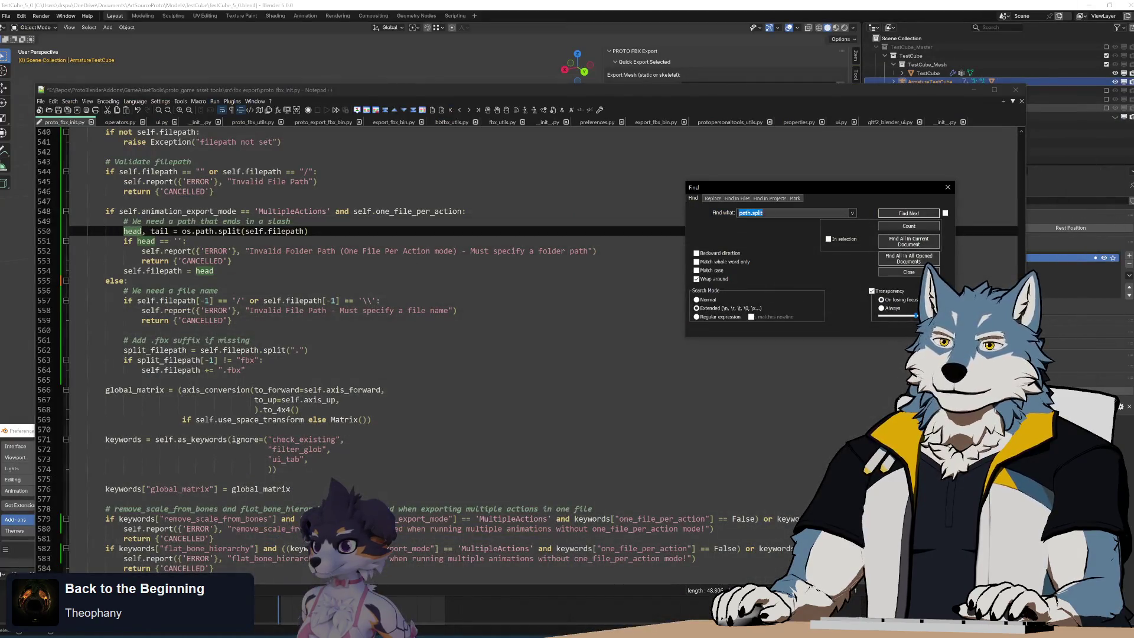
Step: Change line 554 to self.filepath = head + "\\" so the folder path ends with a backslash
left_click(231, 260)
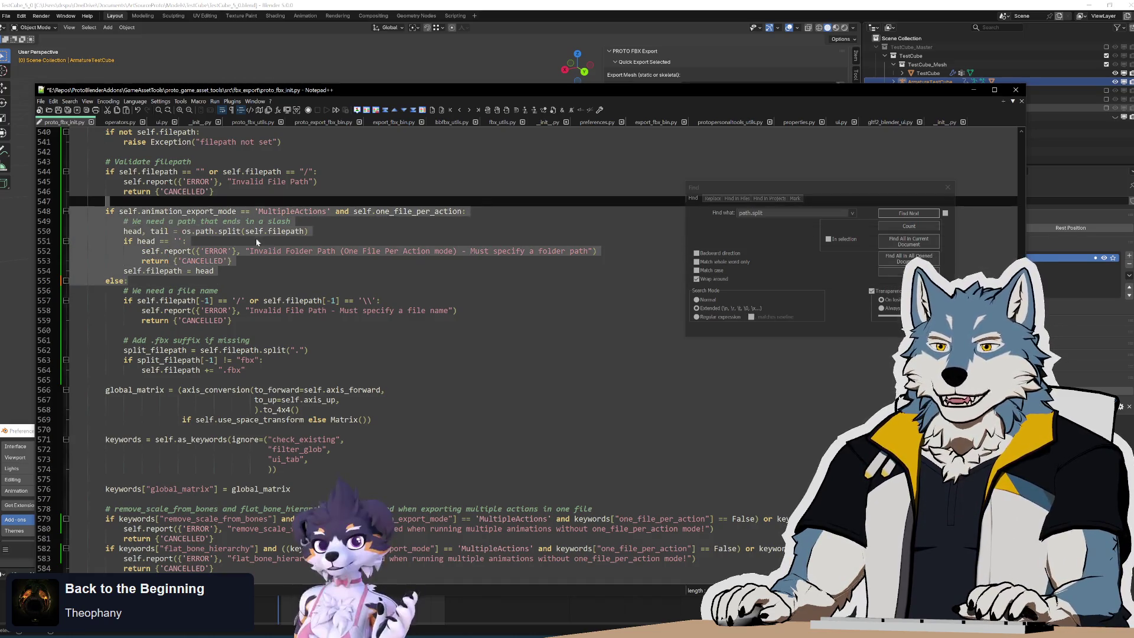
left_click(213, 270)
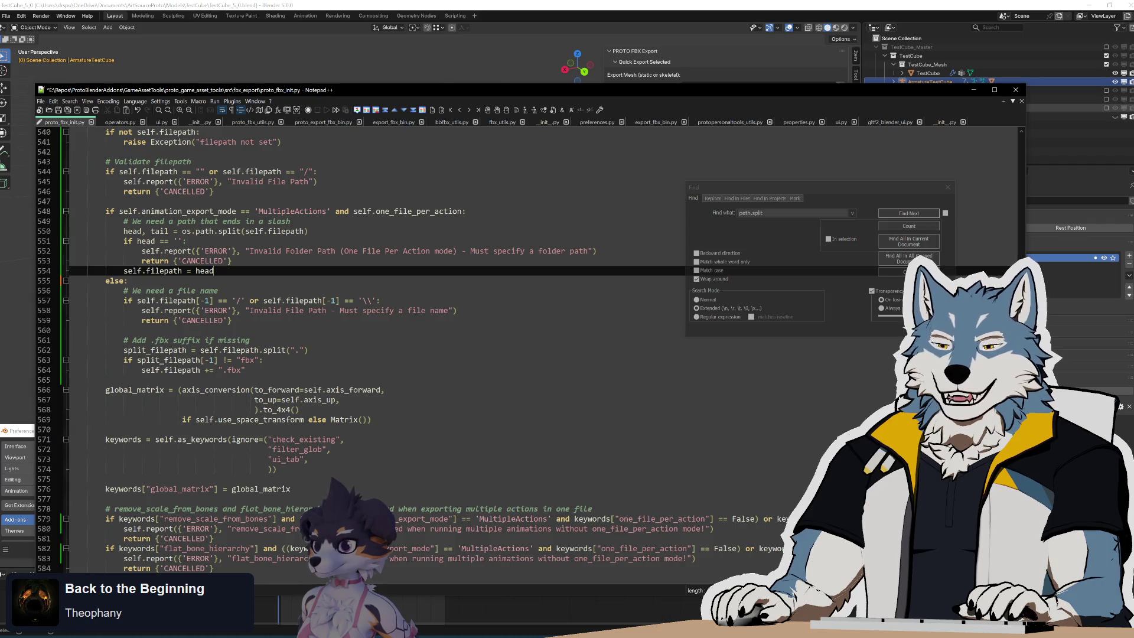
left_click(127, 281)
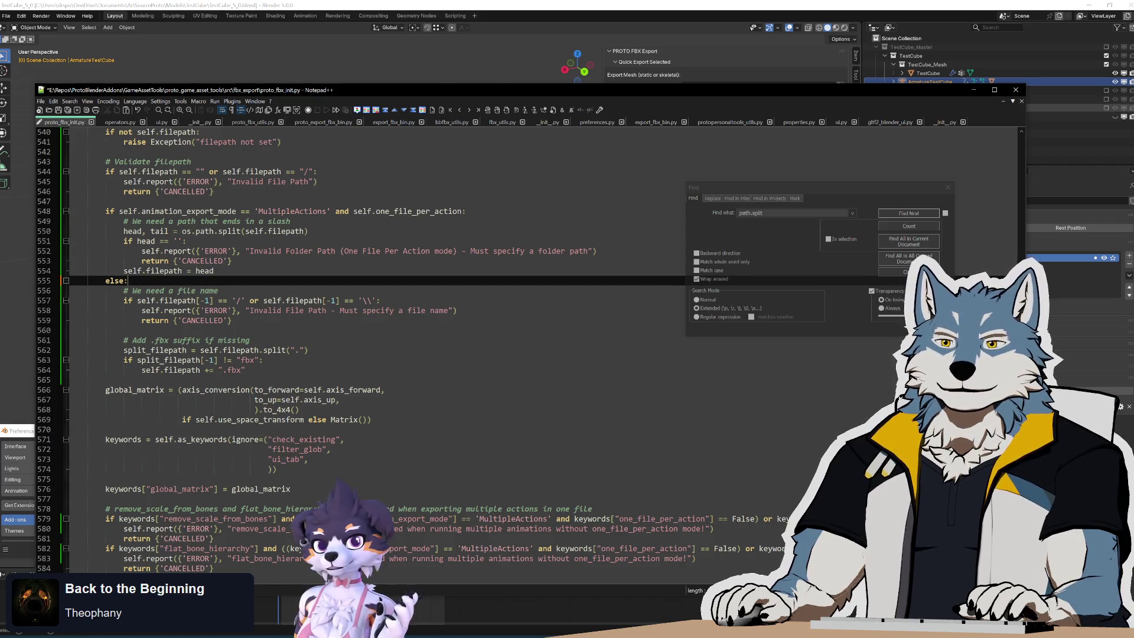
left_click(308, 231)
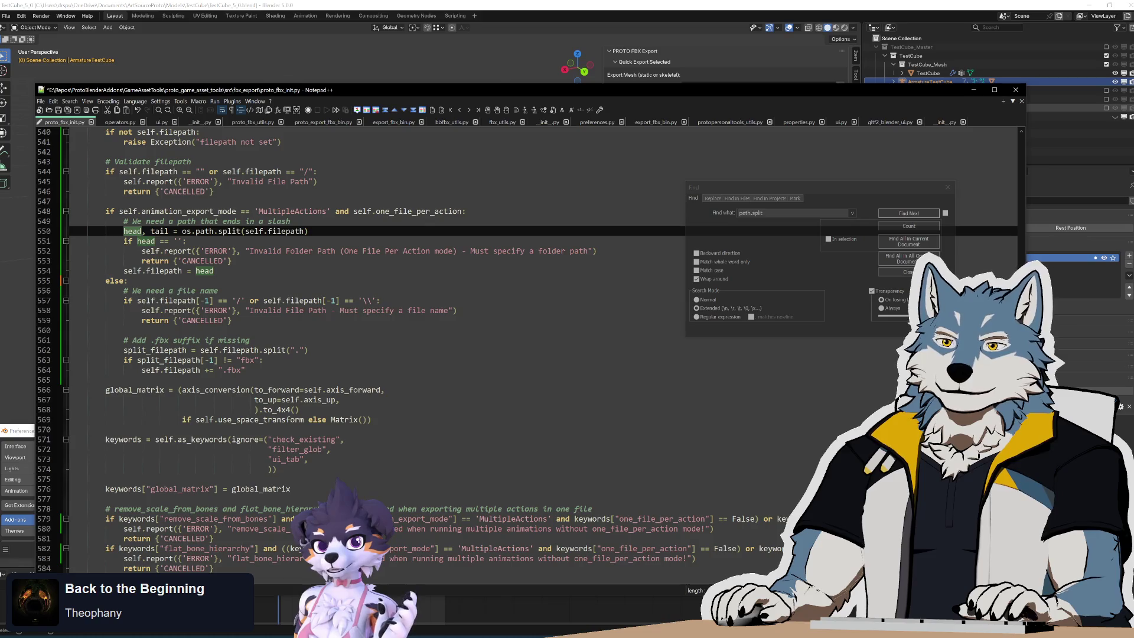
left_click(213, 270)
type("+")
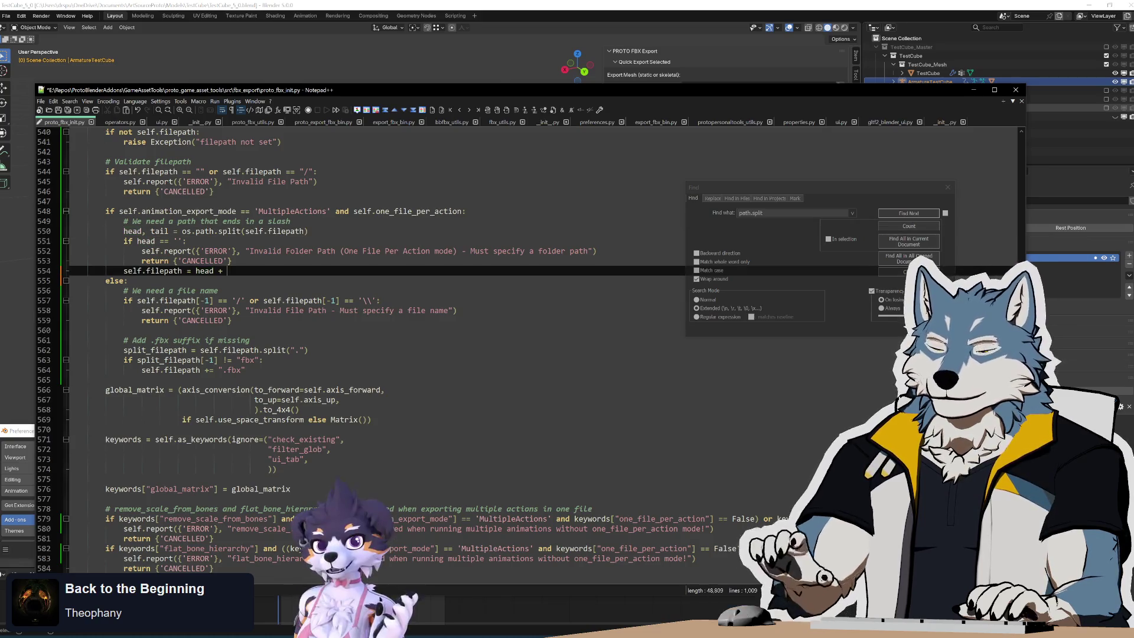
type("\"\"")
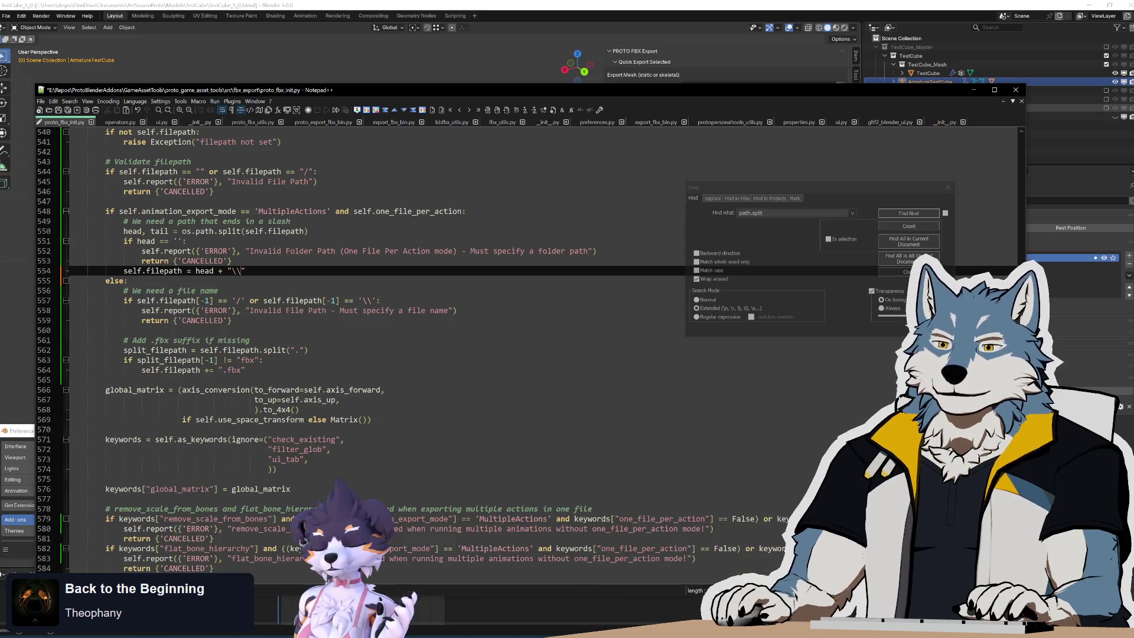
key("alt+Tab")
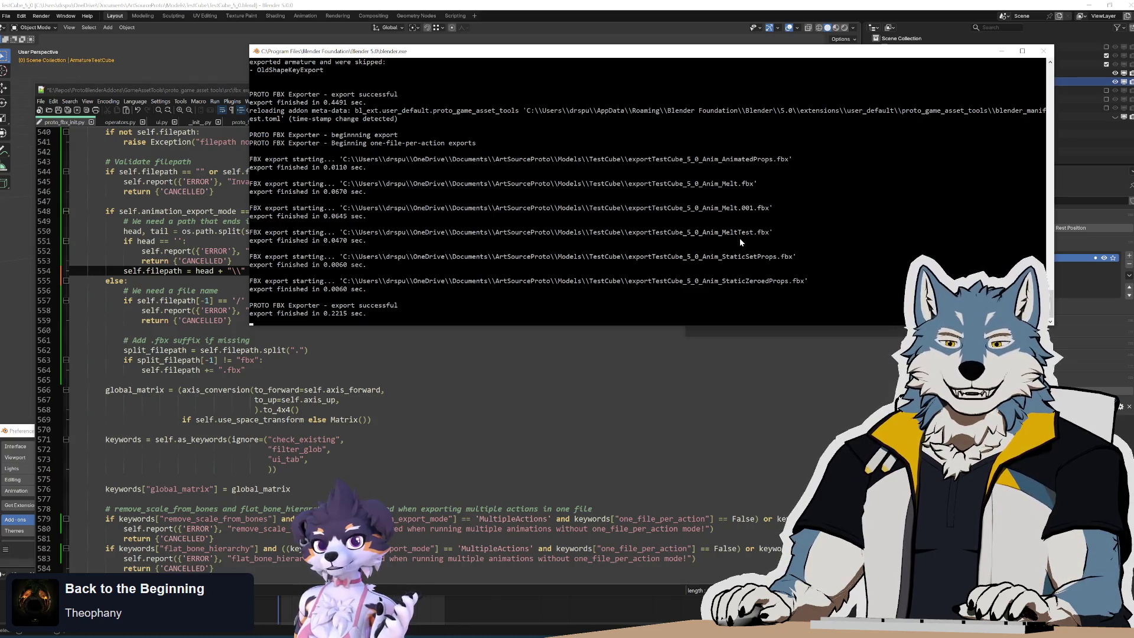
Step: Scroll through Blender's console to read the export log and FileNotFoundError traceback
scroll(1050, 298, "up", 10)
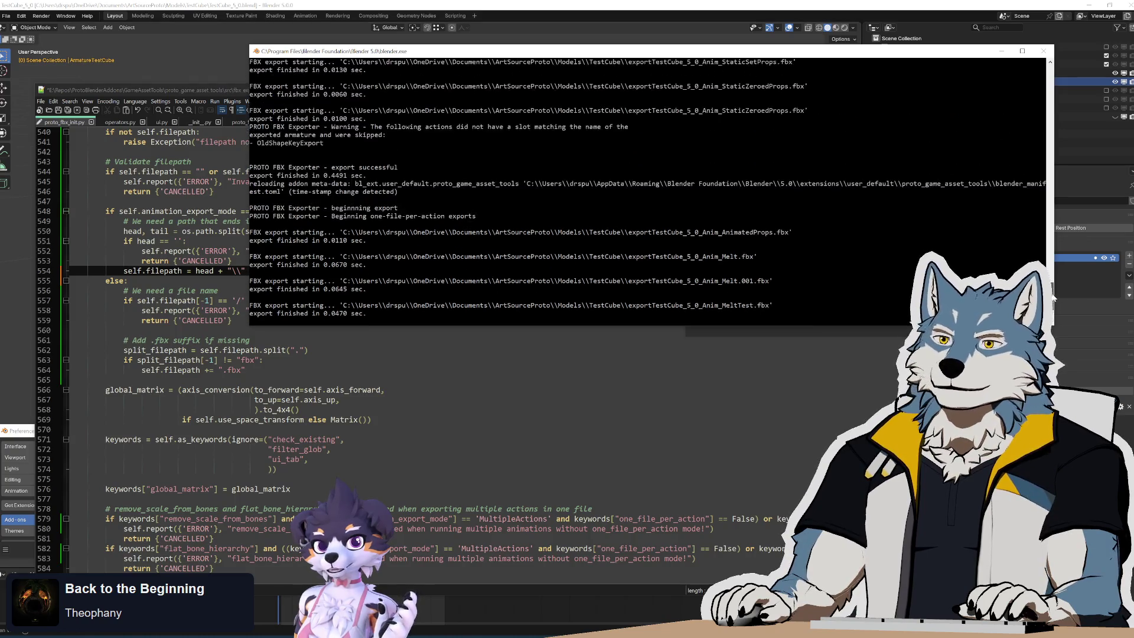
scroll(1039, 236, "up", 10)
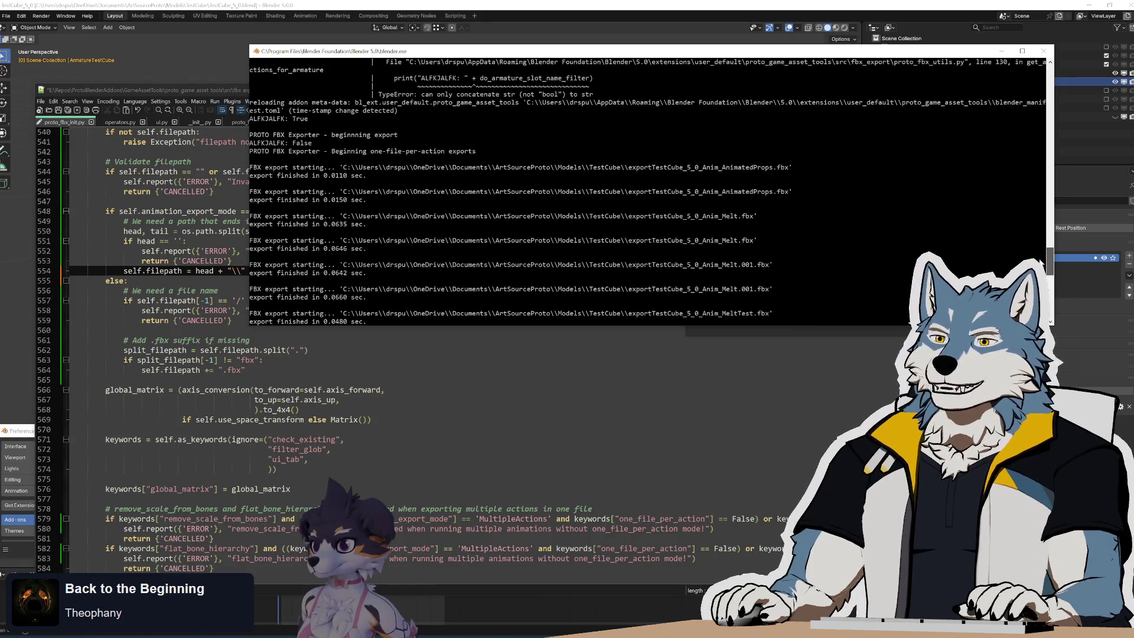
scroll(1039, 219, "down", 8)
scroll(1041, 210, "up", 4)
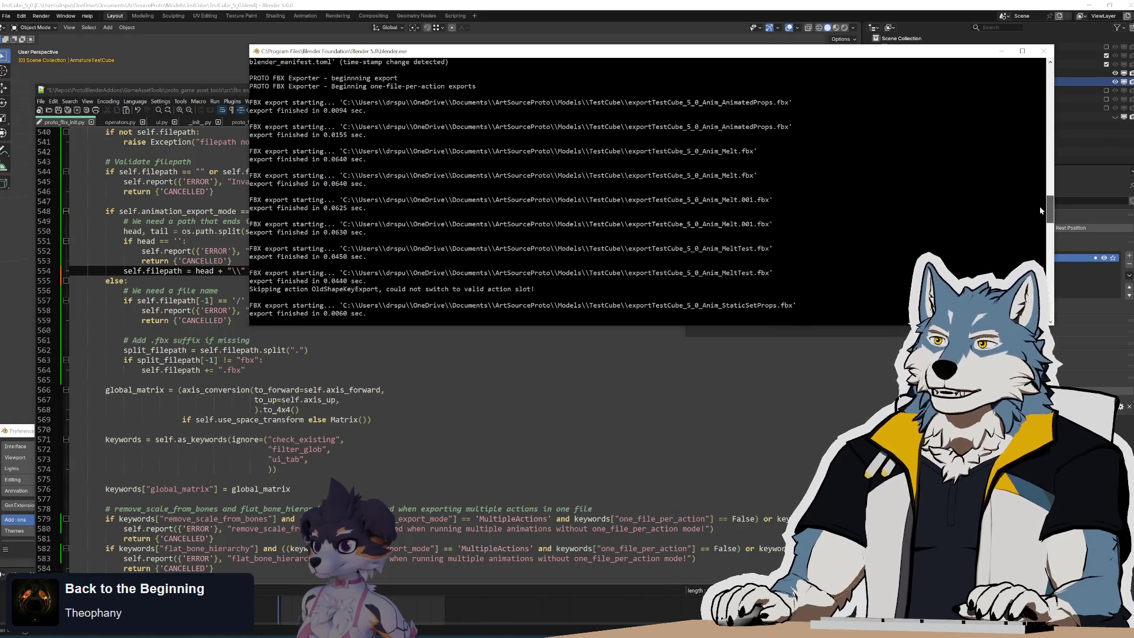
scroll(1043, 204, "up", 10)
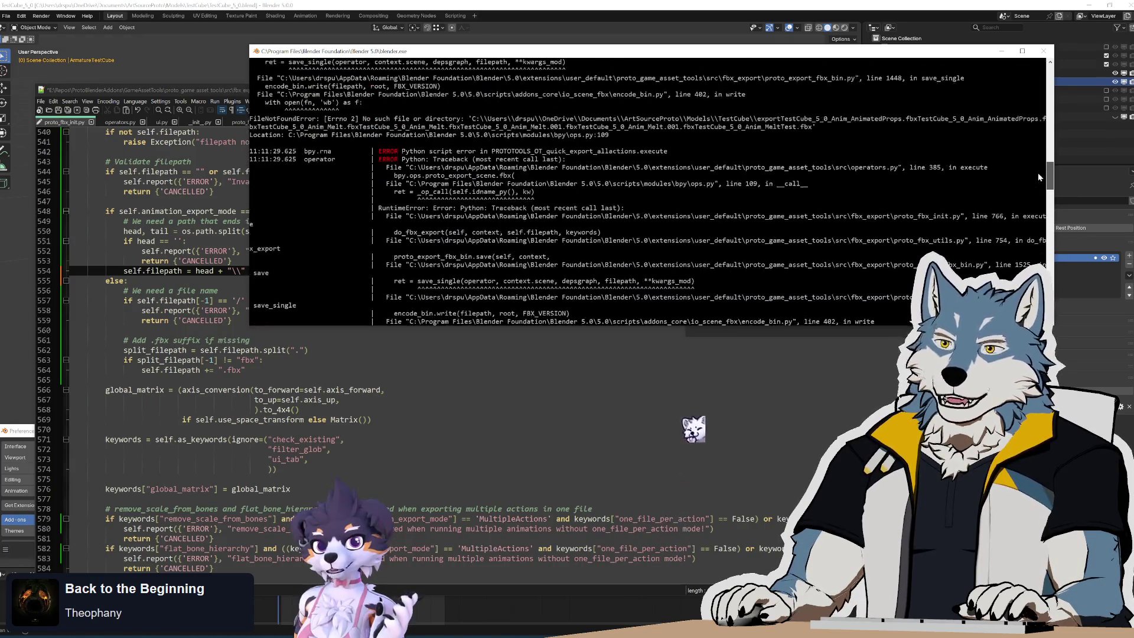
scroll(1042, 171, "down", 10)
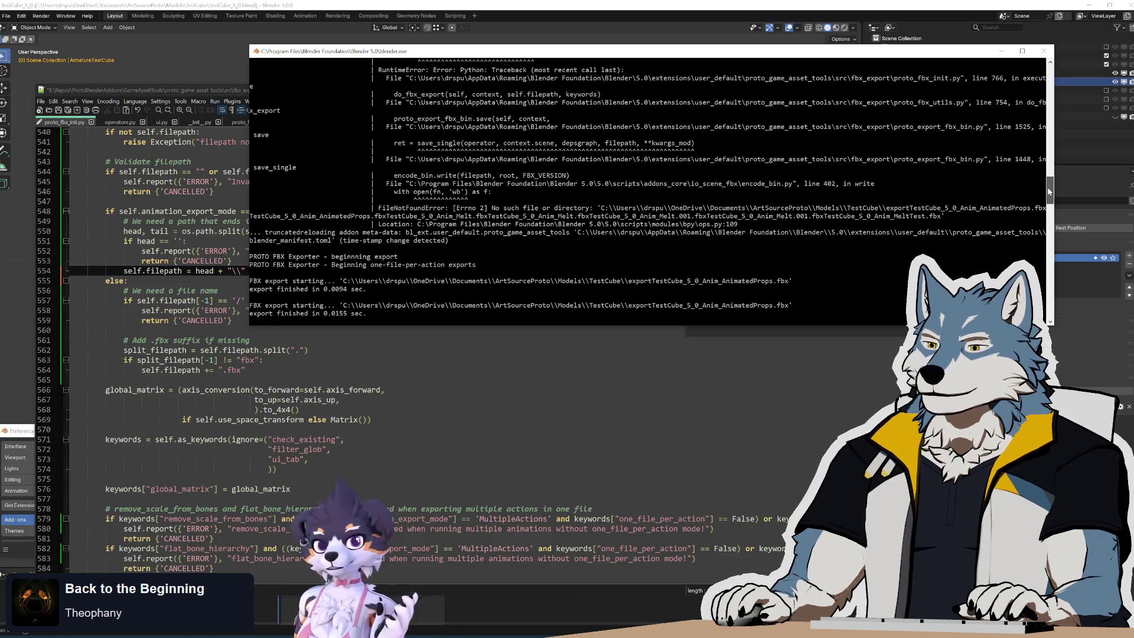
mouse_move(1048, 191)
left_mouse_down()
mouse_move(1053, 153)
mouse_move(1062, 212)
mouse_move(1058, 183)
left_mouse_up()
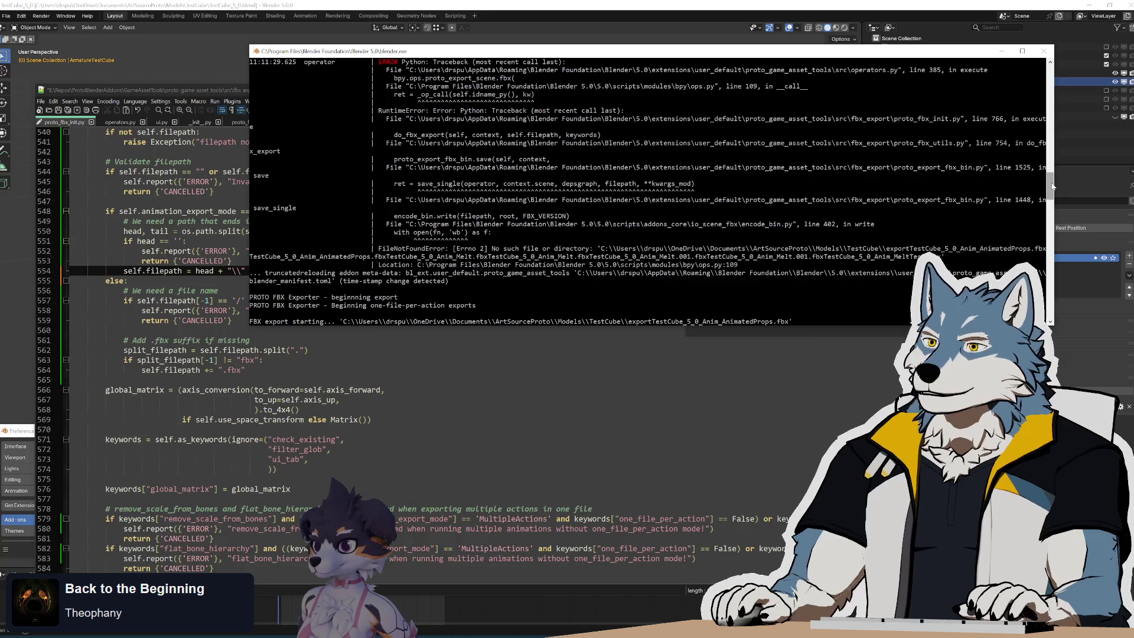
mouse_move(1052, 186)
left_mouse_down()
mouse_move(1051, 202)
mouse_move(1051, 188)
left_mouse_up()
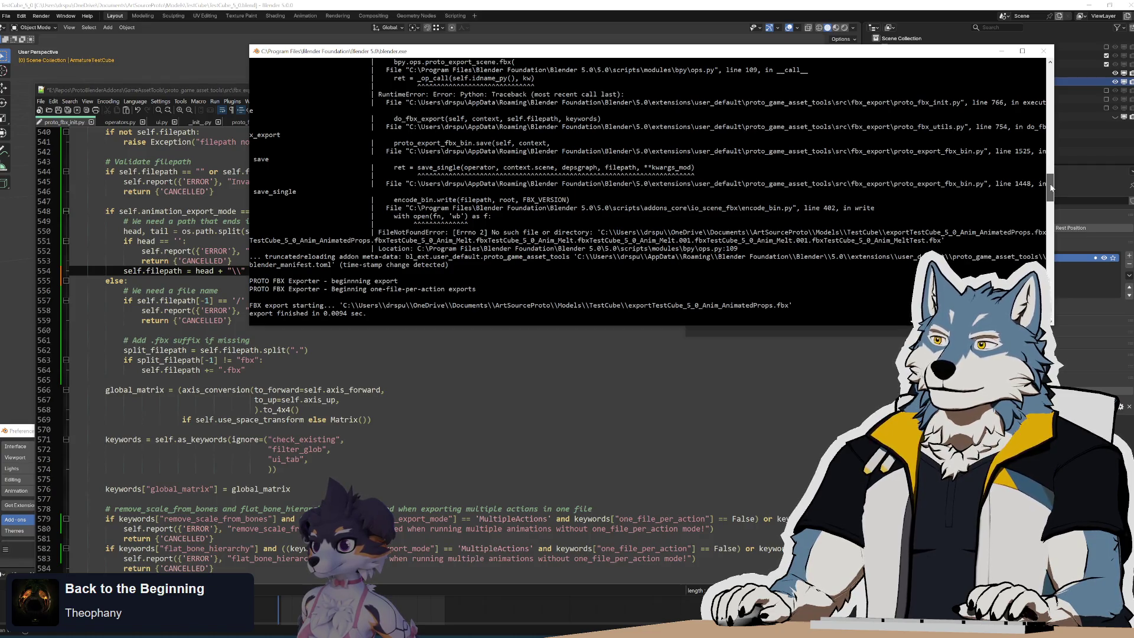
key("alt+Tab")
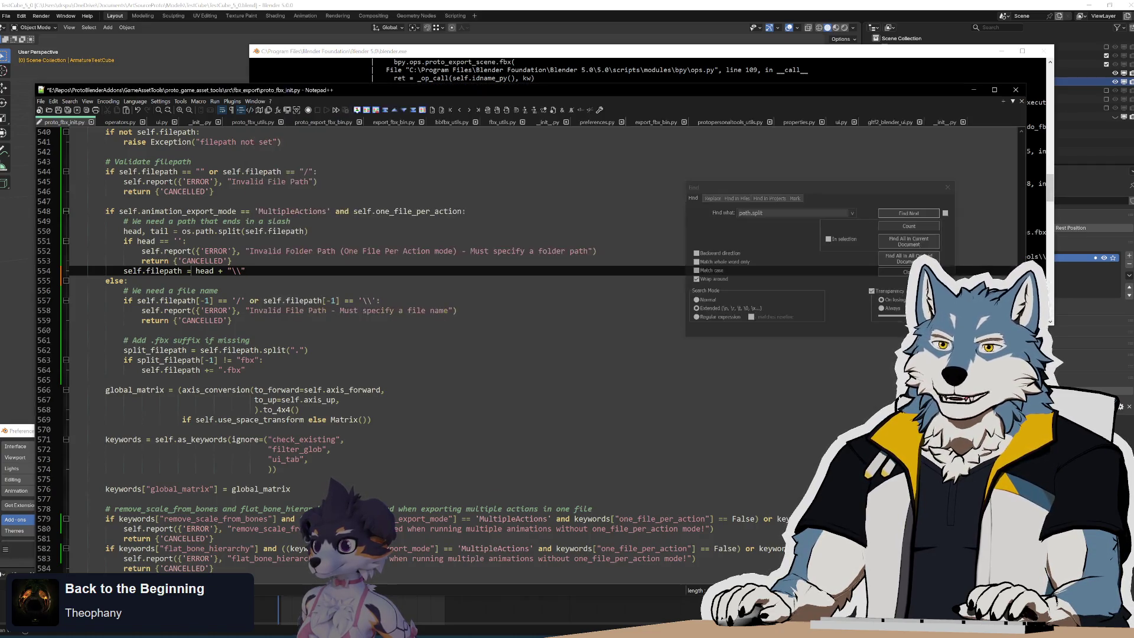
Step: Run Build.bat in the GameAssetTools folder to rebuild the proto_game_asset_tools 1.5.0 zip
left_click(98, 635)
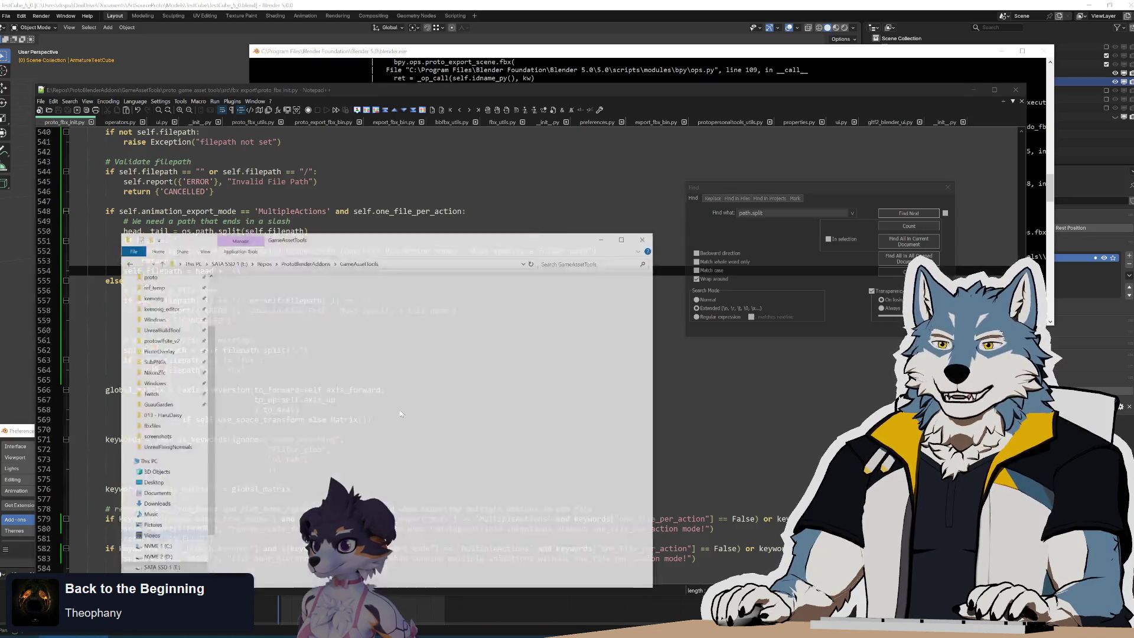
double_click(260, 293)
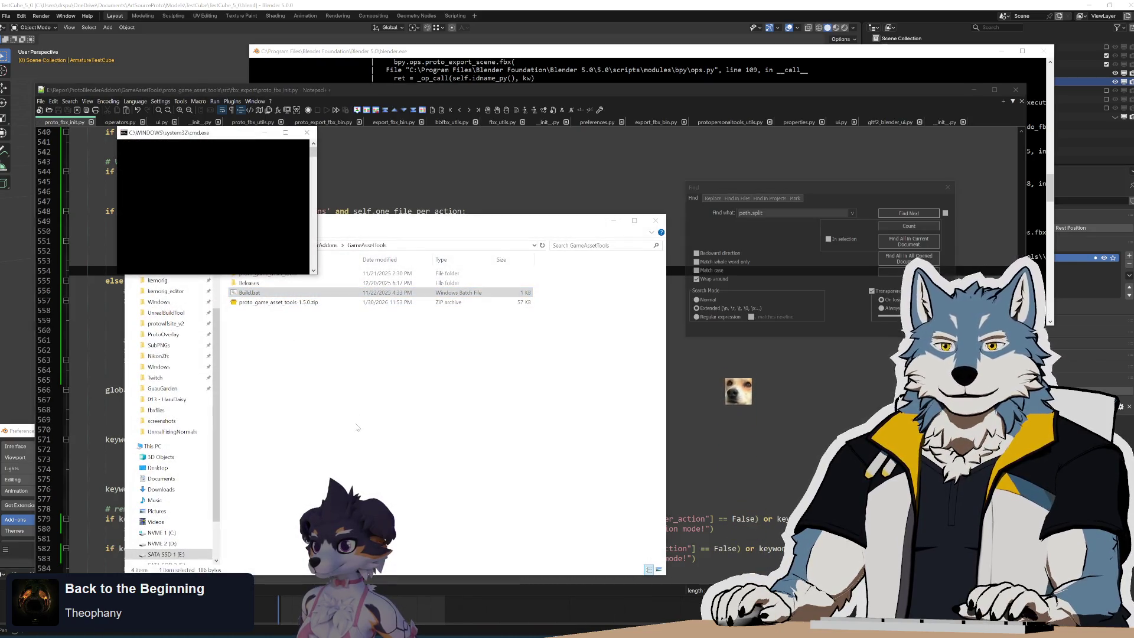
key("Return")
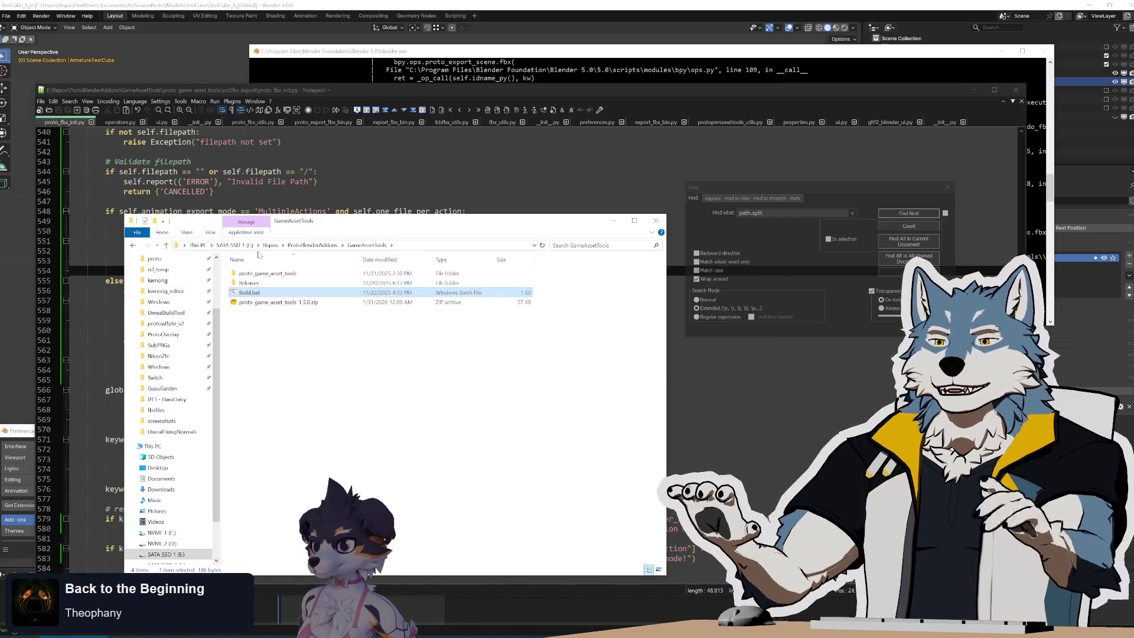
left_click(730, 5)
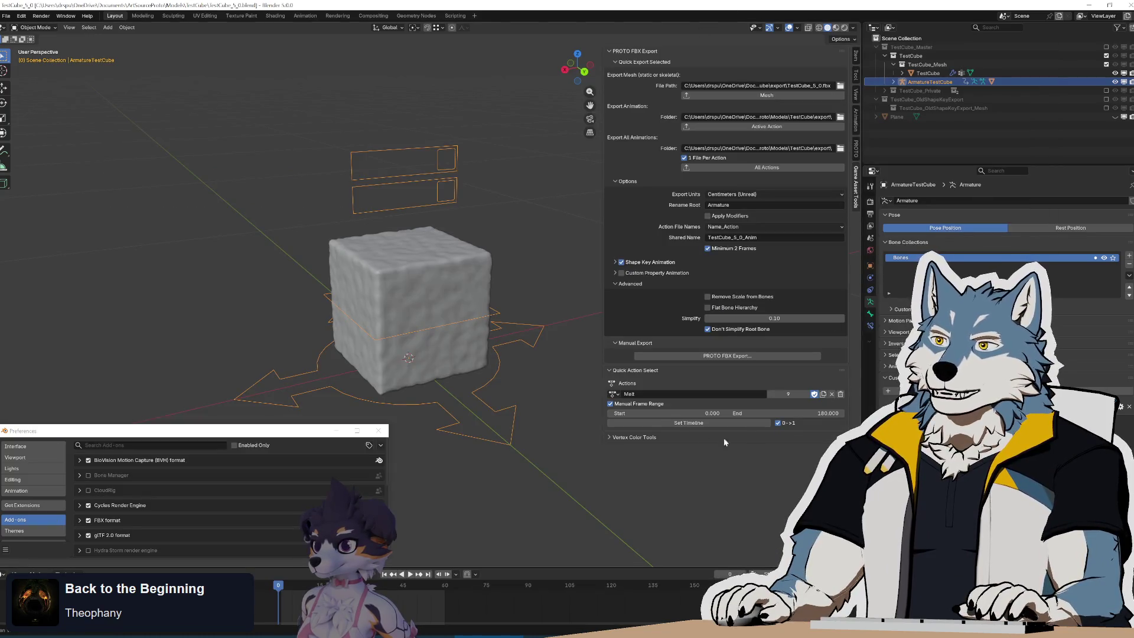
Step: Install the add-on from disk using the rebuilt proto_game_asset_tools-1.5.0.zip
left_click(381, 447)
left_click(359, 466)
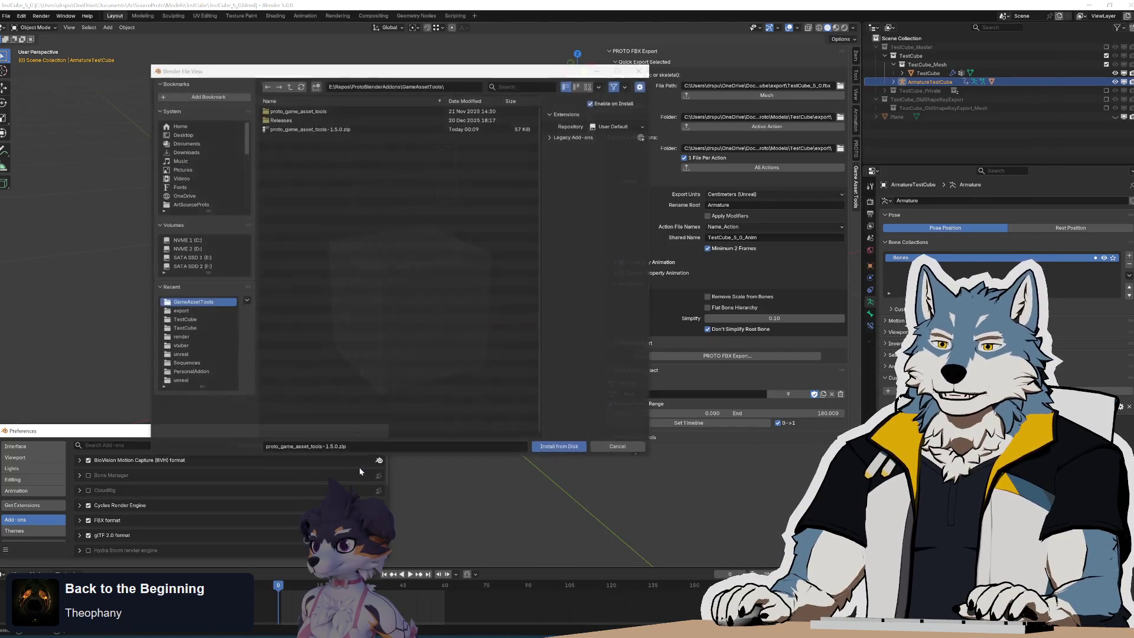
double_click(327, 130)
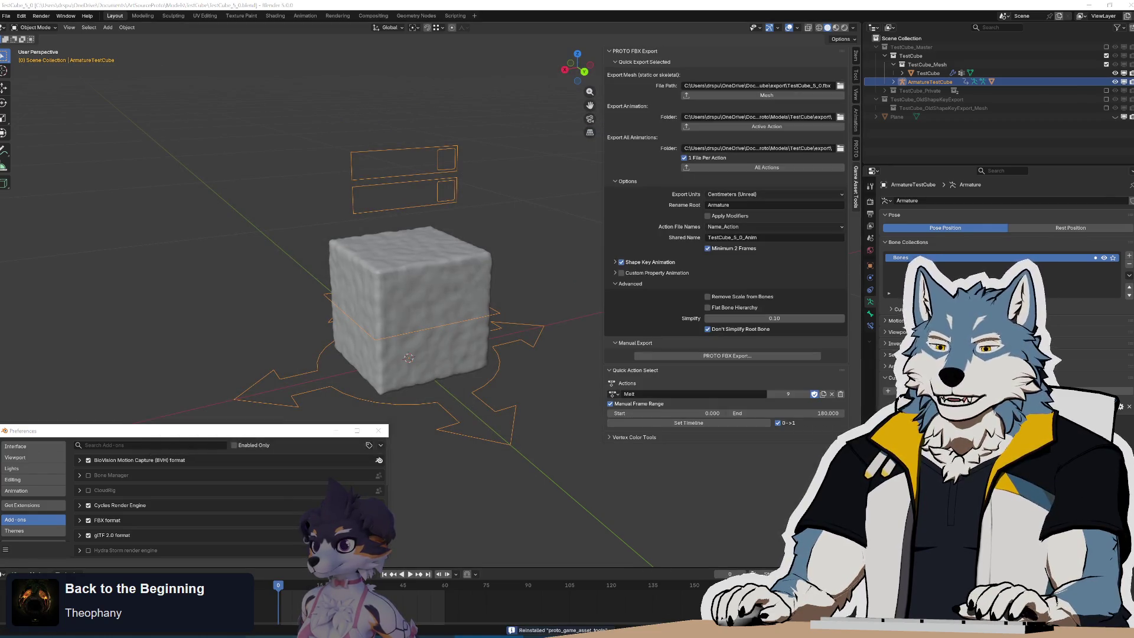
key("alt+Tab")
left_click(342, 10)
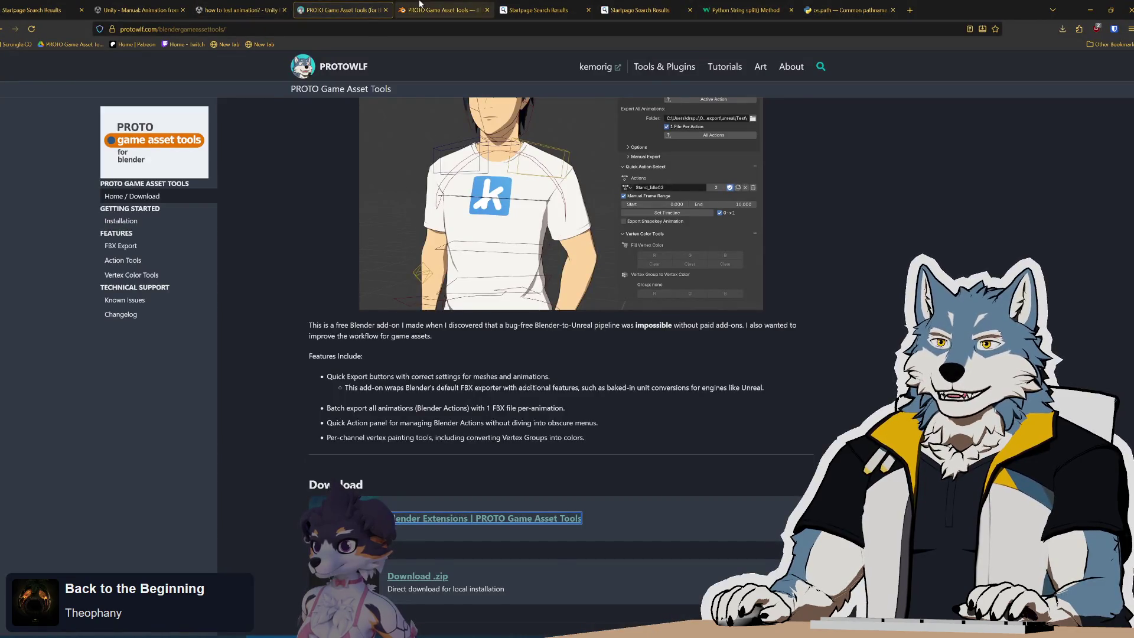
Step: View the Quick Action Panel image in the extensions.blender.org PROTO Game Asset Tools gallery
left_click(420, 5)
key("ctrl+l")
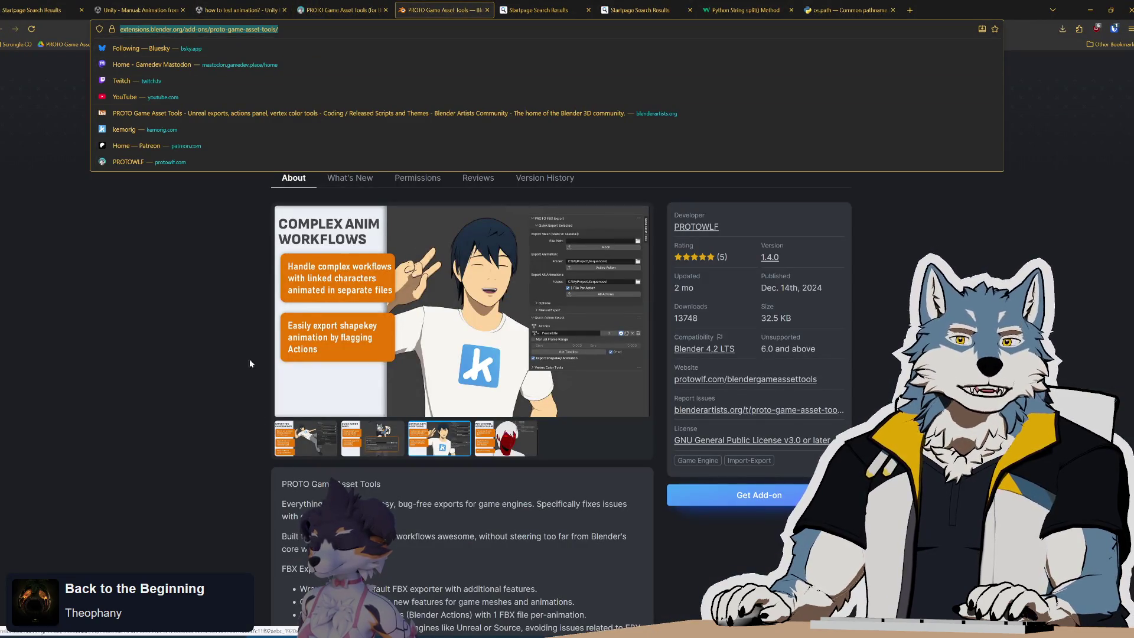
left_click(249, 359)
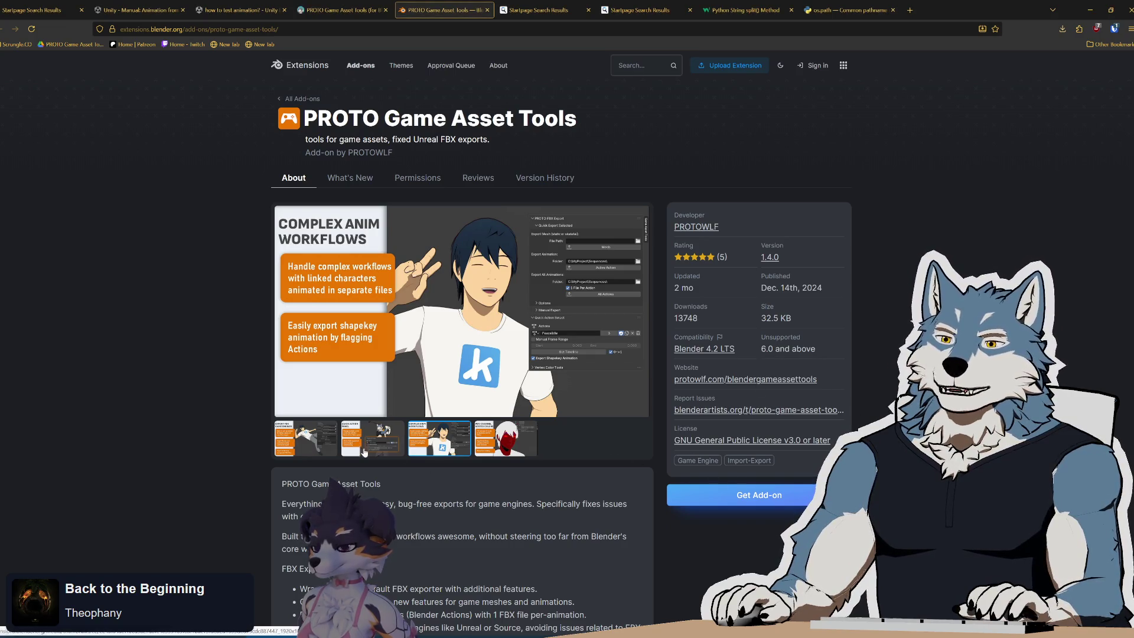
left_click(372, 438)
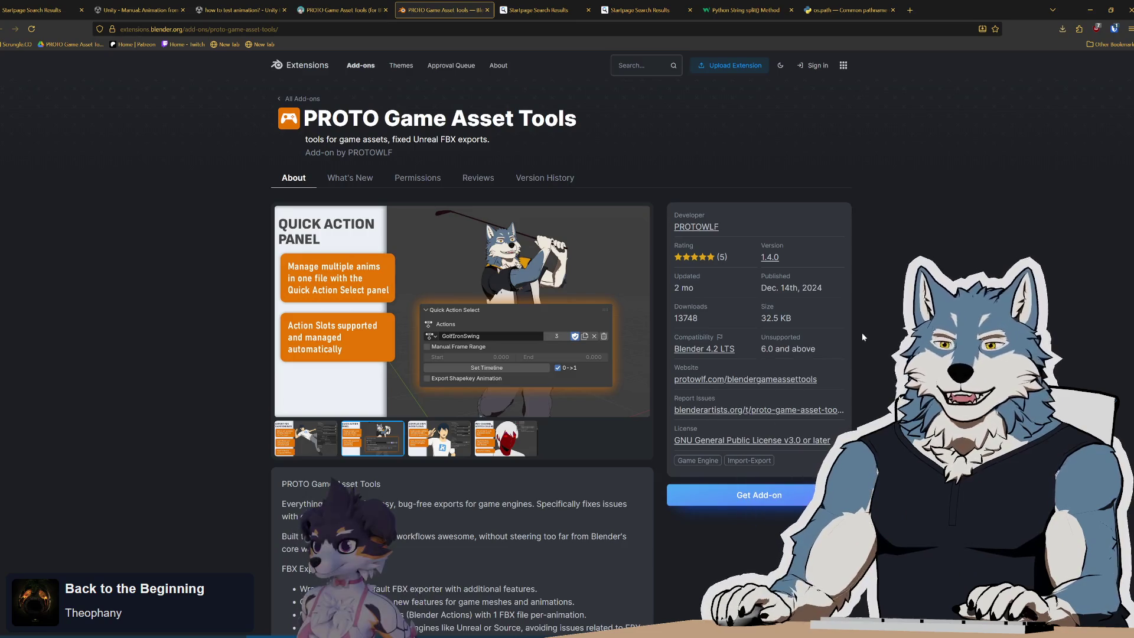
mouse_move(732, 258)
left_mouse_down()
mouse_move(758, 264)
mouse_move(767, 283)
left_mouse_up()
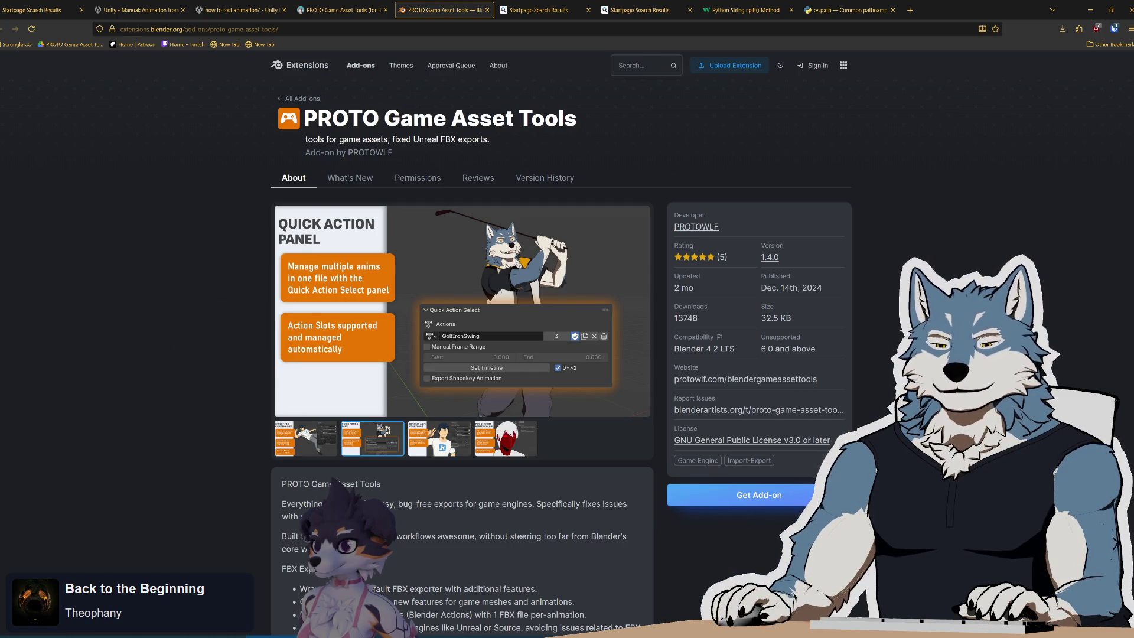
key("alt+Tab")
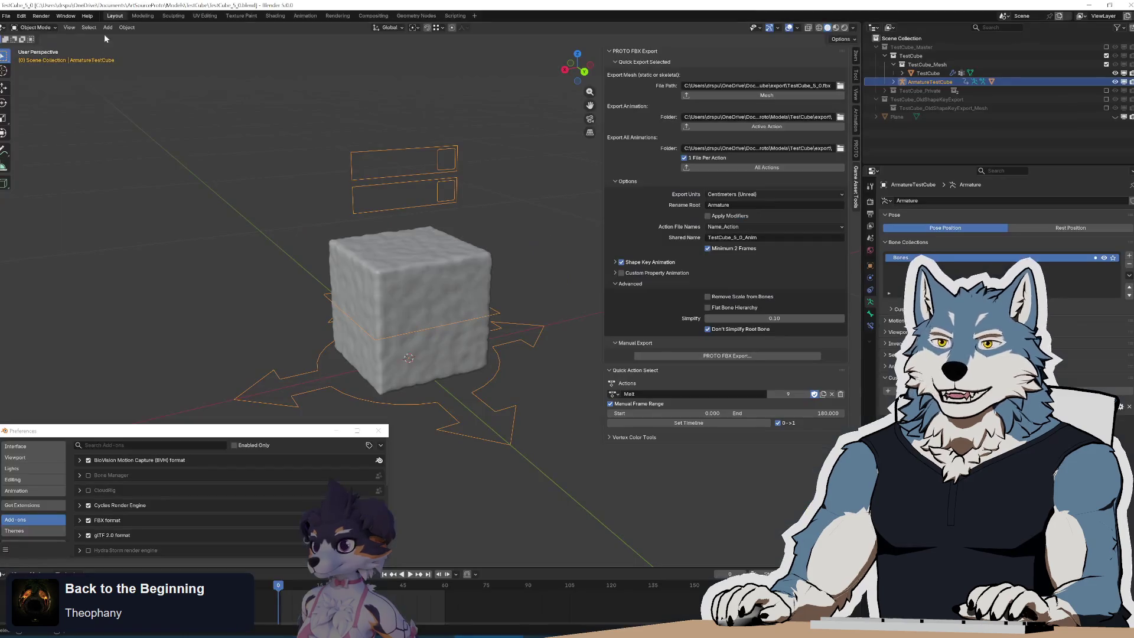
left_click(6, 16)
mouse_move(43, 47)
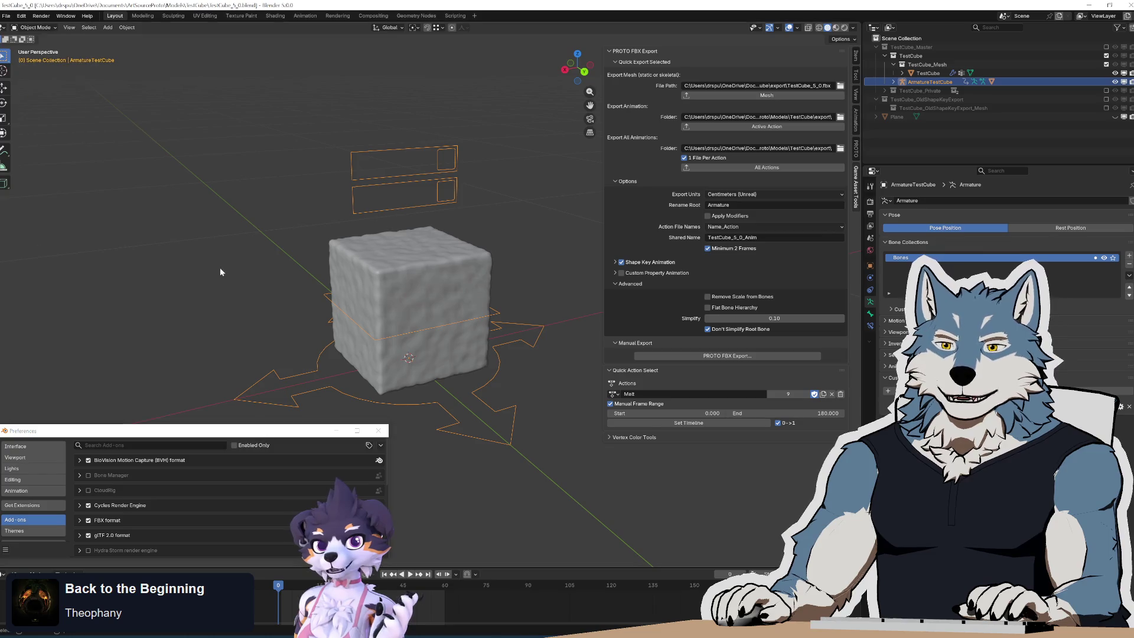
key("alt+Tab")
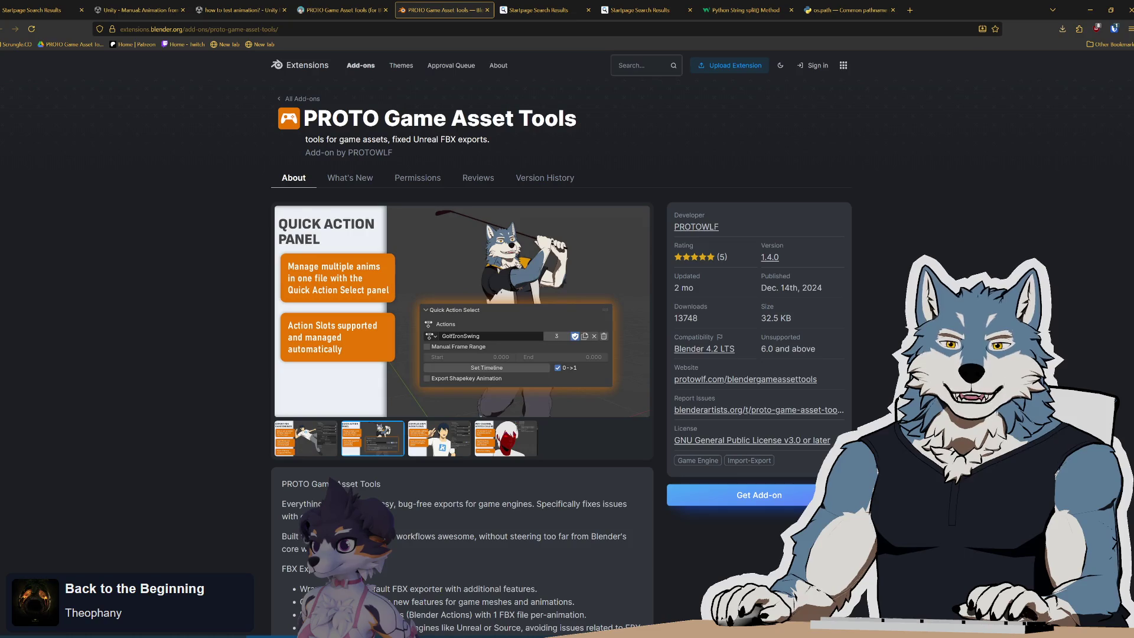
Step: Browse the Complex Anim Workflows and Export for Game Engines gallery images
left_click(440, 439)
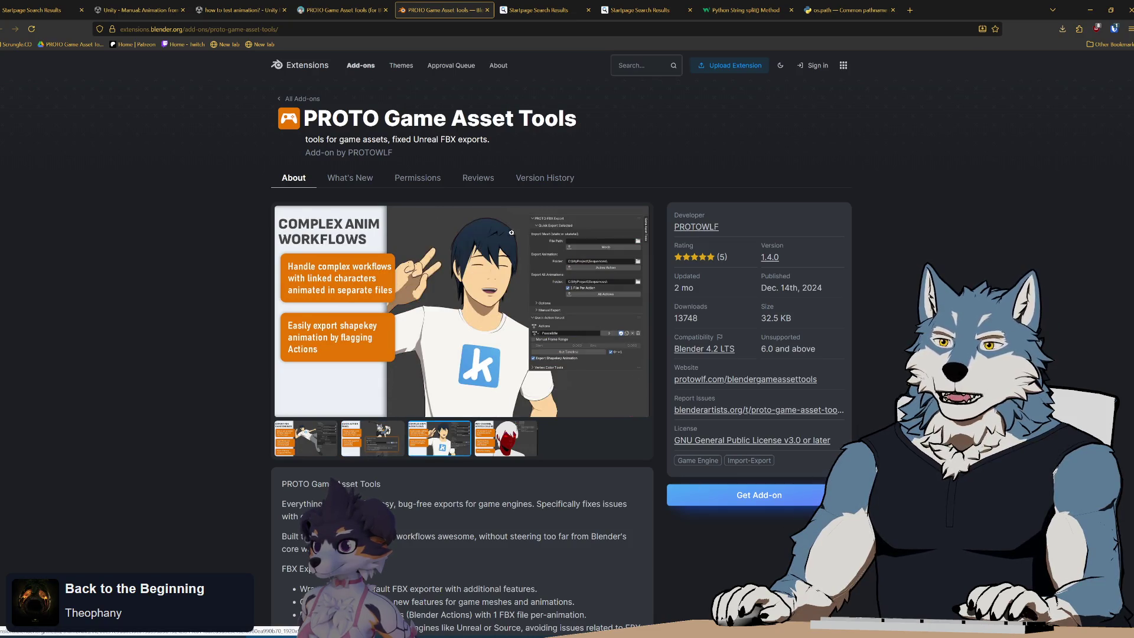
left_click(305, 450)
left_click(305, 450)
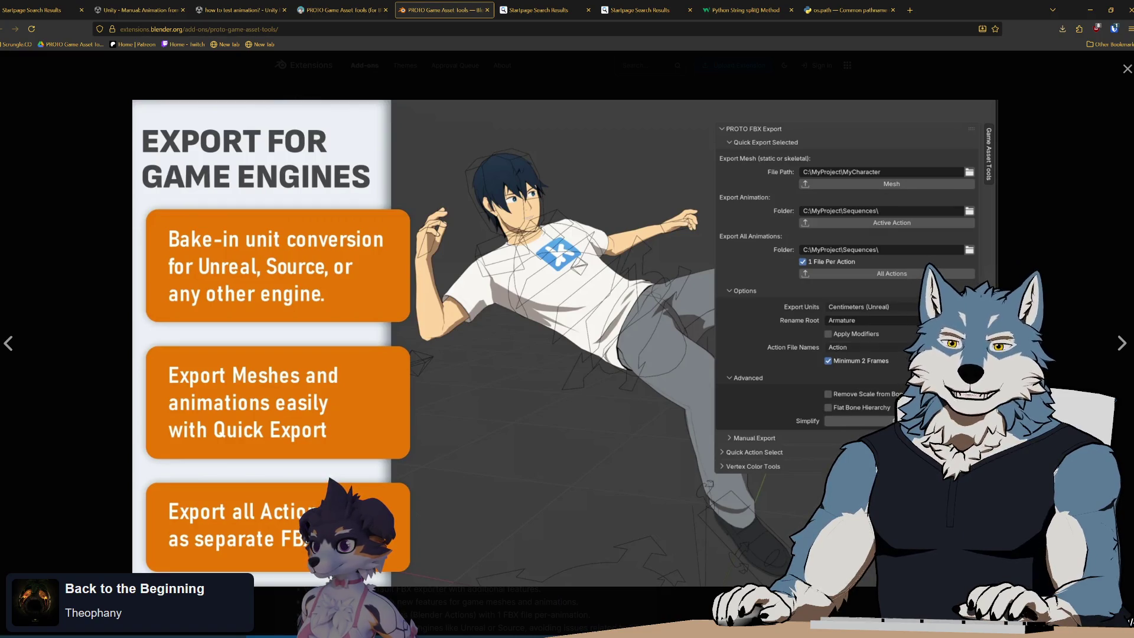
key("Escape")
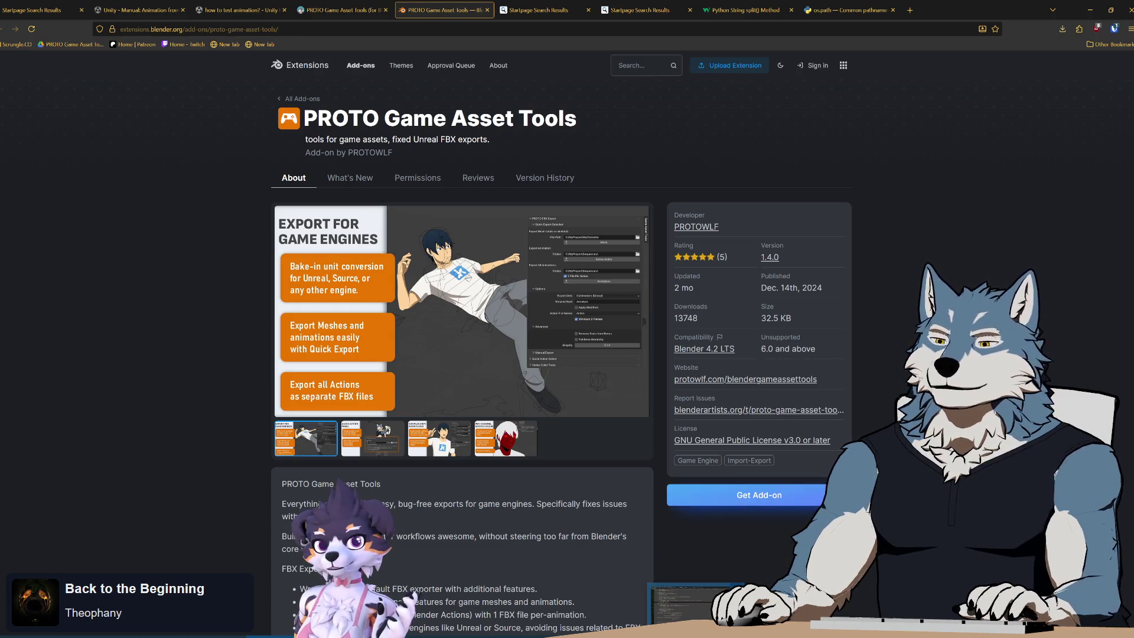
Step: Select the test cube and armature together in the Blender viewport
left_click(708, 610)
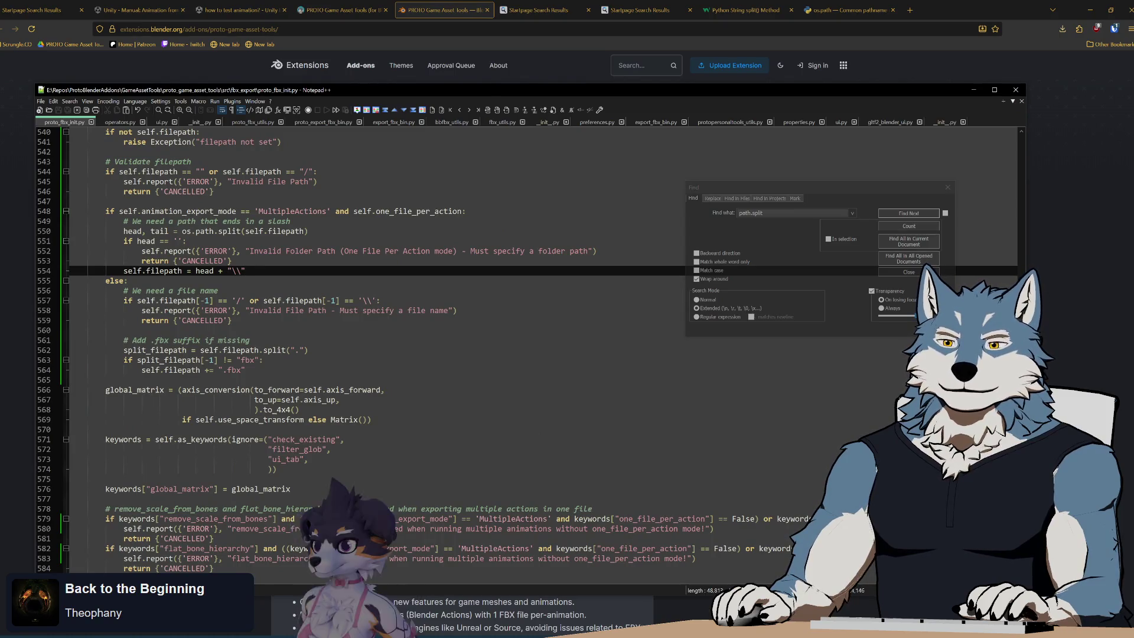
left_click(520, 635)
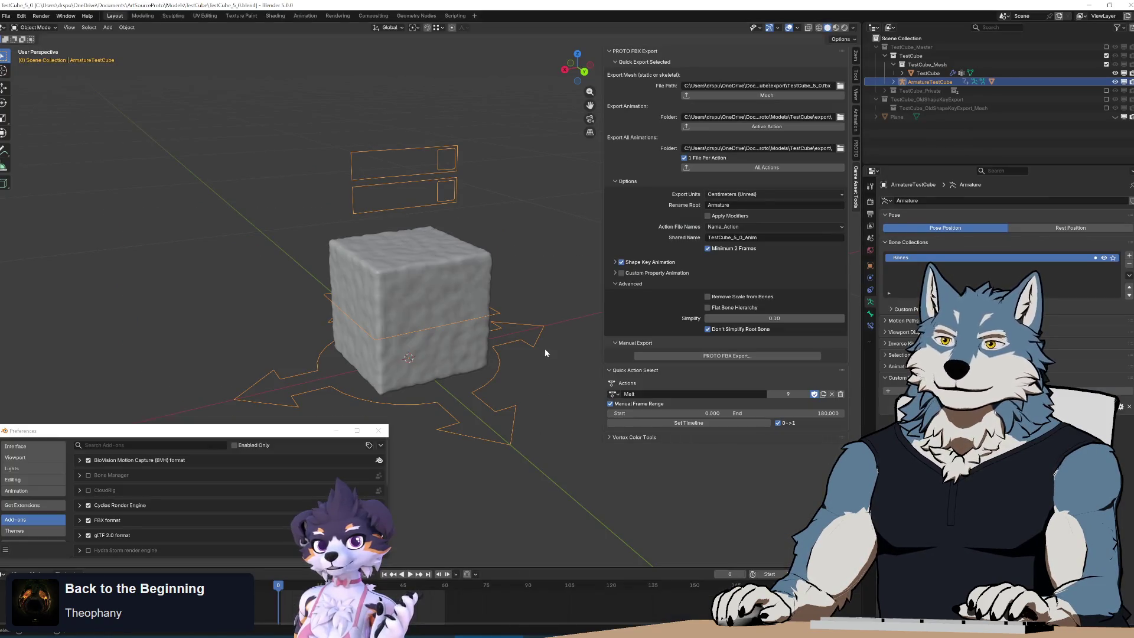
left_click_drag(257, 113, 422, 372, "shift")
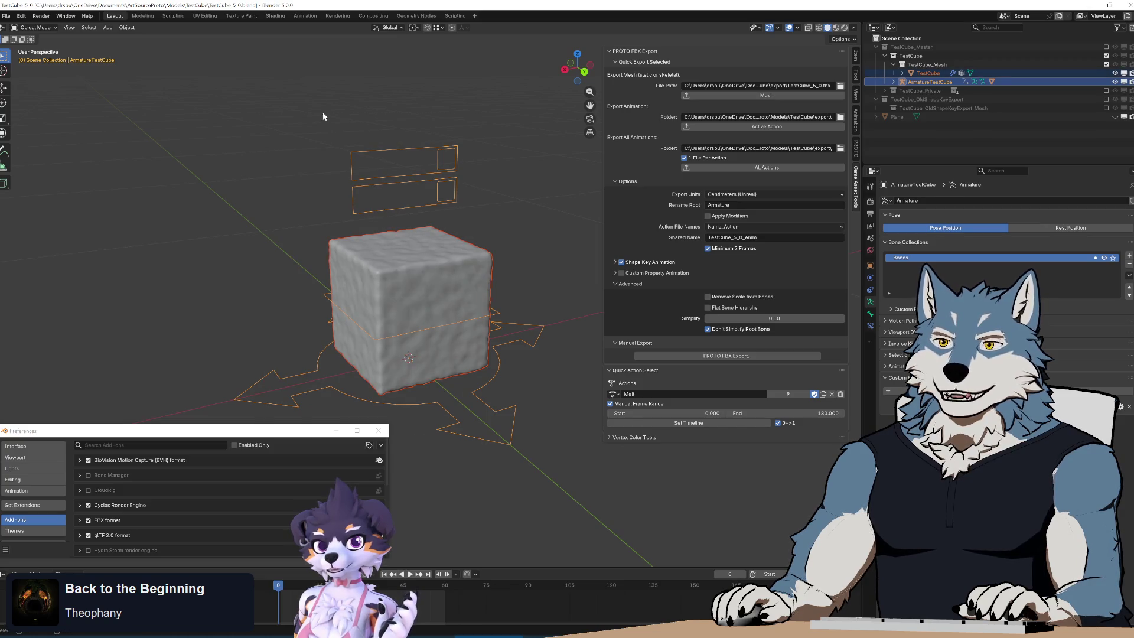
mouse_move(314, 62)
left_mouse_down()
mouse_move(349, 214)
mouse_move(543, 434)
left_mouse_up()
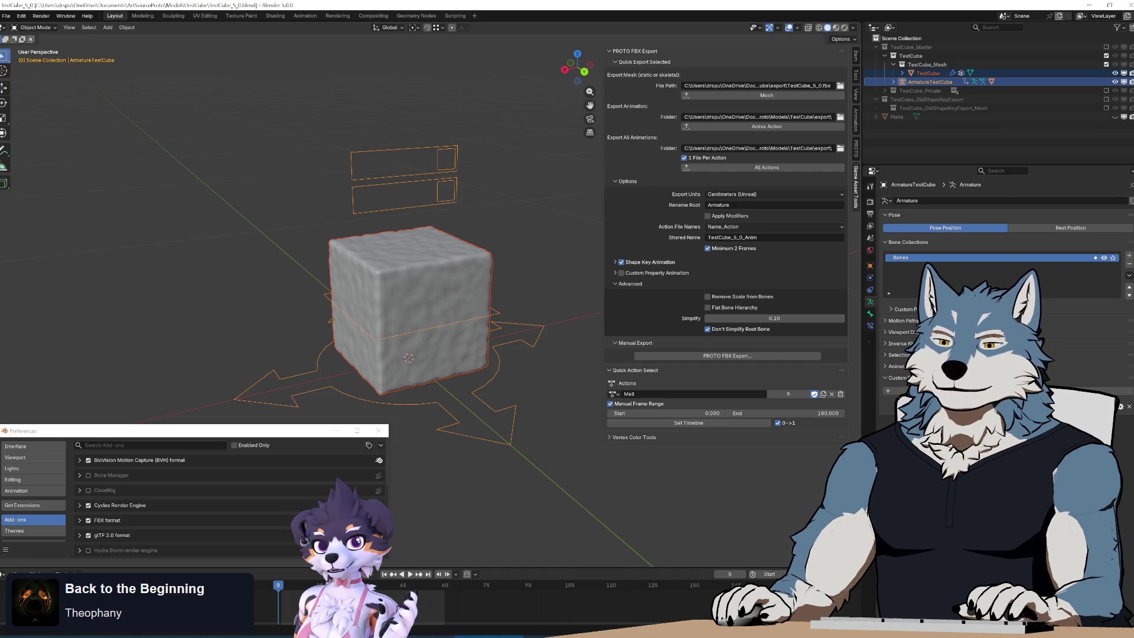
Step: Enlarge the Per-Channel Vertex Colors gallery image to full screen
key("alt+Tab")
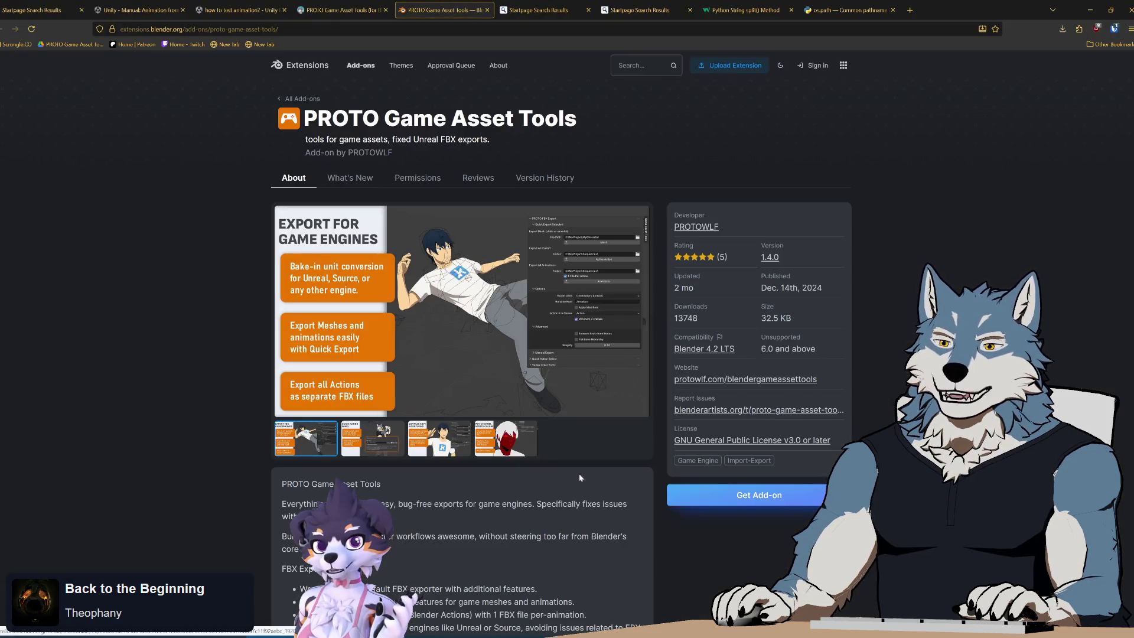
left_click(518, 450)
left_click(377, 307)
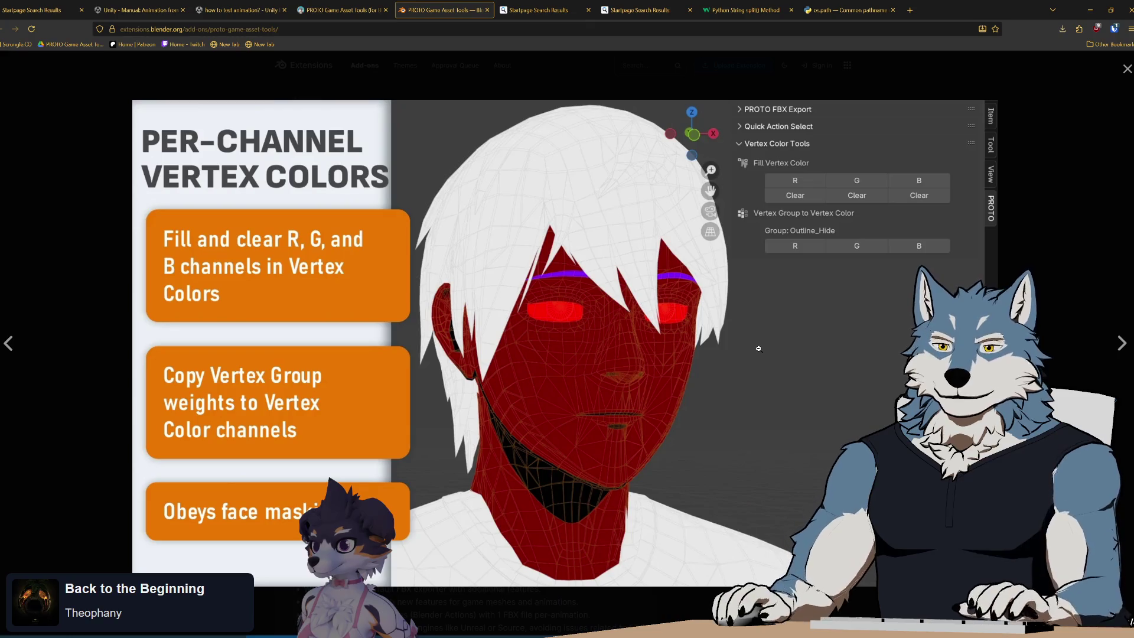
left_click(752, 378)
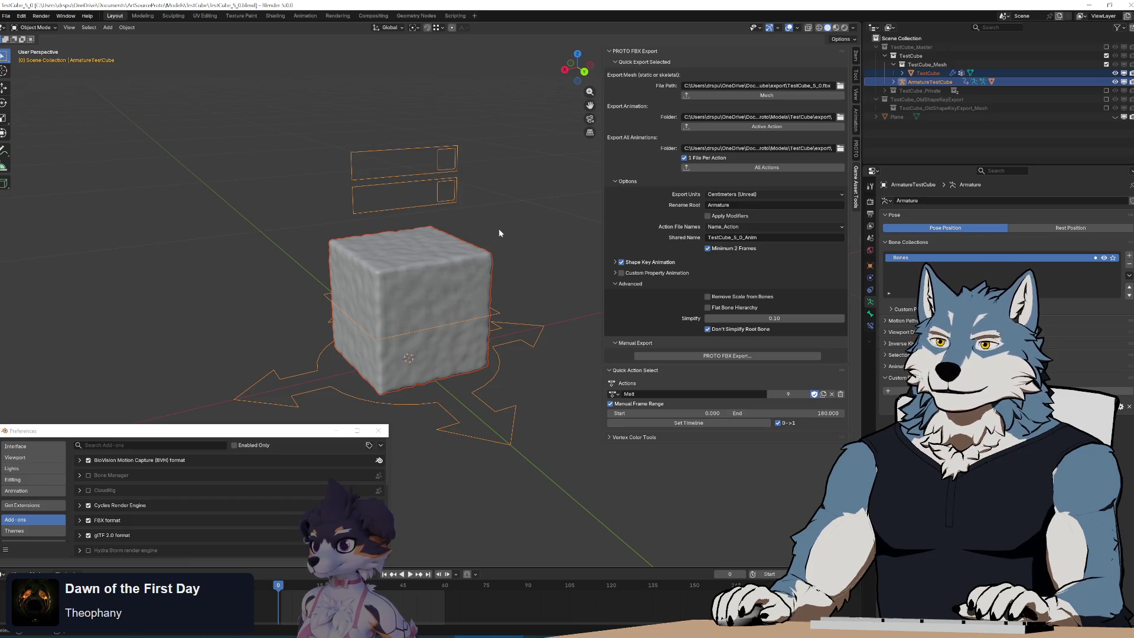
Step: Deselect the cube so only the armature remains selected
left_click(430, 207)
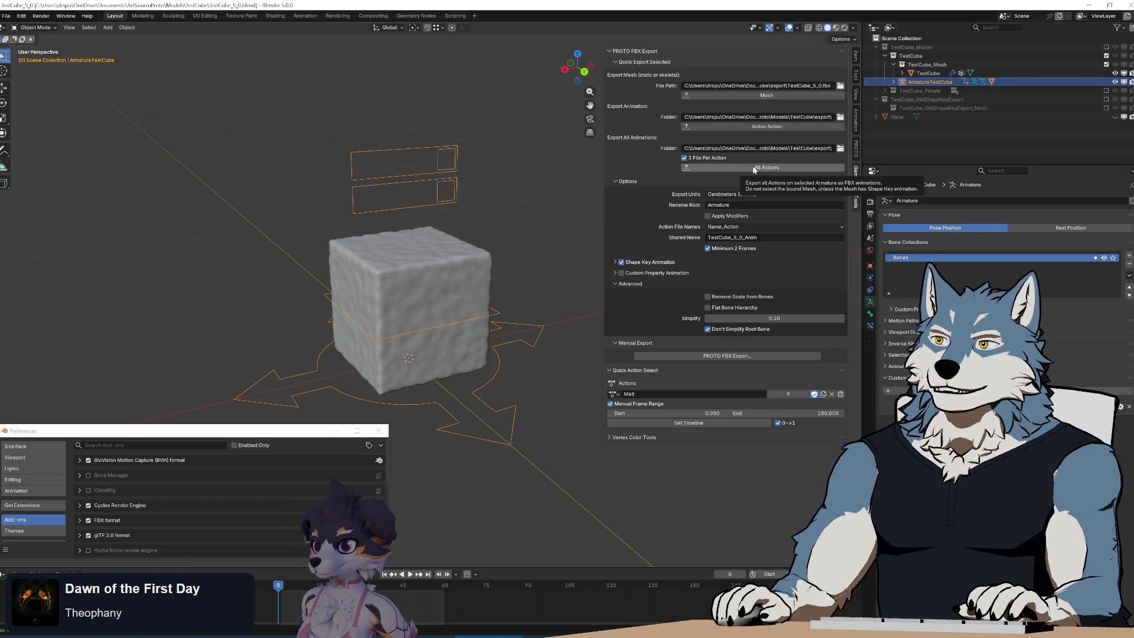
Step: Export every action of the TestCube as its own FBX file
left_click(754, 169)
key("alt+Tab")
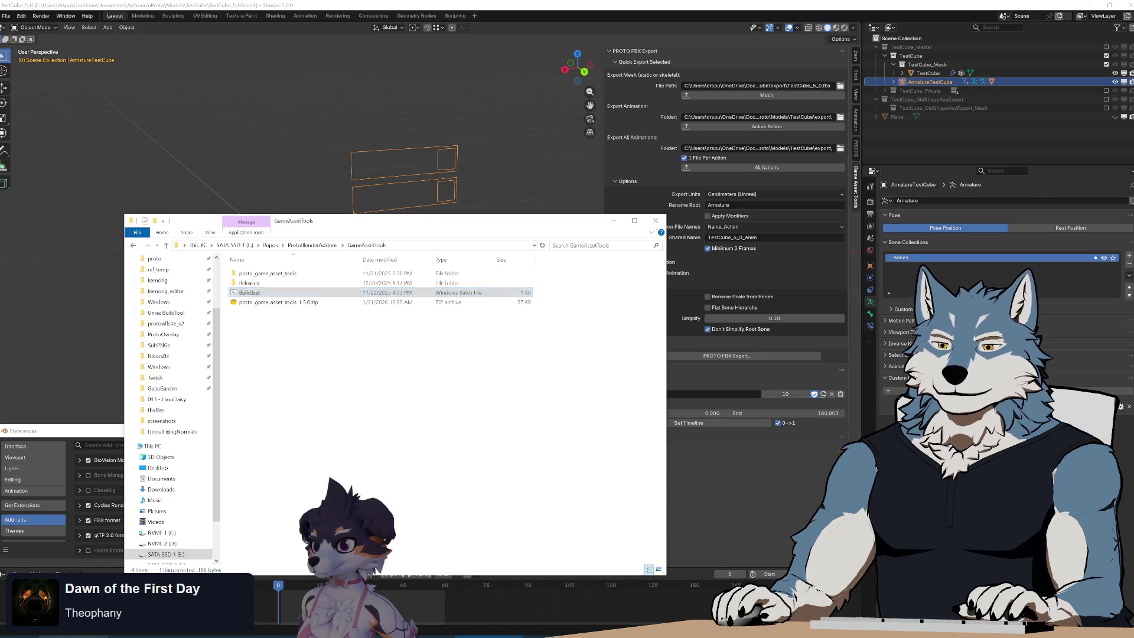
key("alt+Tab")
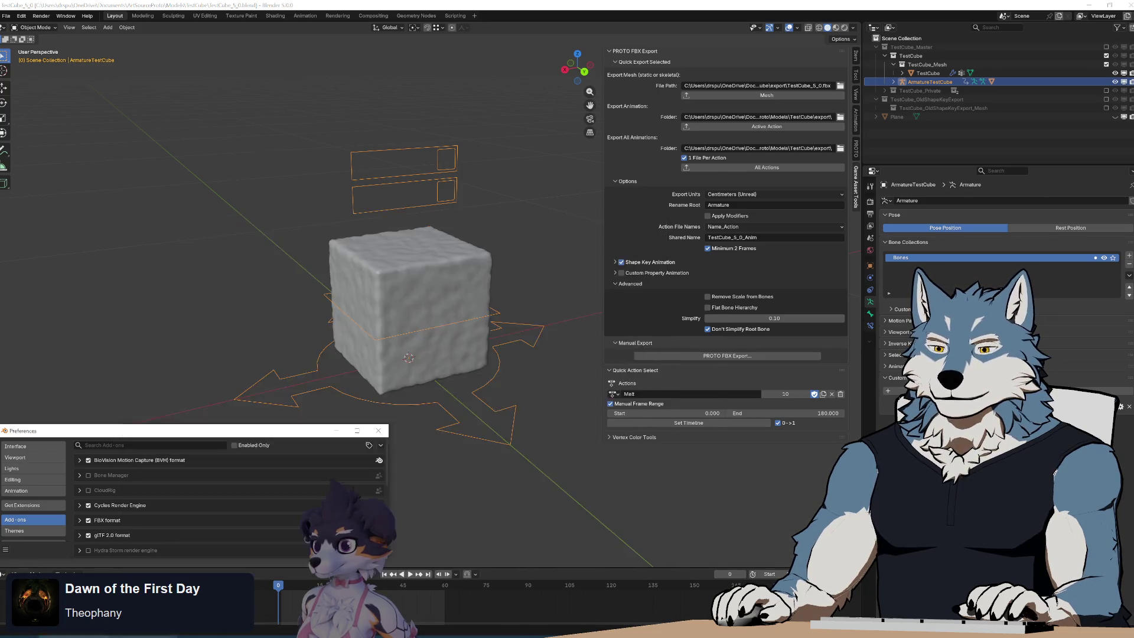
Step: Open the TestCube export folder and select the newest exported action FBX files
key("alt+Tab")
key("alt+Up")
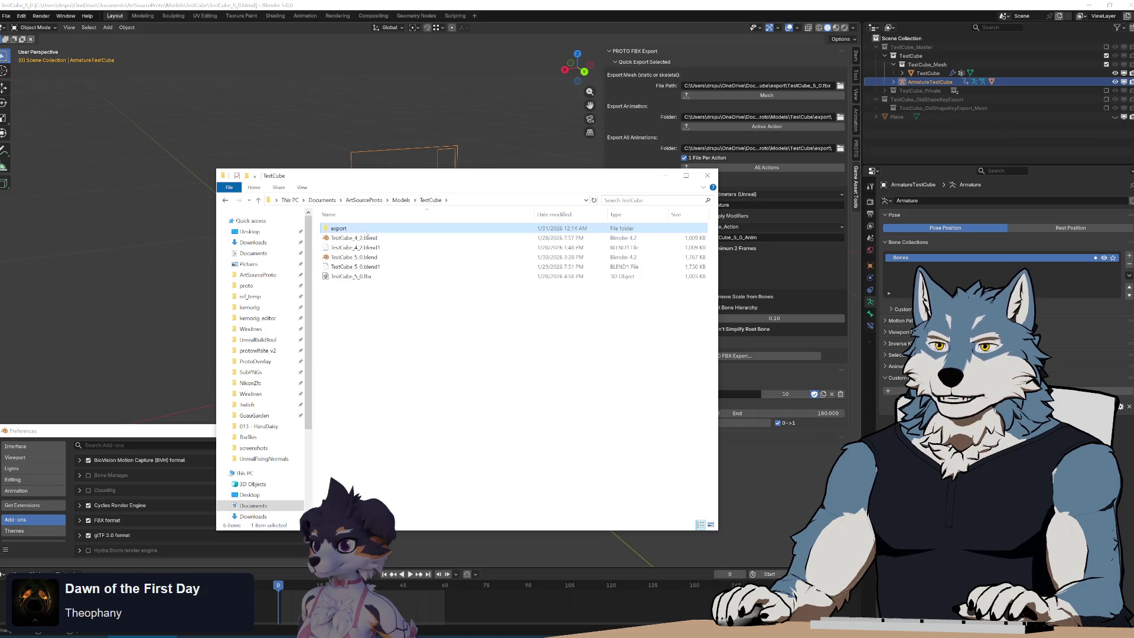
double_click(366, 234)
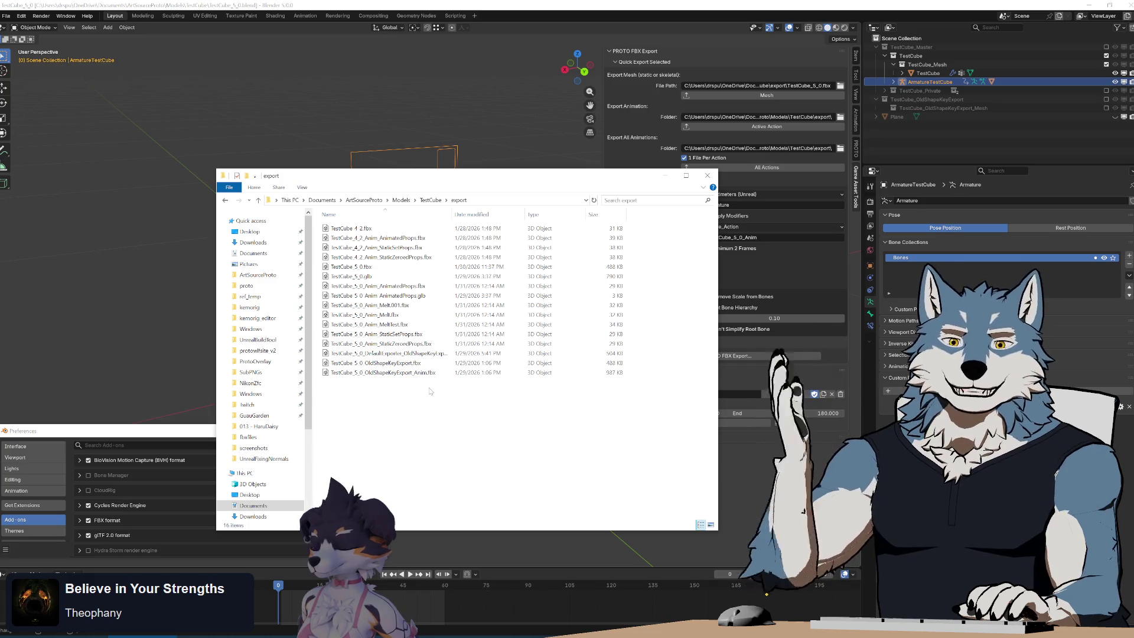
left_click_drag(415, 388, 350, 301)
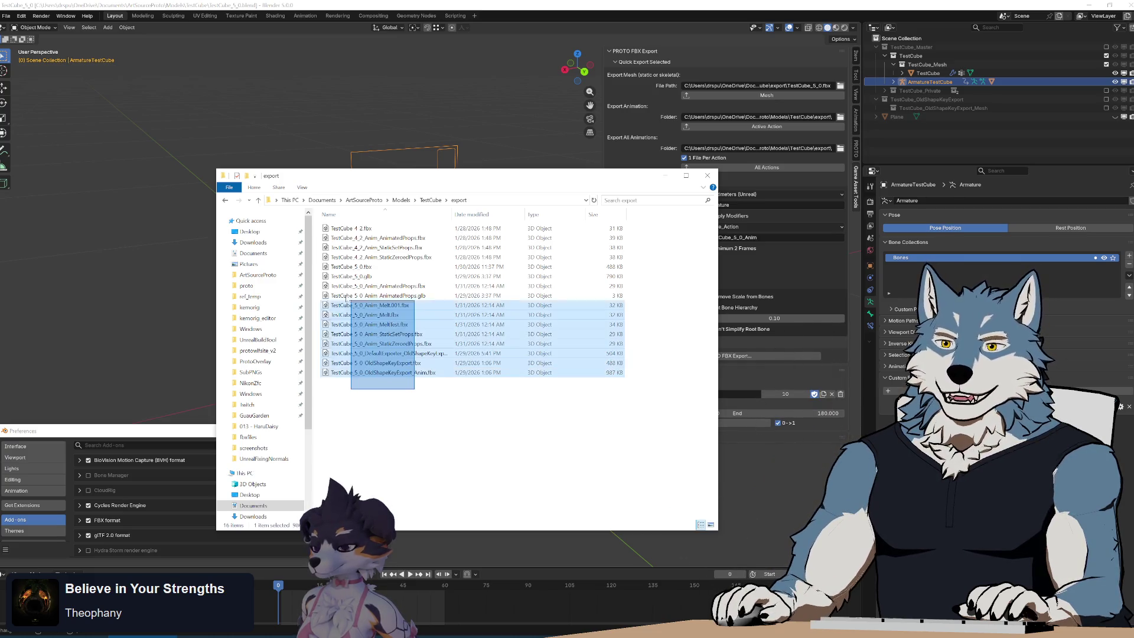
Step: Highlight the exported FBX files in the export folder, then clear the selection
left_click(323, 223)
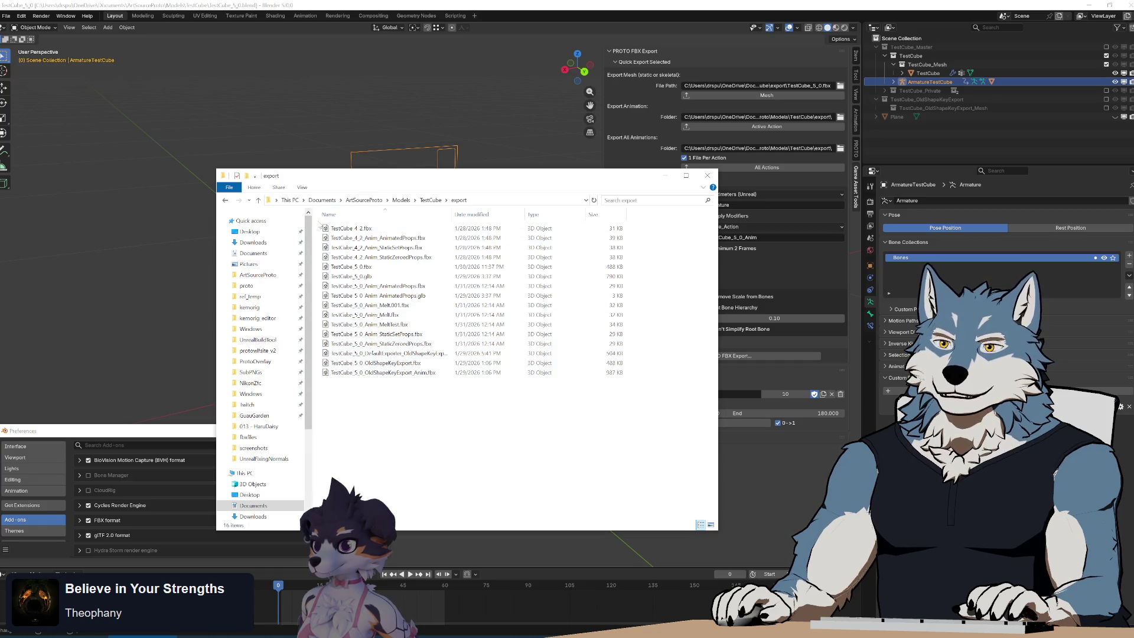
mouse_move(319, 223)
left_mouse_down()
mouse_move(623, 440)
mouse_move(657, 481)
left_mouse_up()
left_click(657, 481)
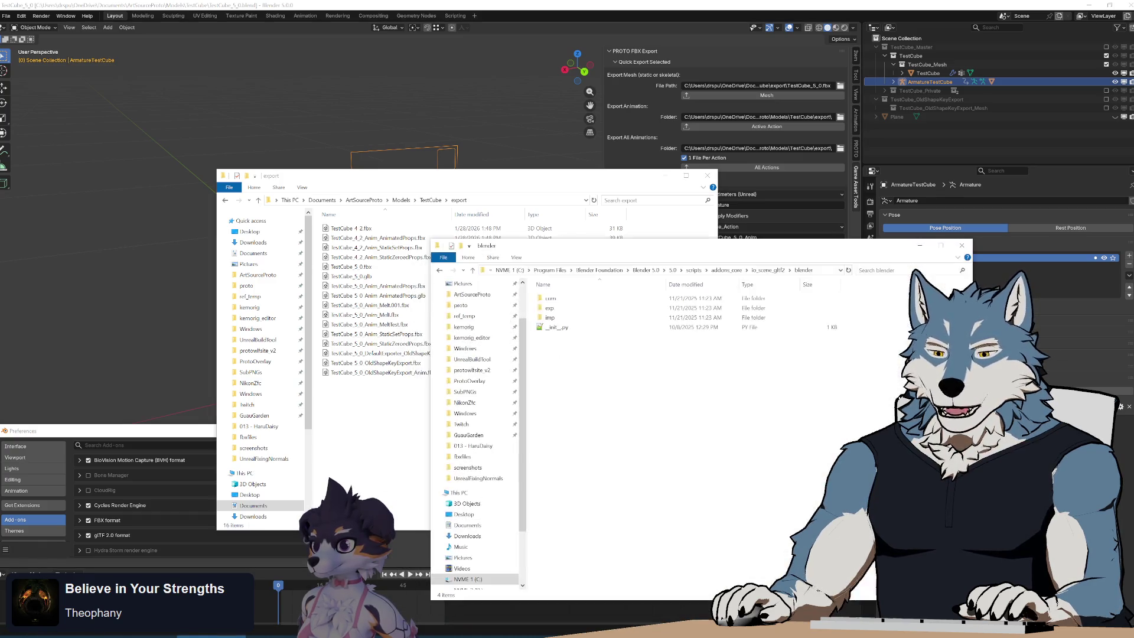
Step: Launch kemorig.uproject from the kemorig repository folder in a new Explorer window
key("super")
key("super+e")
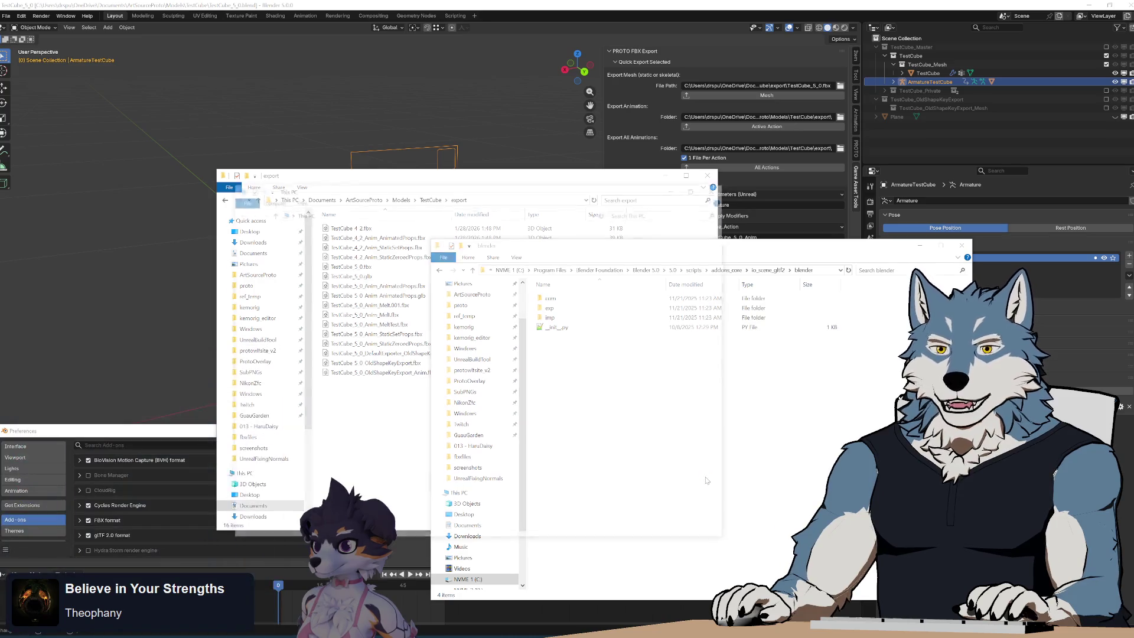
left_click_drag(426, 190, 698, 201)
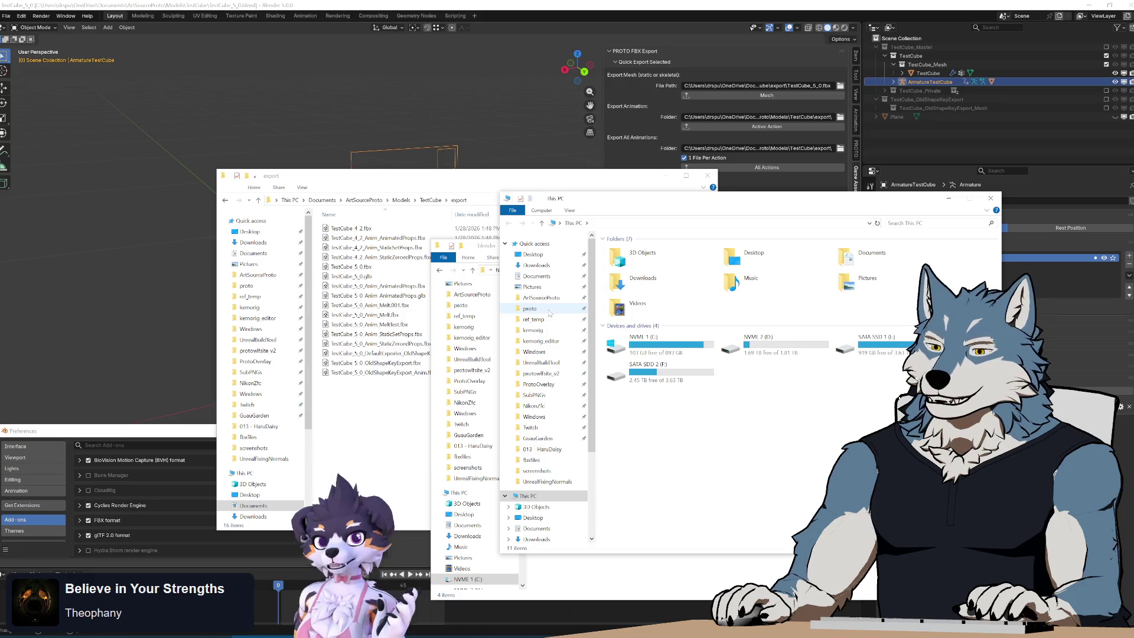
left_click(548, 332)
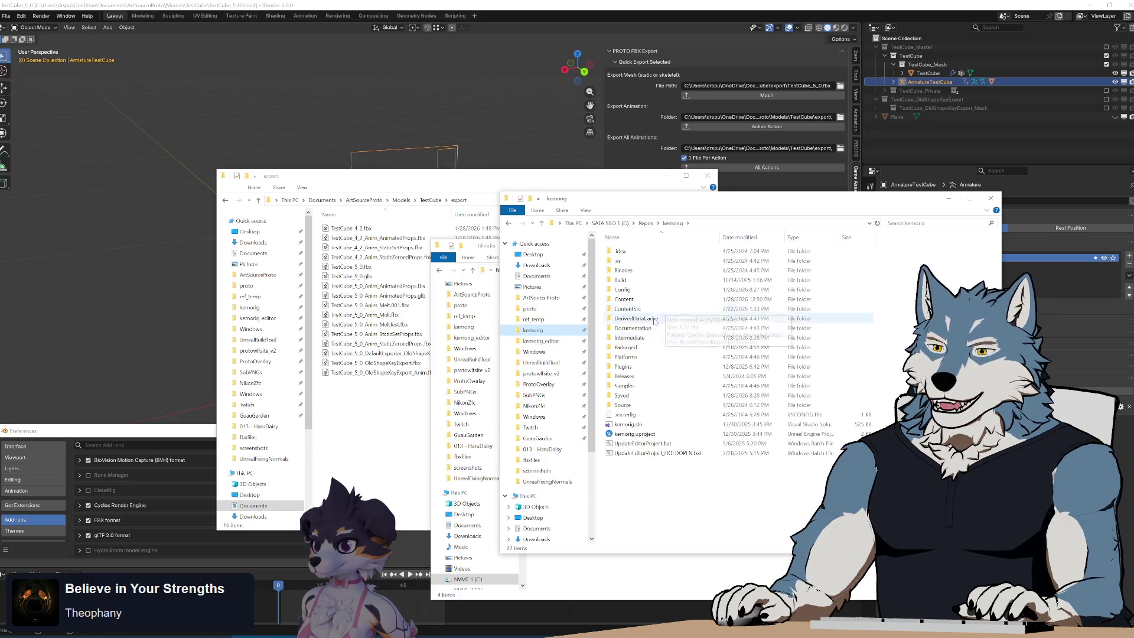
double_click(637, 437)
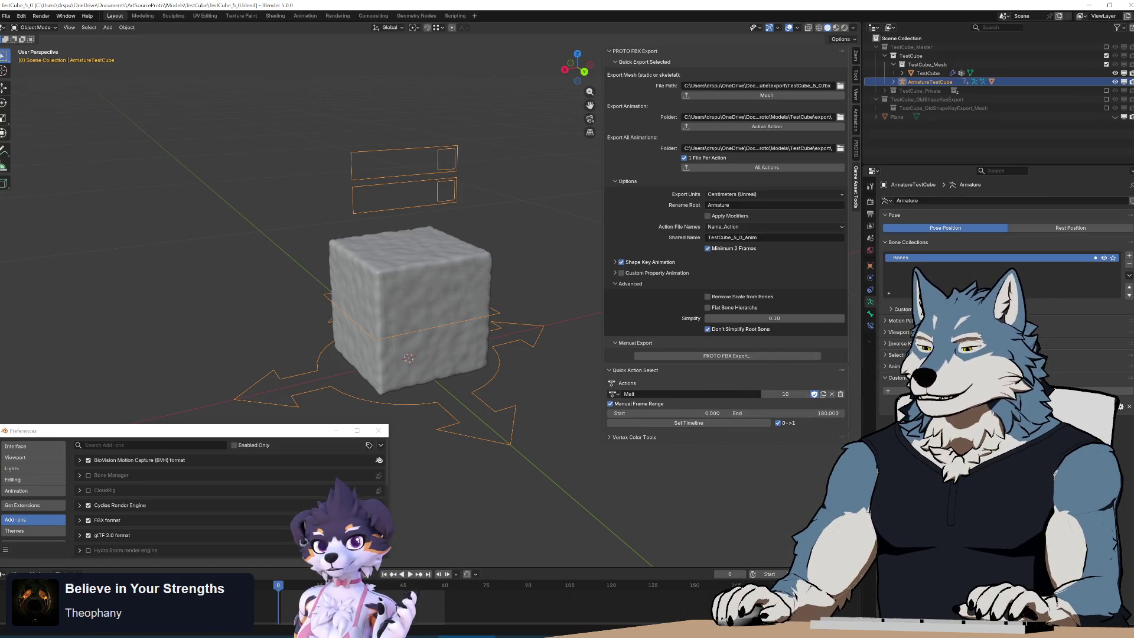
Step: Switch to the Unreal Editor window showing the kemorig project's Content folder
key("alt+Tab")
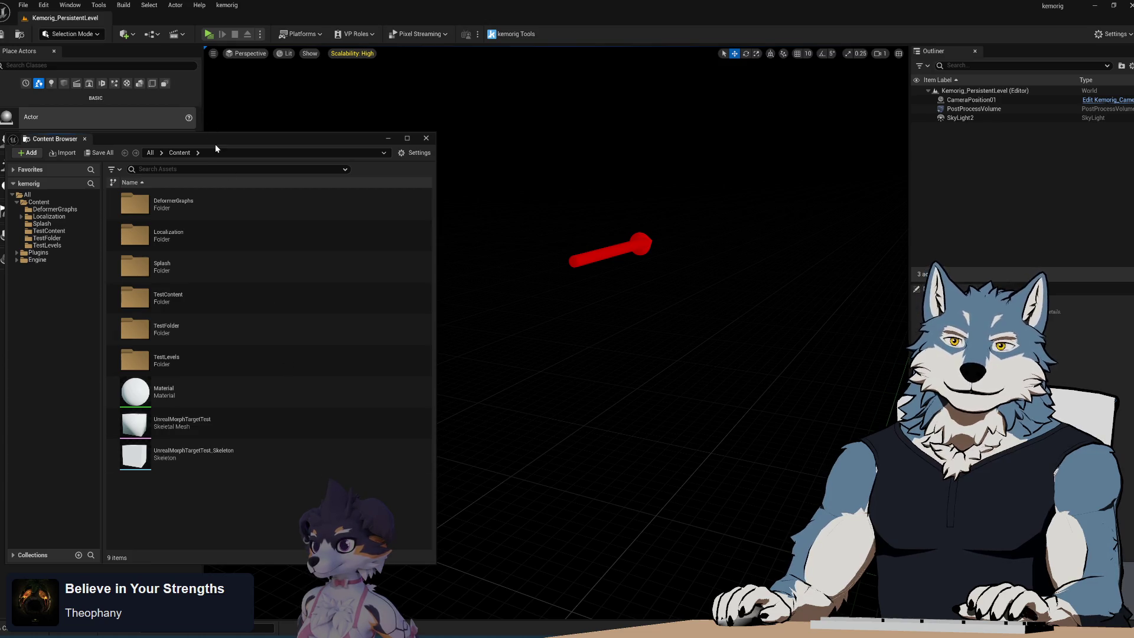
Step: Navigate the Content Browser to Plugins > ProtoAvatar Content > Avatars > TestRig
mouse_move(217, 148)
left_mouse_down()
mouse_move(248, 116)
mouse_move(230, 118)
left_mouse_up()
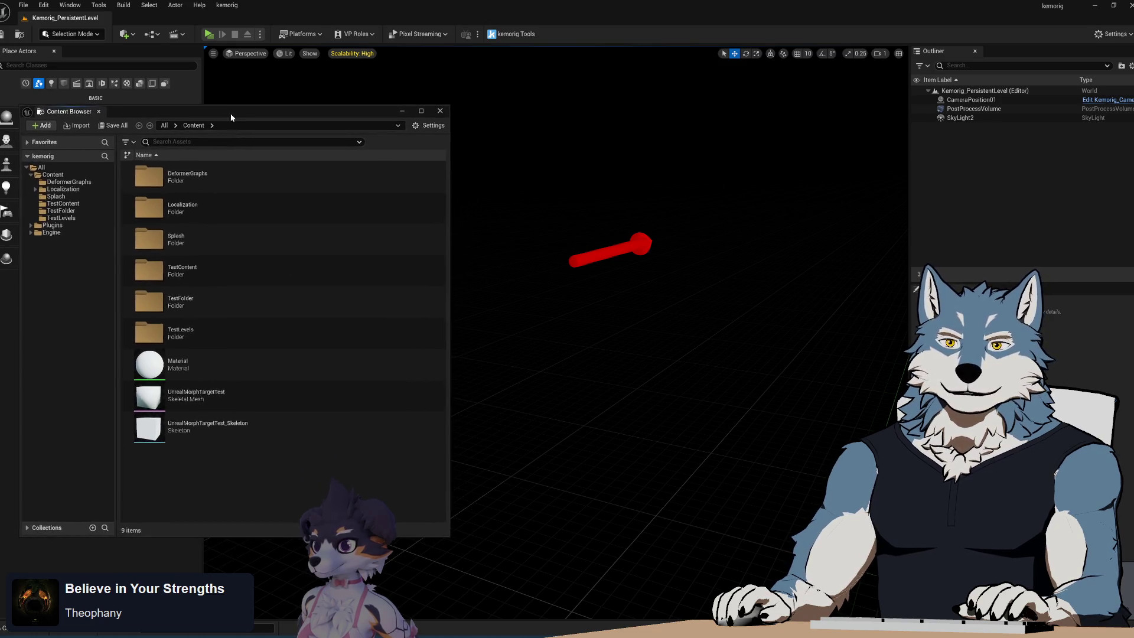
left_click(29, 225)
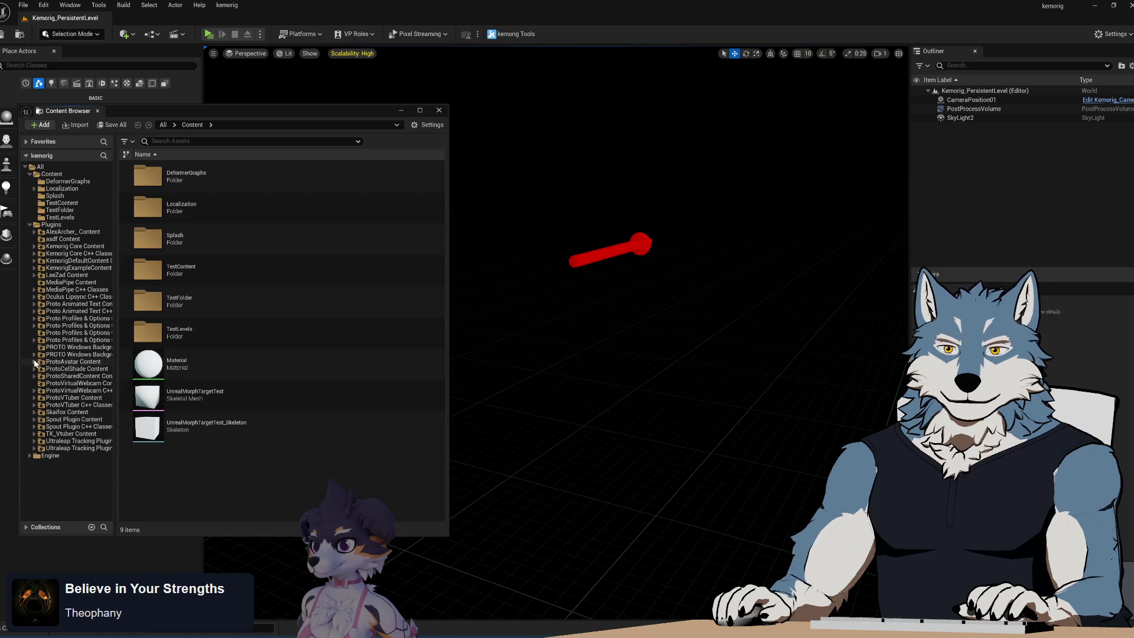
left_click(34, 398)
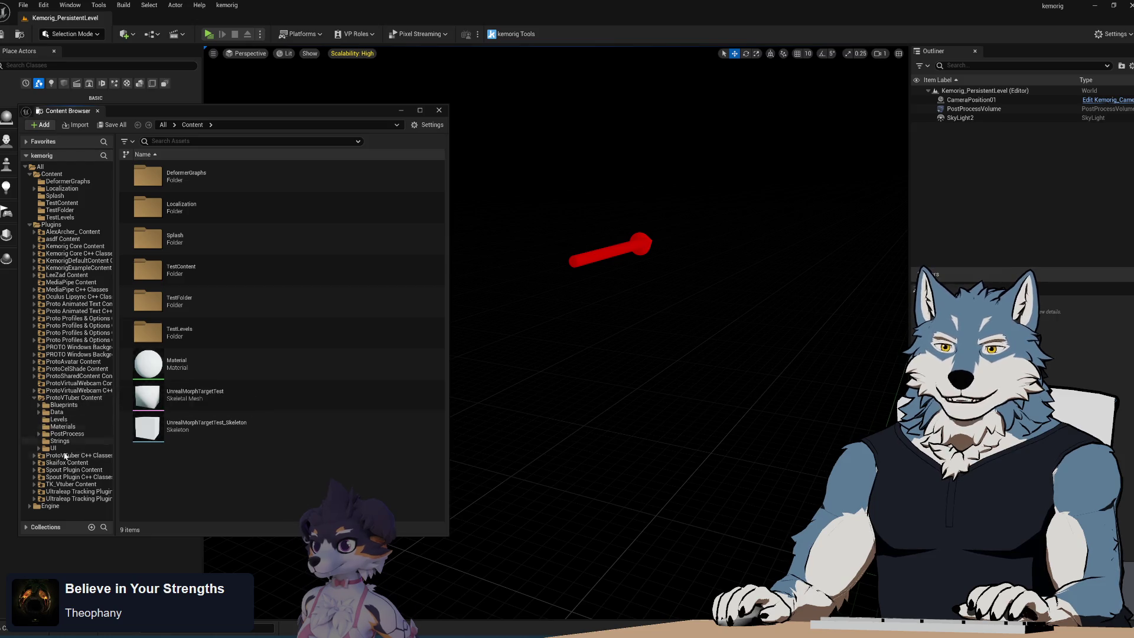
left_click(33, 398)
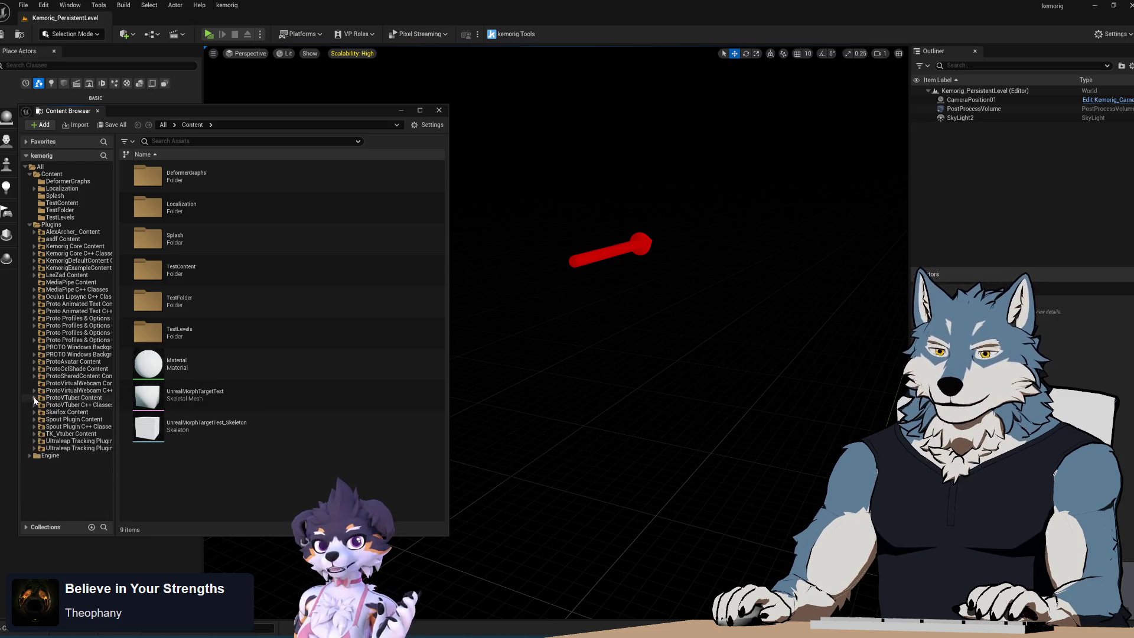
left_click(34, 362)
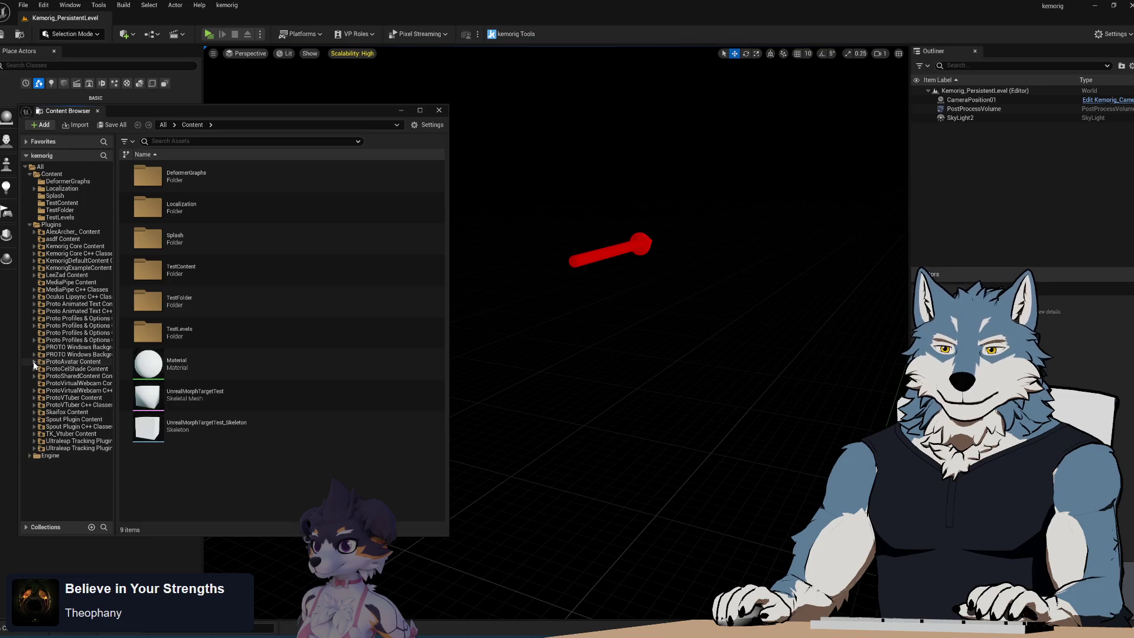
left_click(38, 369)
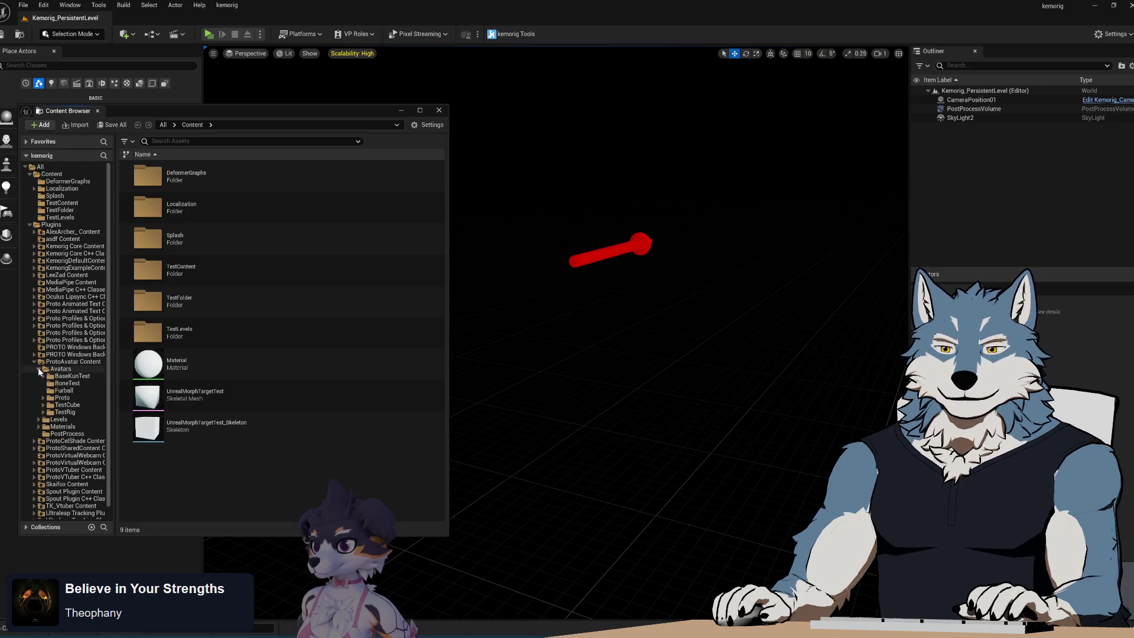
left_click(65, 411)
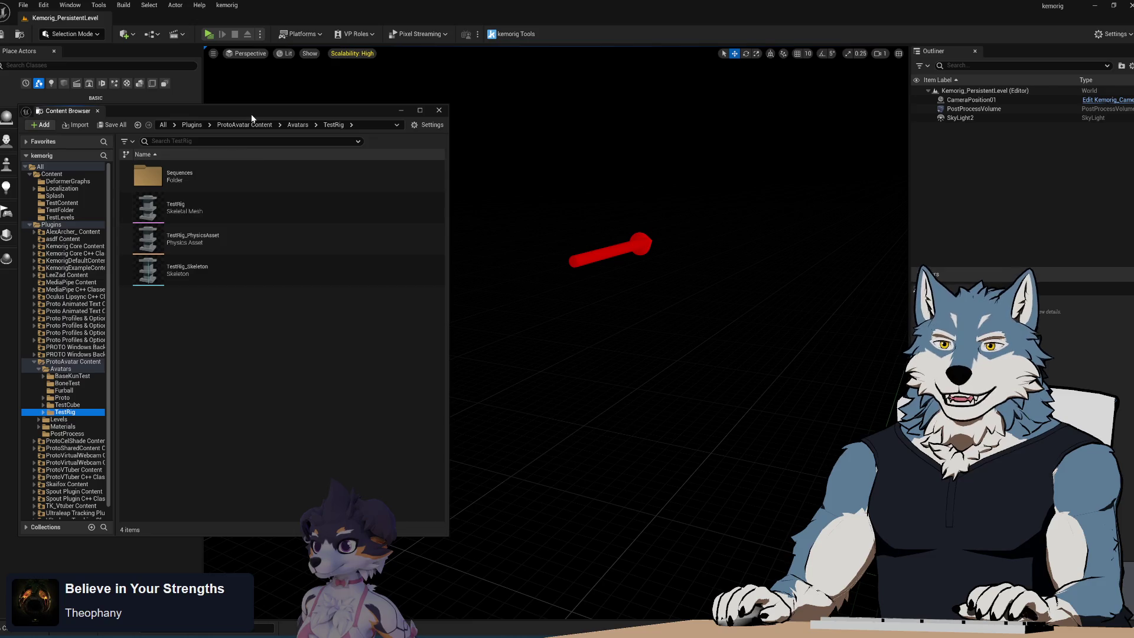
Step: Select the four TestCube_5_0_Anim sequences in the TestCube folder and request their deletion
mouse_move(253, 115)
left_mouse_down()
mouse_move(373, 129)
mouse_move(293, 102)
left_mouse_up()
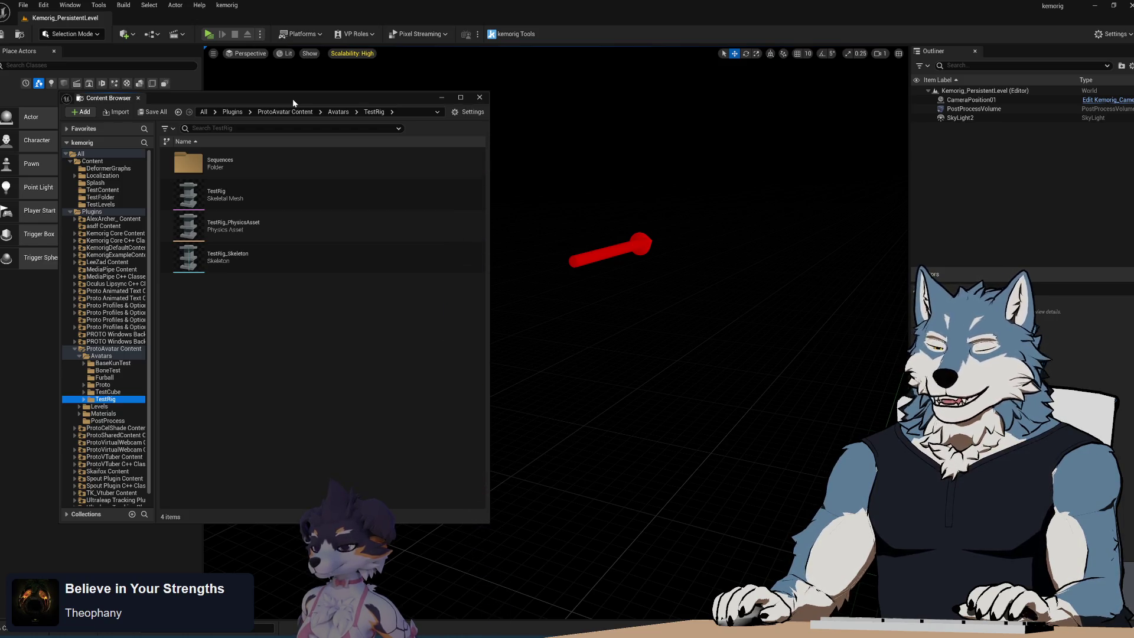
left_click(296, 326)
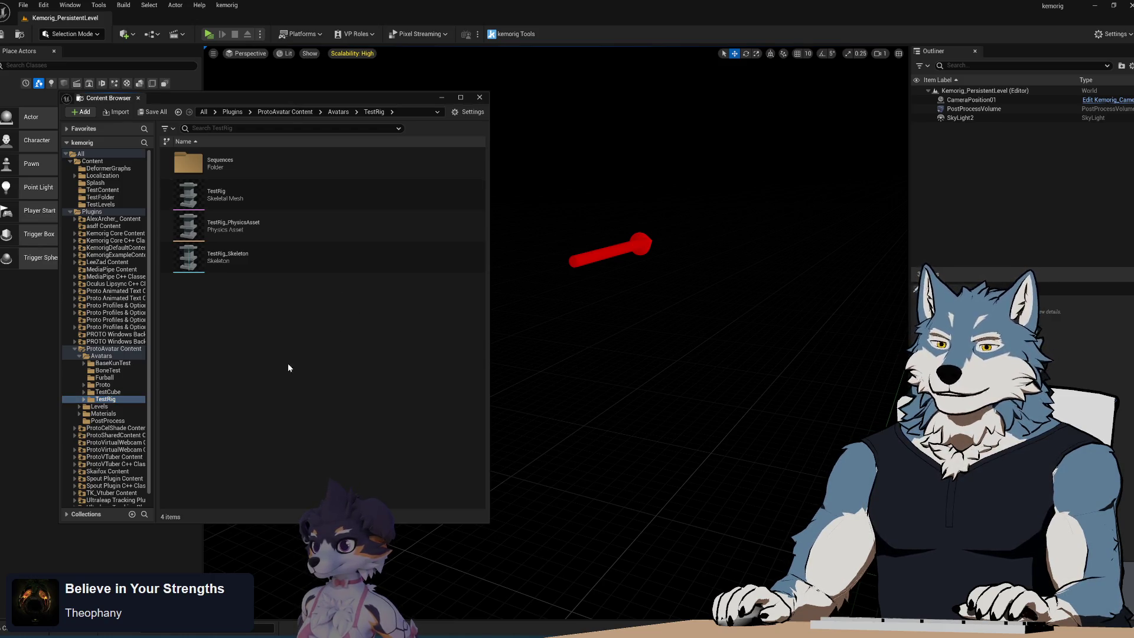
left_click(107, 392)
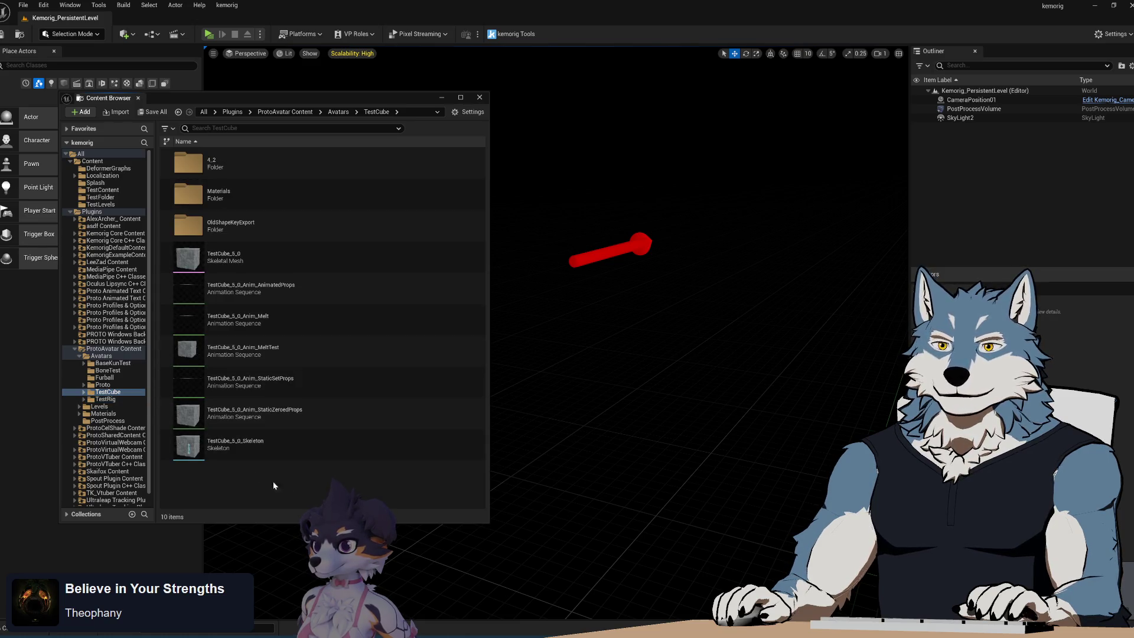
left_click(316, 286)
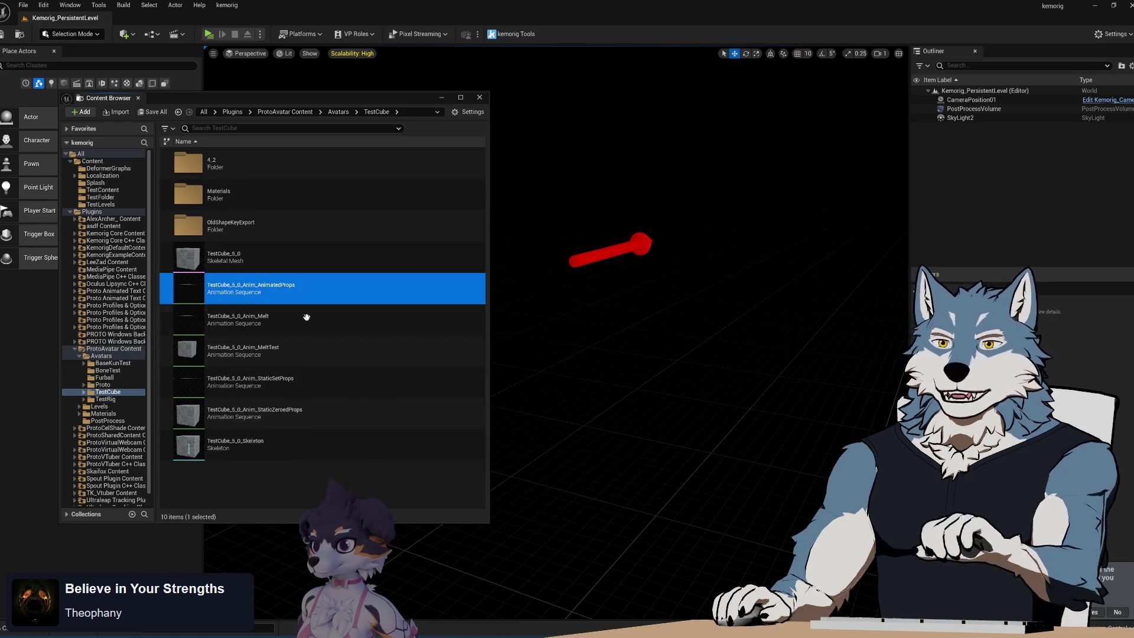
left_click(297, 381, "shift")
key("Delete")
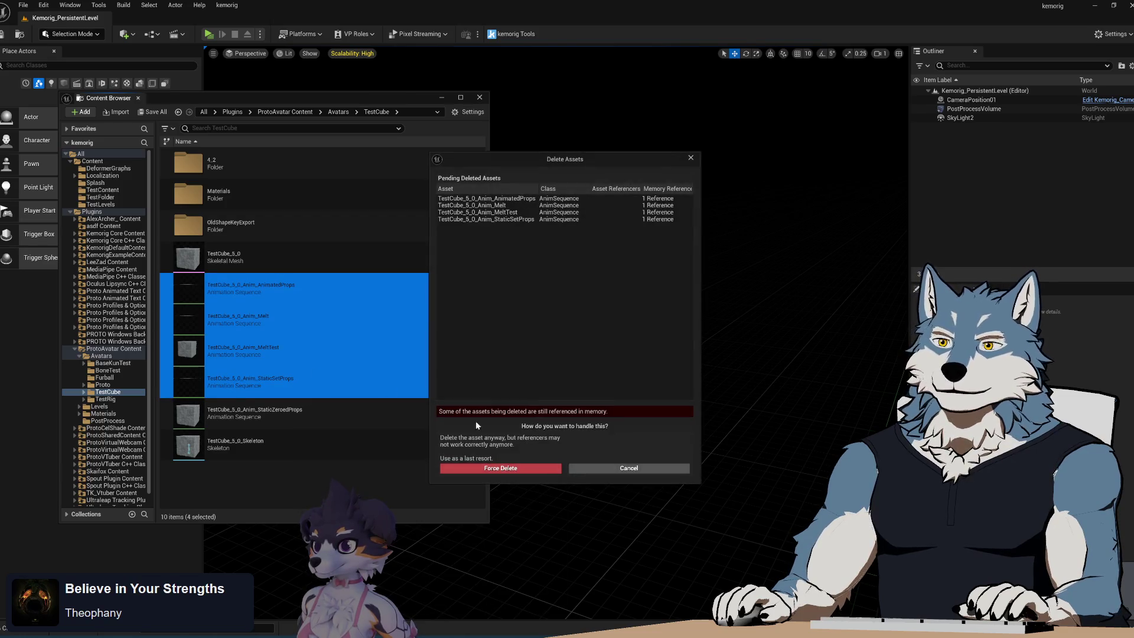
Step: Force delete the four animations, then the TestCube_5_0 mesh, StaticZeroedProps animation and skeleton
left_click(490, 468)
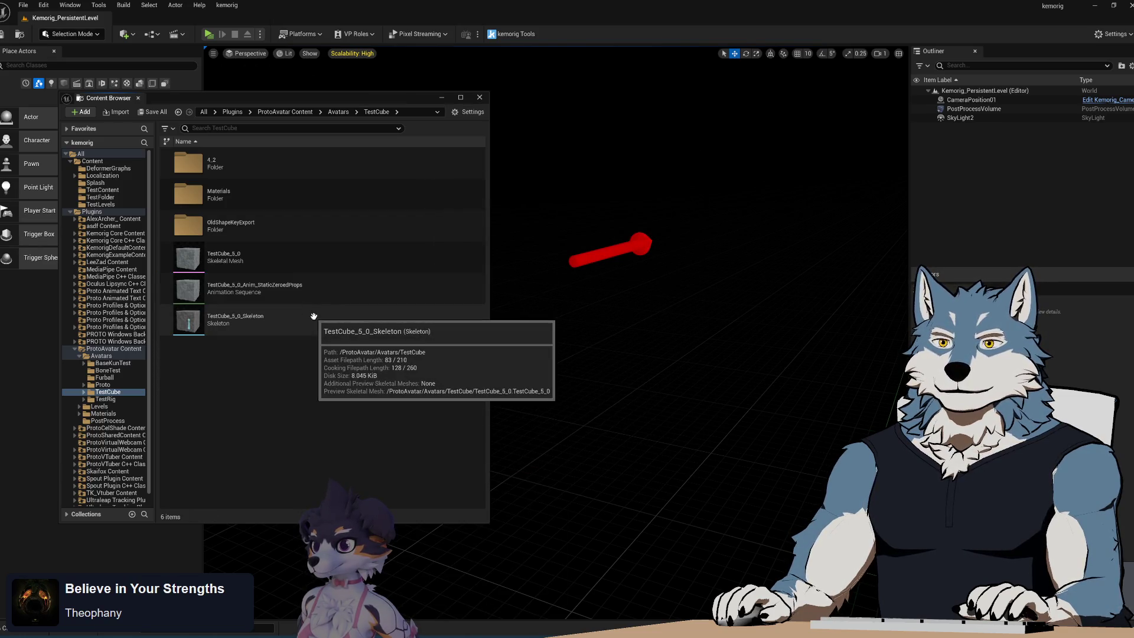
left_click(291, 254)
left_click(292, 292, "shift")
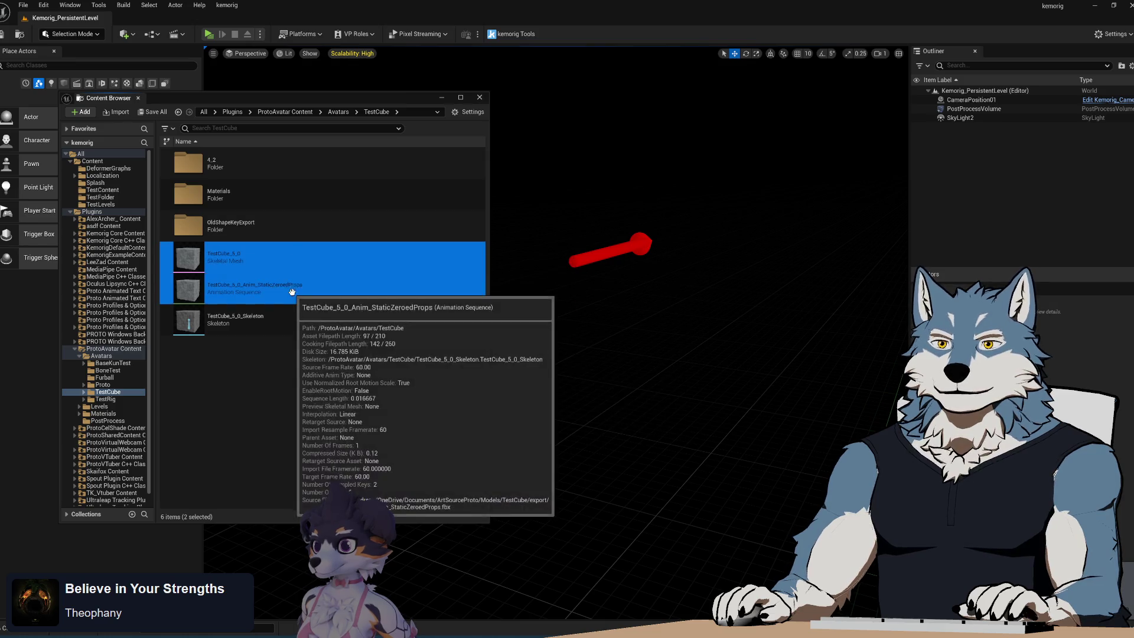
left_click(280, 327, "shift")
key("Delete")
left_click(487, 470)
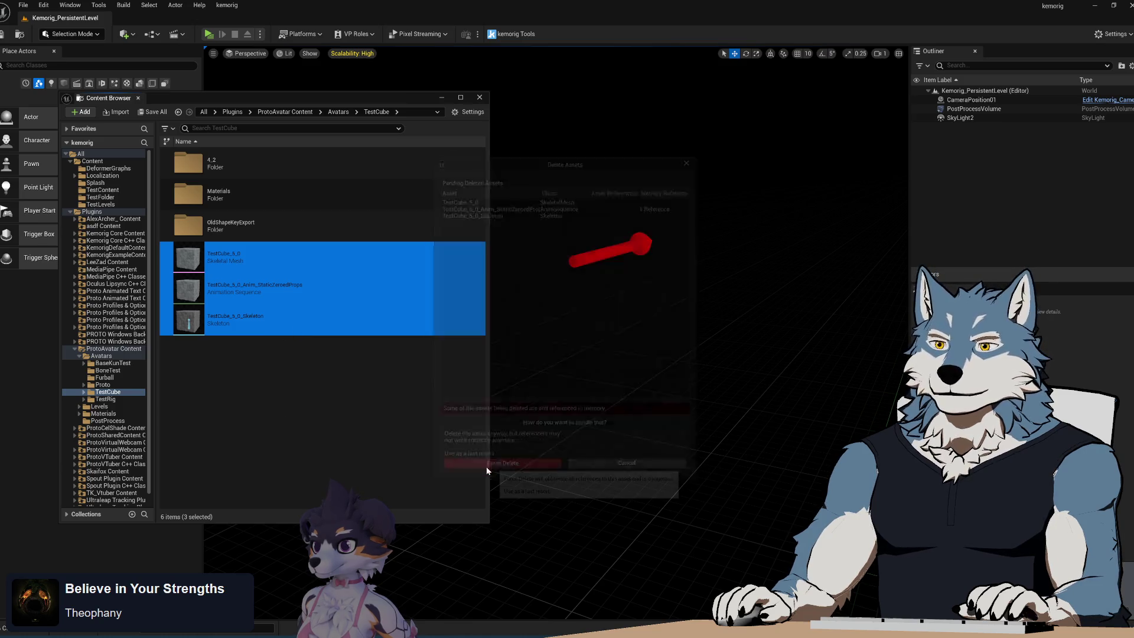
Step: Cycle through Blender and the GameAssetTools folder window, ending back in Unreal
key("alt+Tab")
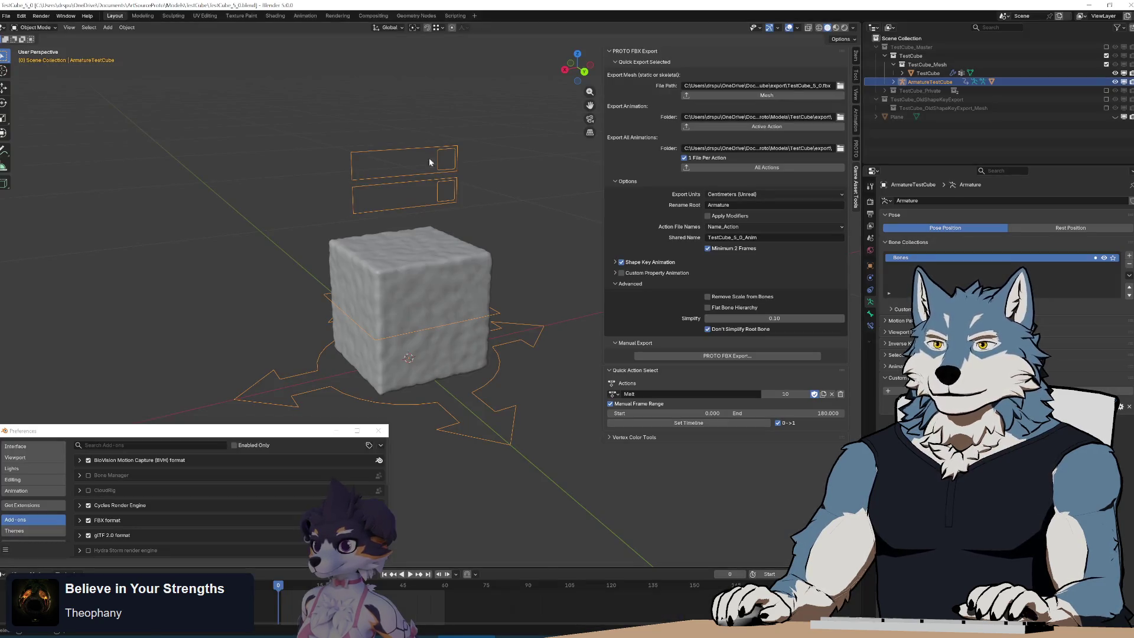
key("alt+Tab")
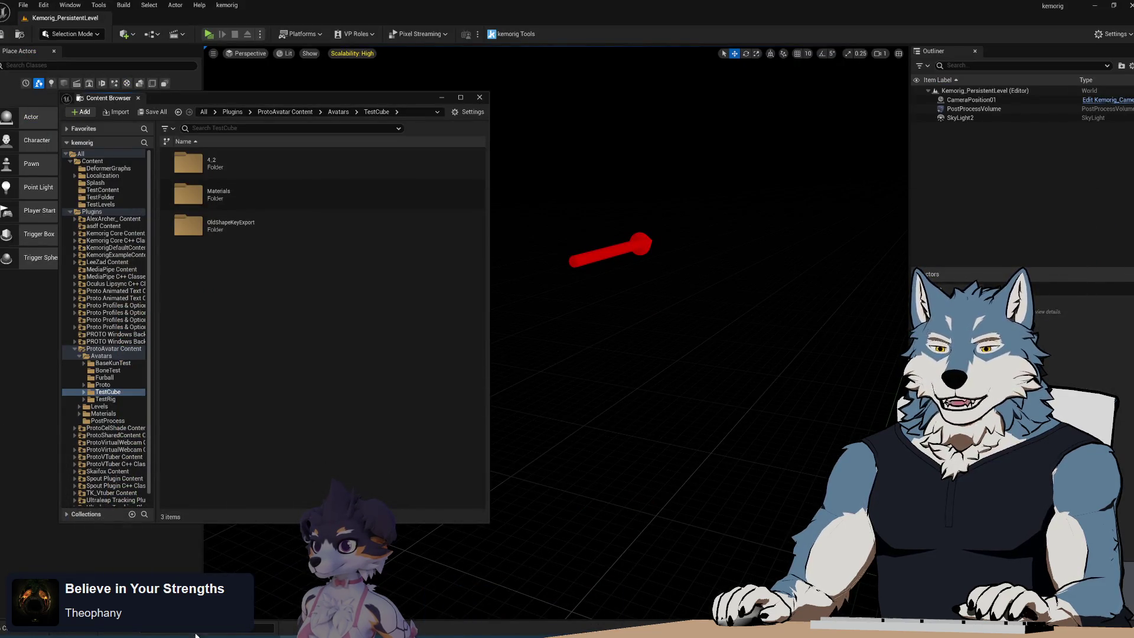
key("alt+Tab")
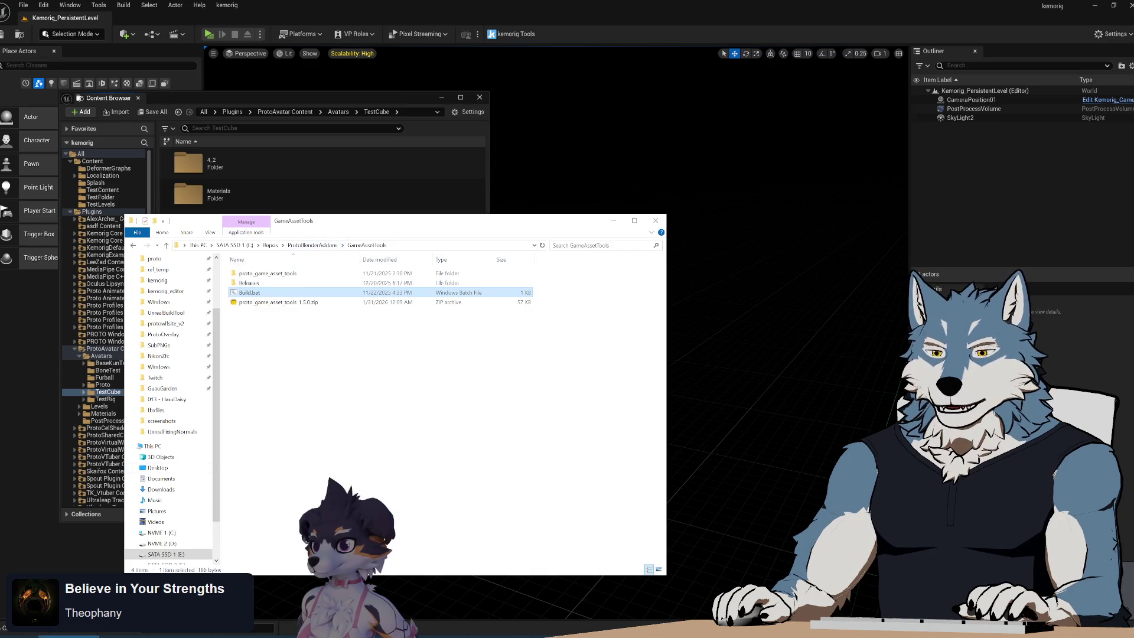
key("alt+Tab")
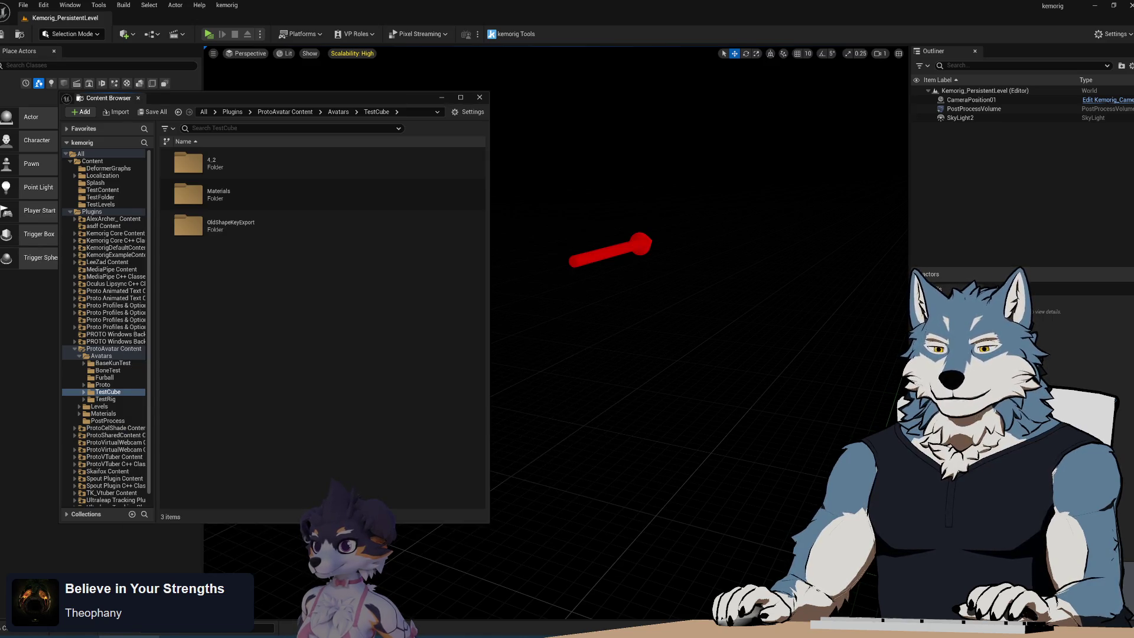
Step: Import TestCube_5_0.fbx from the export folder into the TestCube content folder
mouse_move(282, 634)
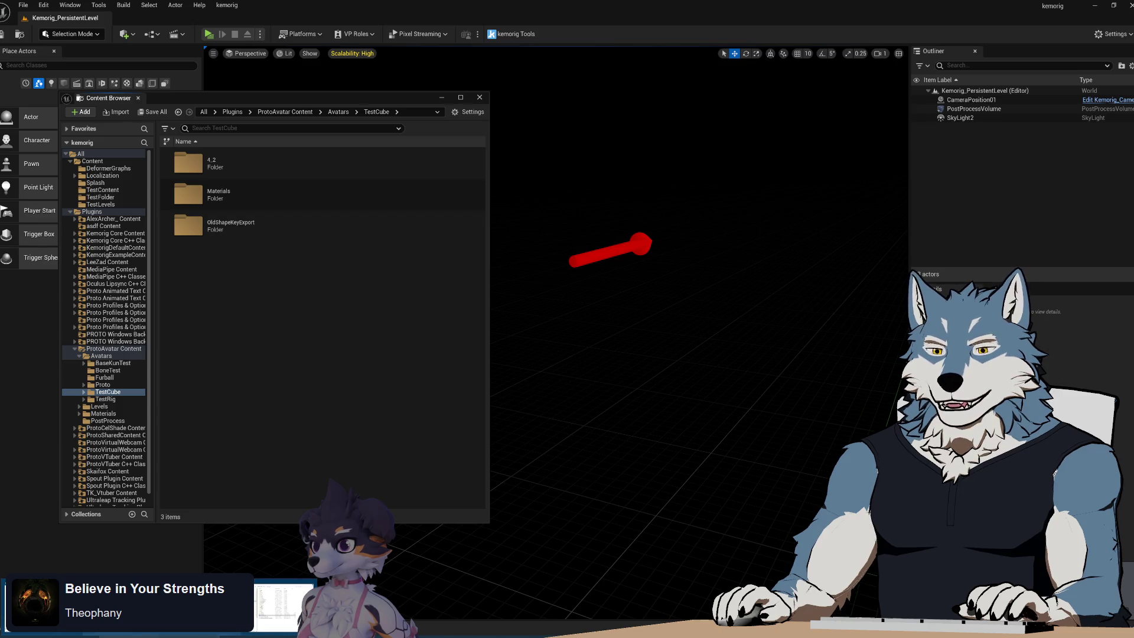
left_click(277, 606)
left_click_drag(392, 180, 653, 226)
left_click(612, 312)
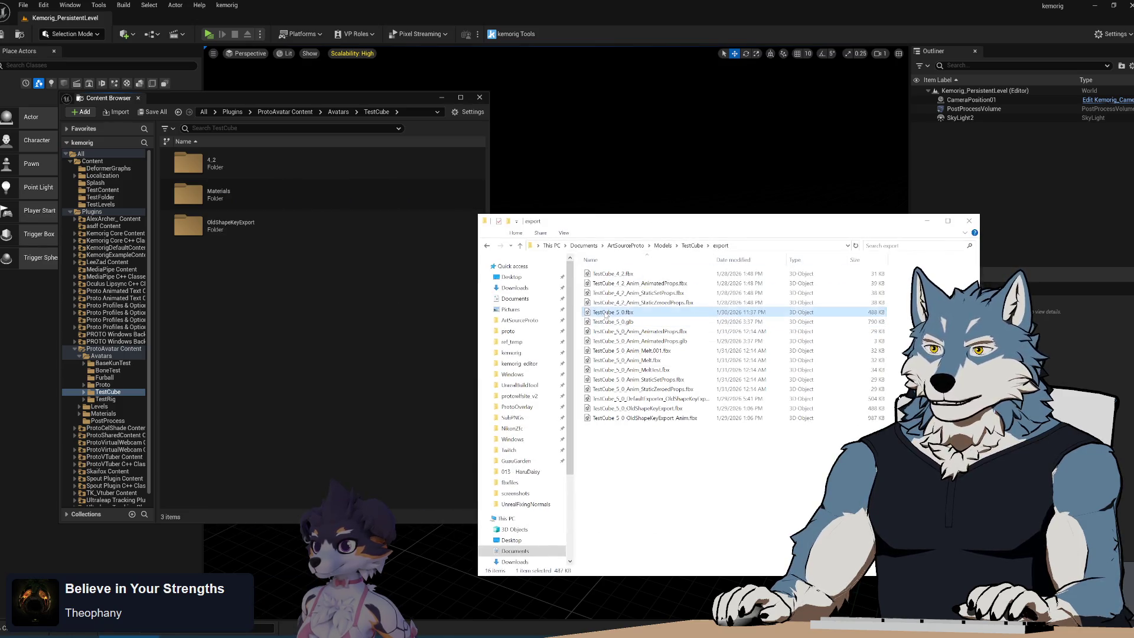
mouse_move(612, 312)
left_mouse_down()
mouse_move(230, 316)
mouse_move(248, 340)
left_mouse_up()
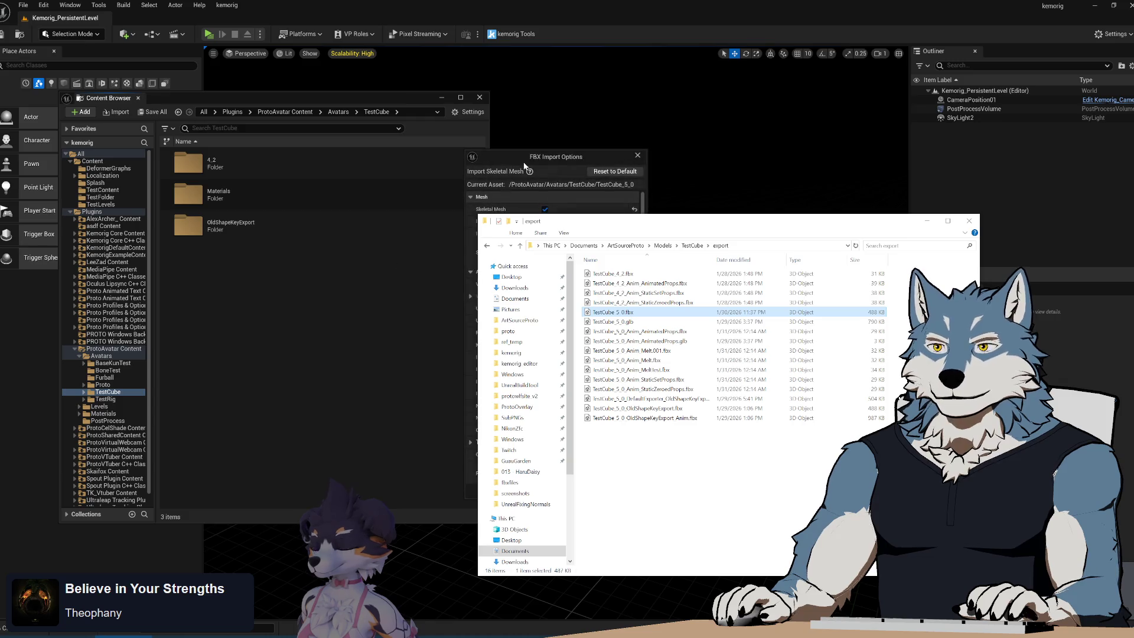
left_click(576, 492)
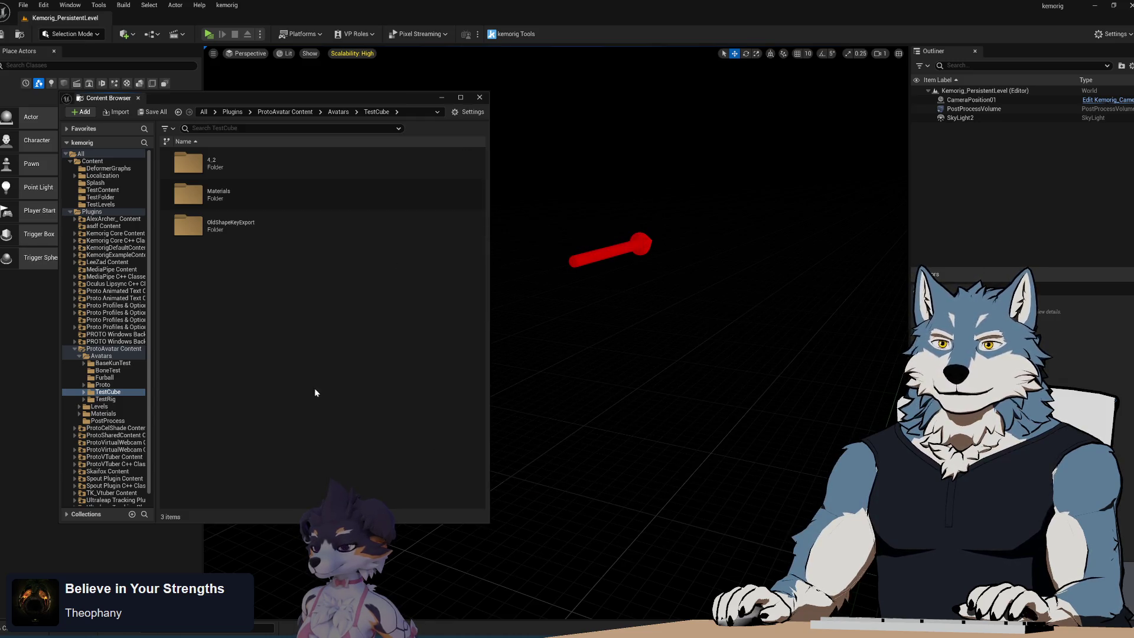
Step: Open the TestCube_5_0 mesh and preview the Cube_Melted01 and Cube_Melted02 morph targets
left_click(192, 296)
double_click(195, 259)
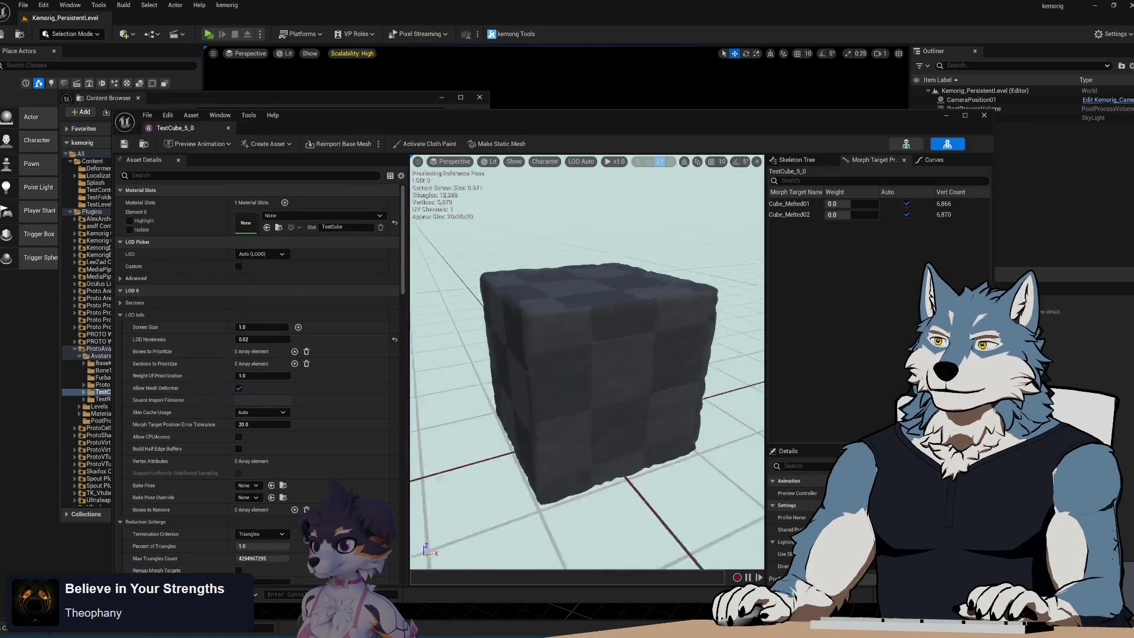
mouse_move(850, 204)
left_mouse_down()
mouse_move(879, 204)
mouse_move(865, 216)
mouse_move(879, 204)
left_mouse_up()
left_click(906, 204)
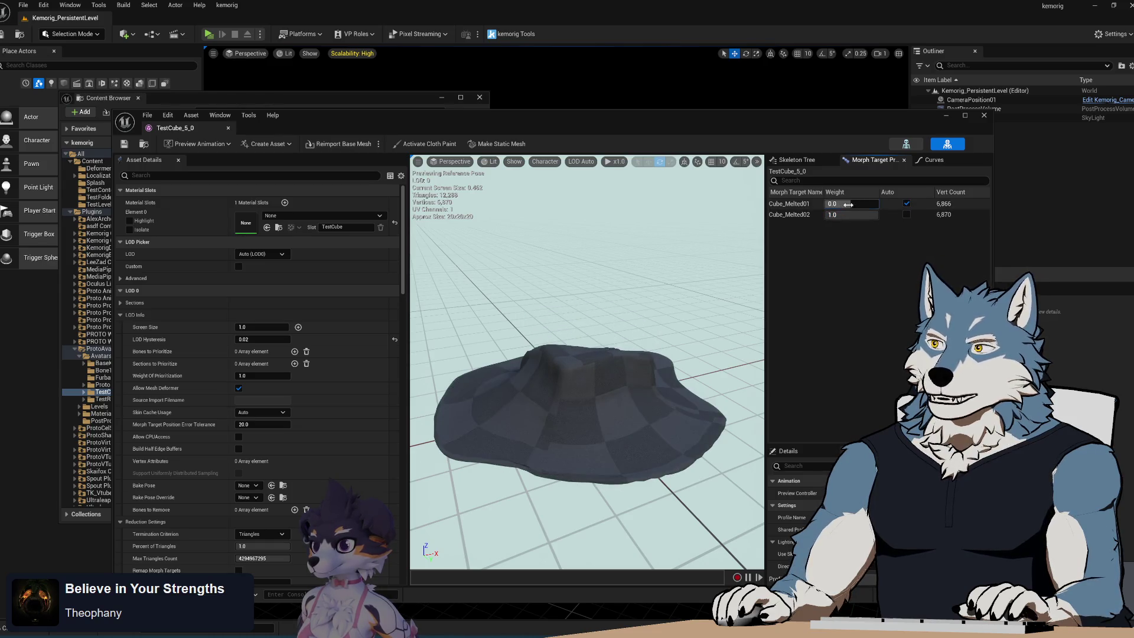
left_click(984, 115)
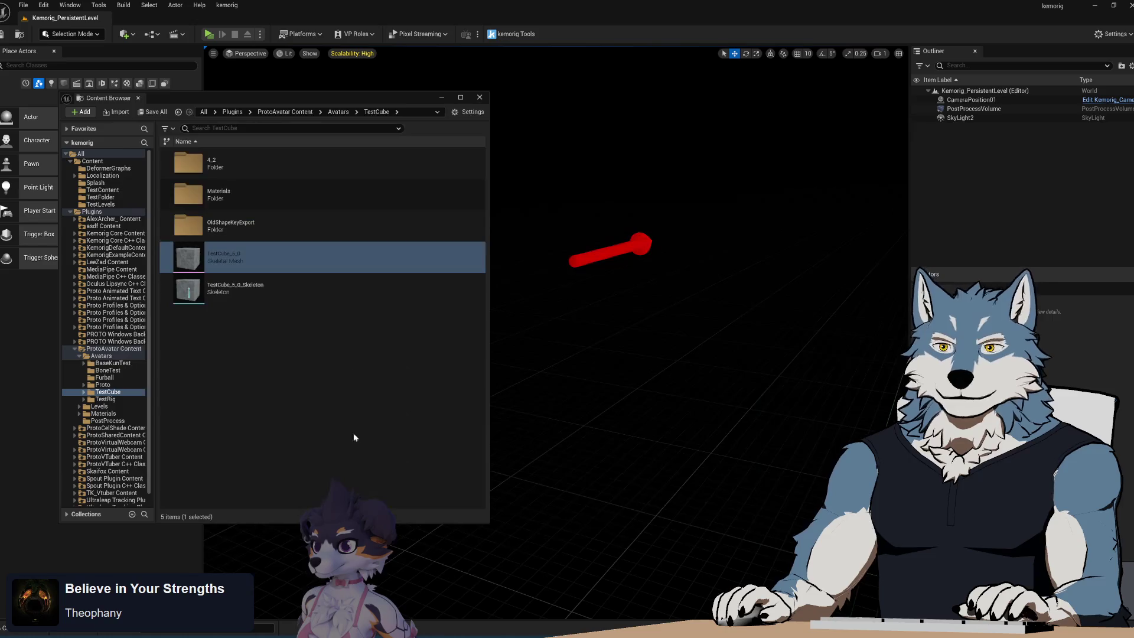
Step: Select the TestCube_5_0 _Anim_ FBX files, comparing names against Blender's action list
key("alt+Tab")
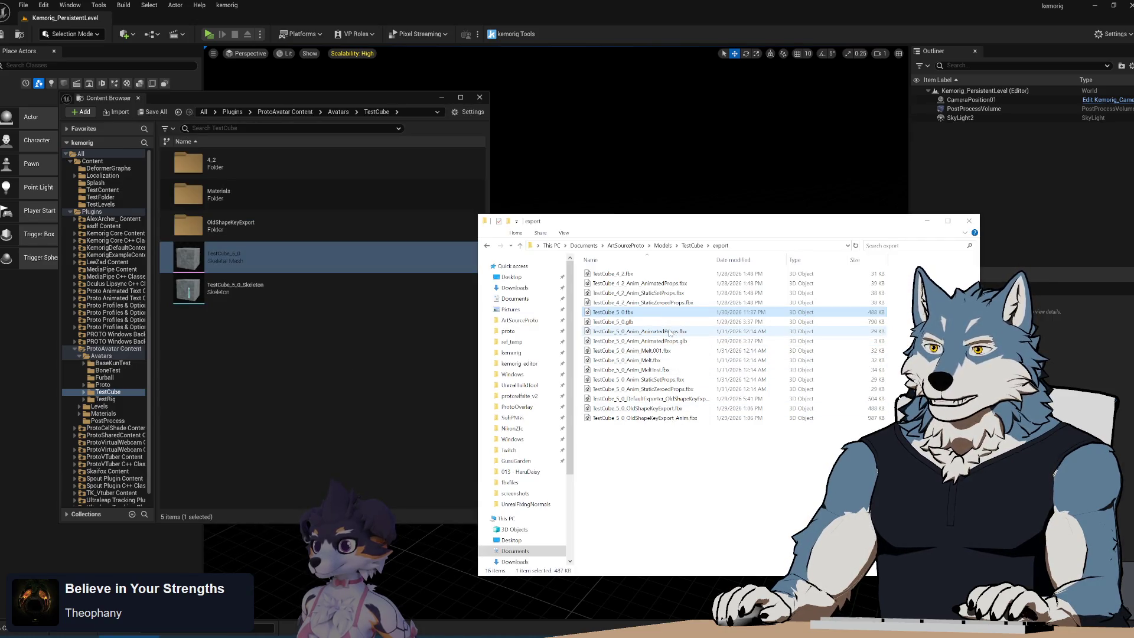
left_click(669, 333)
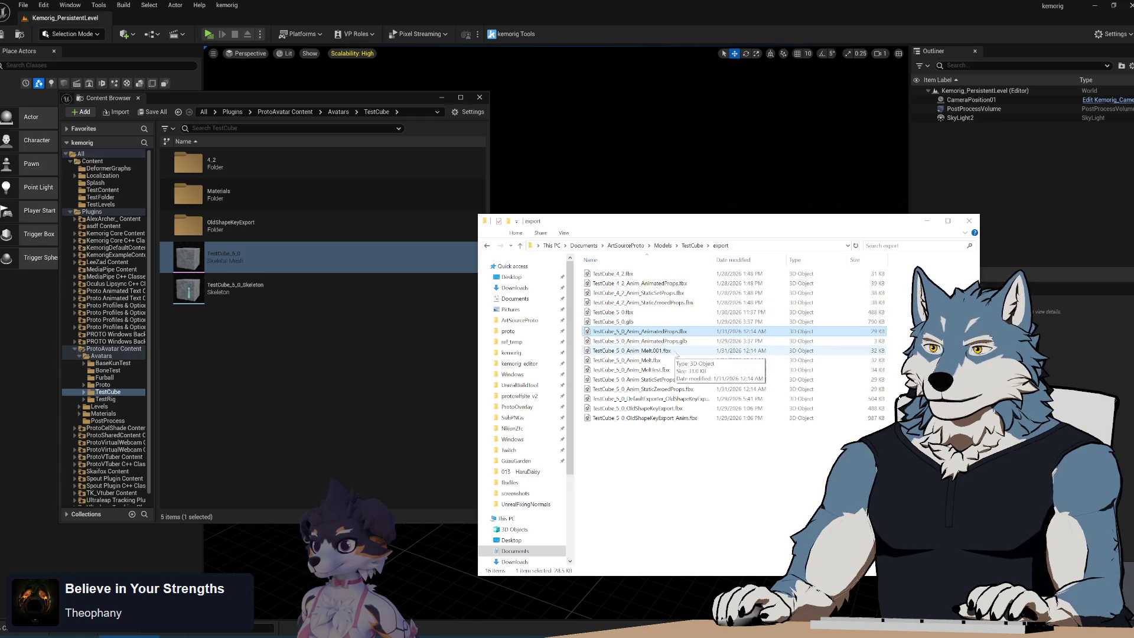
left_click(663, 360, "ctrl")
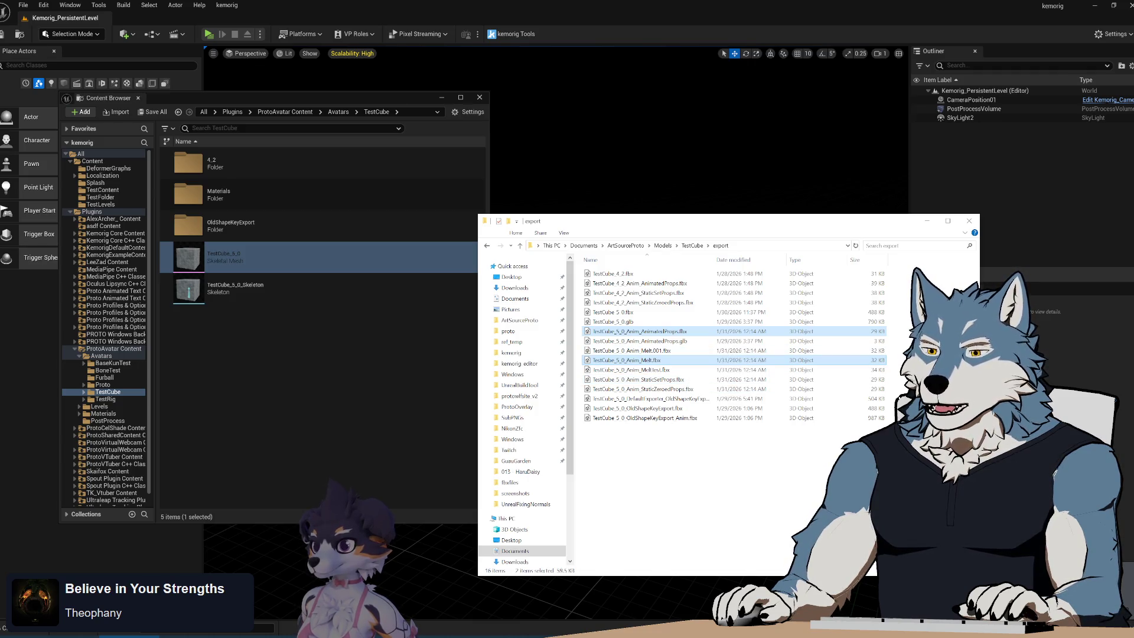
key("alt+Tab")
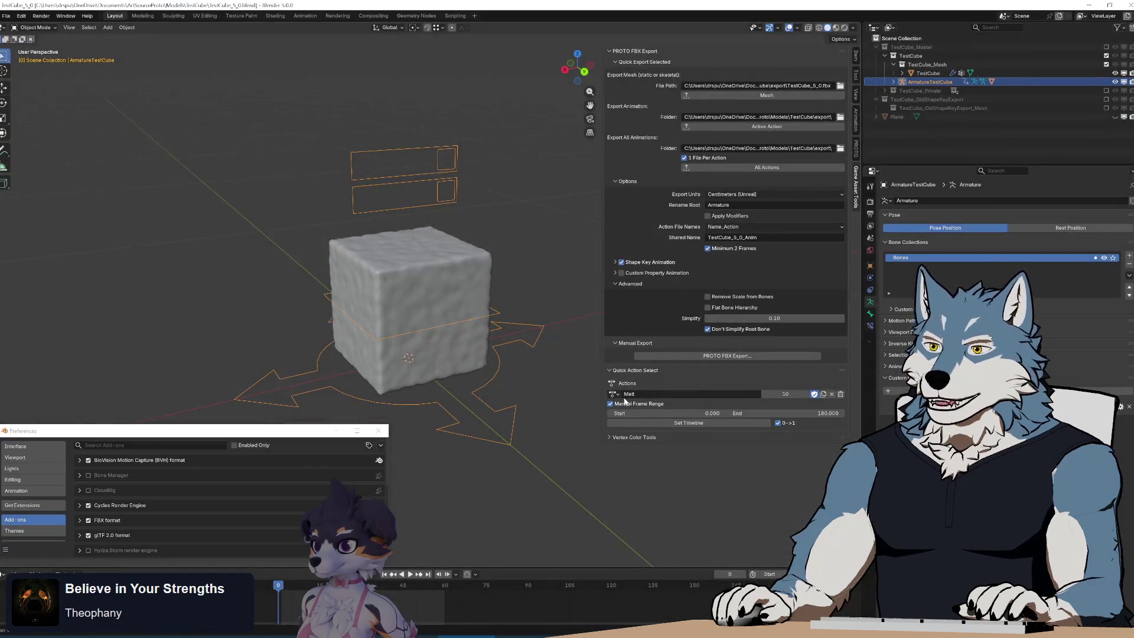
left_click(614, 394)
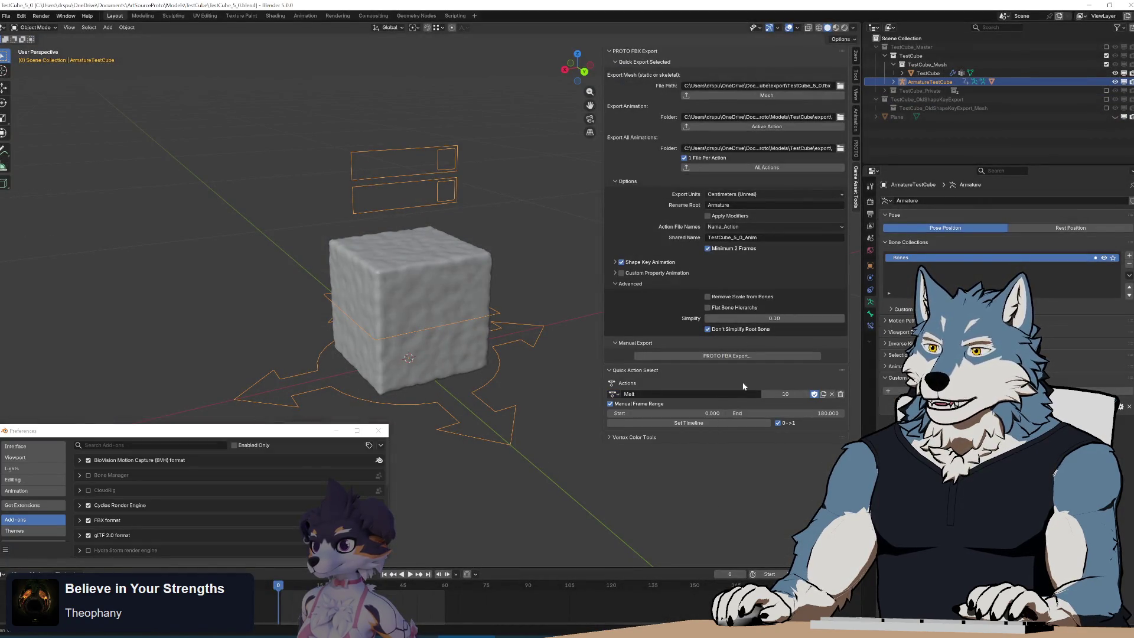
left_click(614, 394)
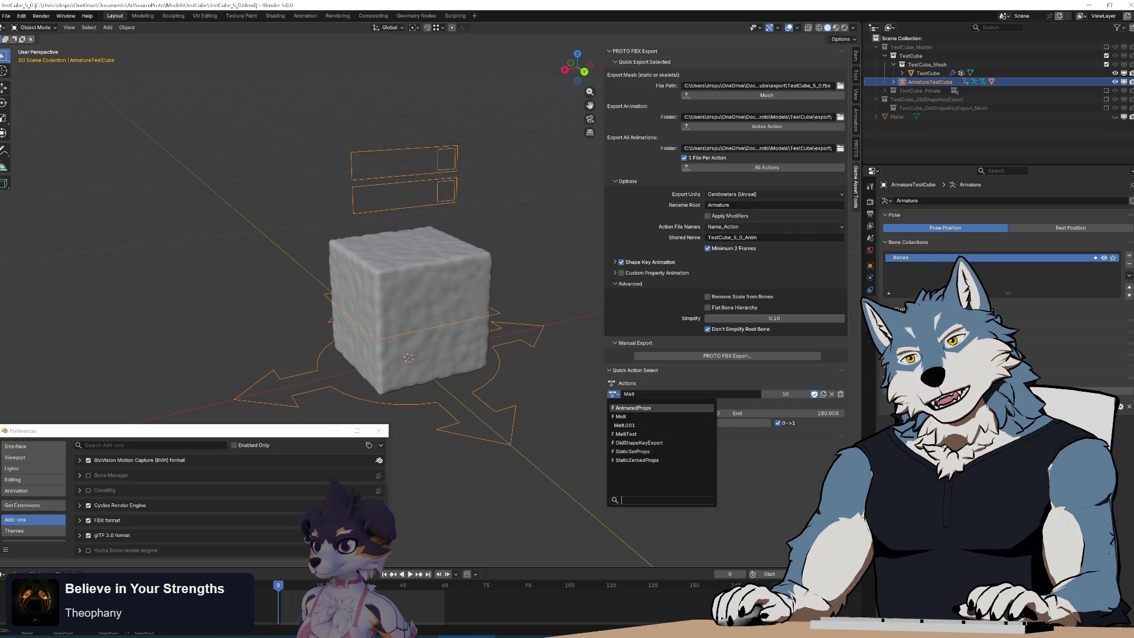
left_click(1089, 5)
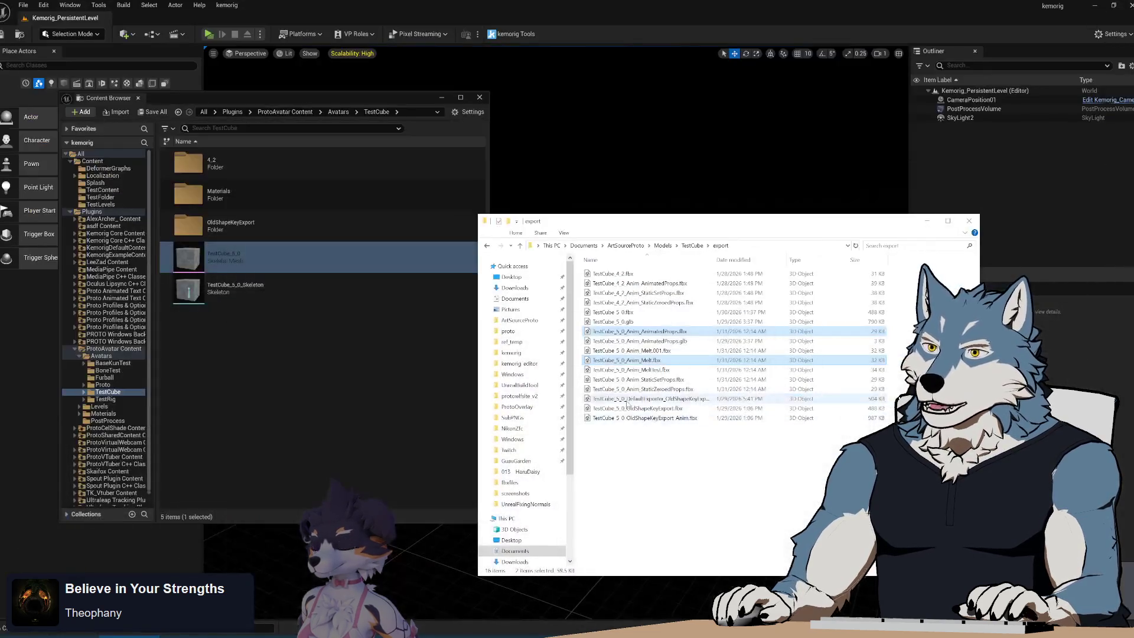
left_click(664, 380, "ctrl")
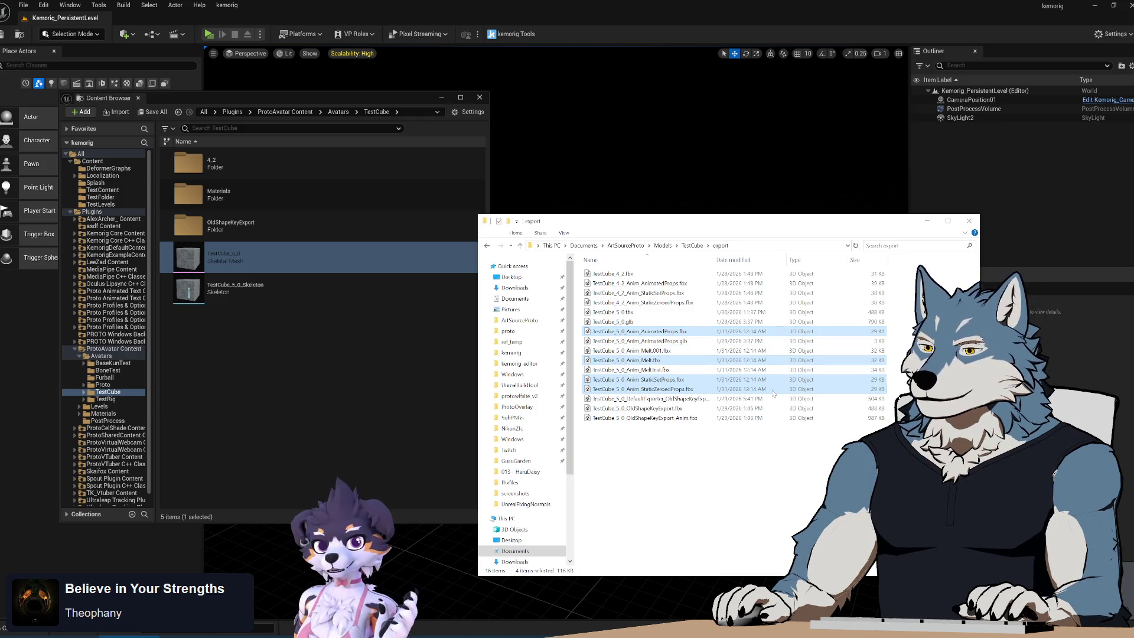
Step: Import the selected animation FBX files into TestCube using the TestCube_5_0_Skeleton
mouse_move(672, 332)
left_mouse_down()
mouse_move(197, 374)
mouse_move(236, 369)
left_mouse_up()
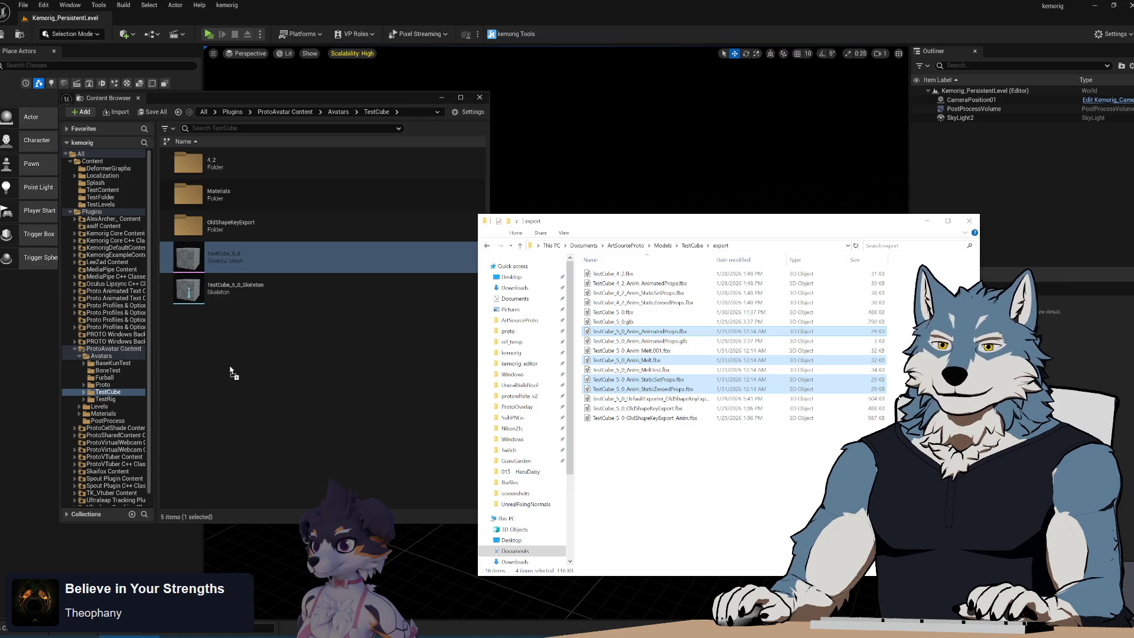
left_click(565, 154)
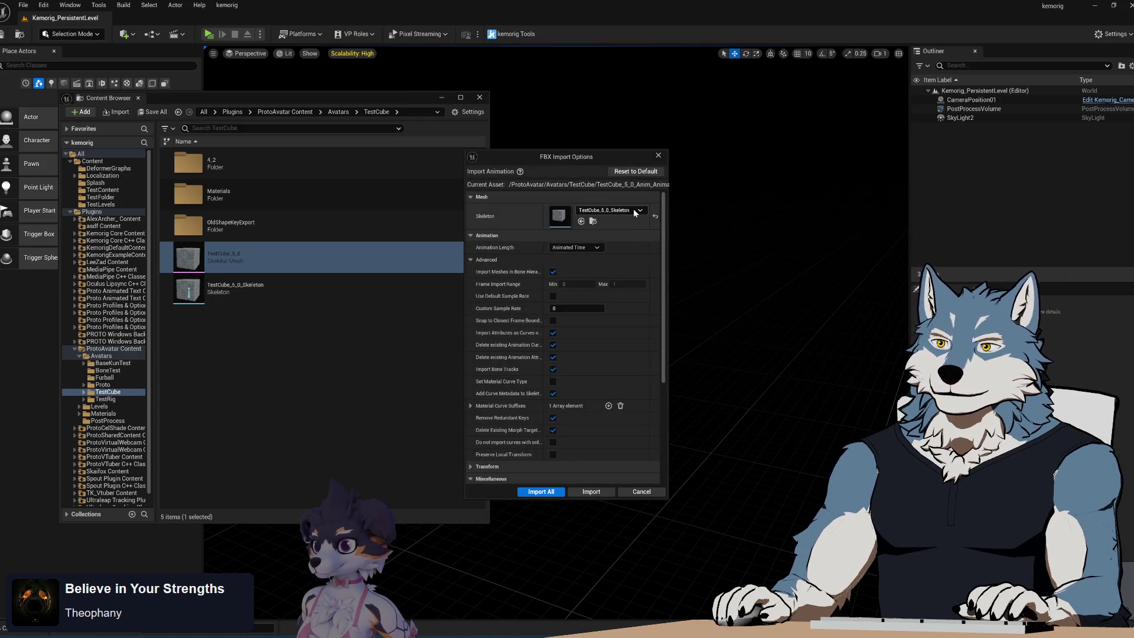
mouse_move(663, 246)
left_mouse_down()
mouse_move(662, 307)
mouse_move(664, 285)
left_mouse_up()
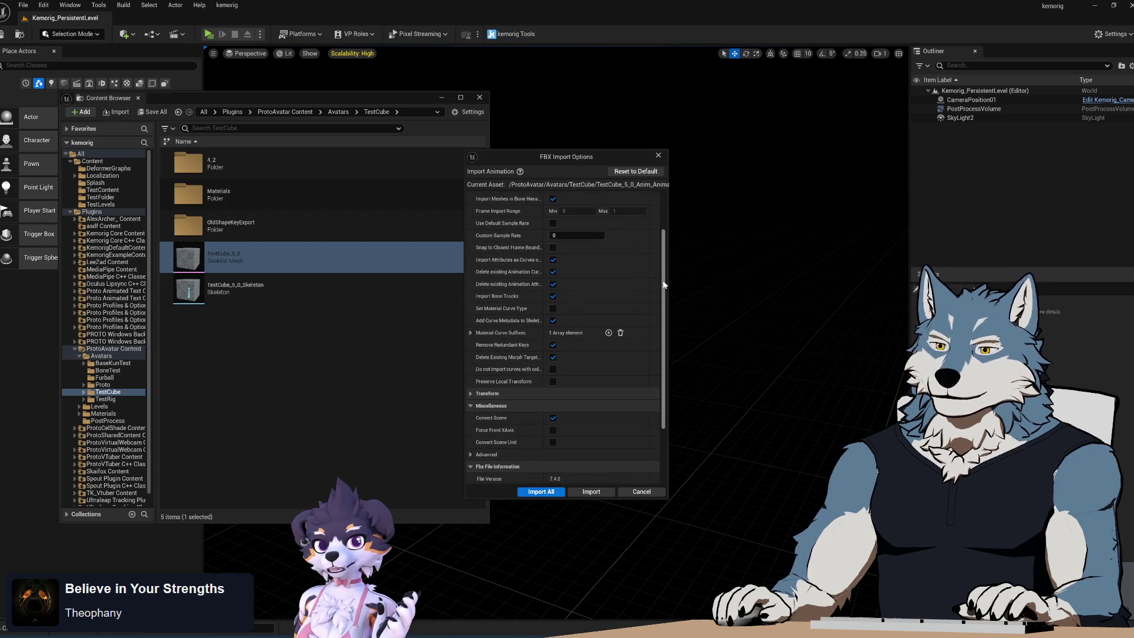
scroll(663, 284, "down", 1)
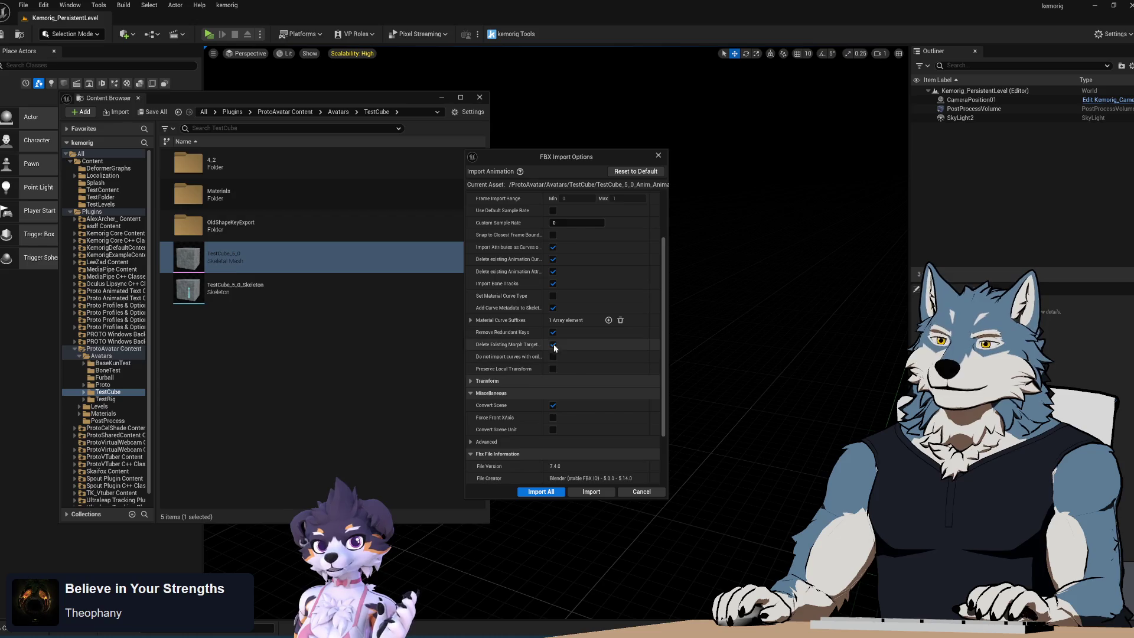
left_click(590, 491)
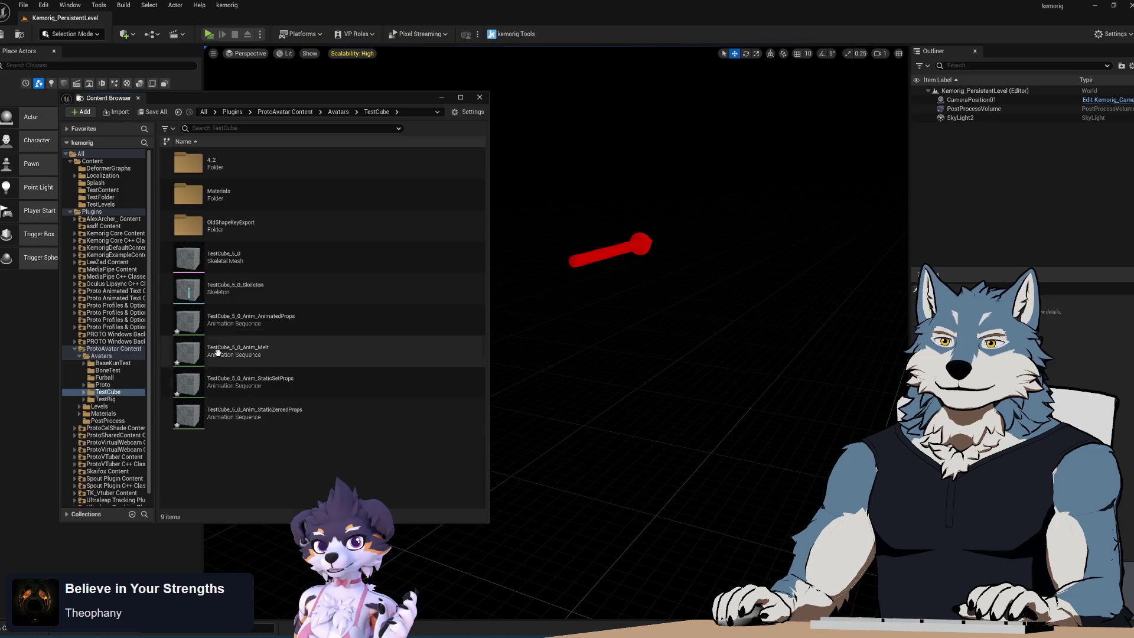
Step: Select the four imported sequences and open AnimatedProps to preview it
left_click(284, 319)
left_click(291, 422, "shift")
double_click(245, 319)
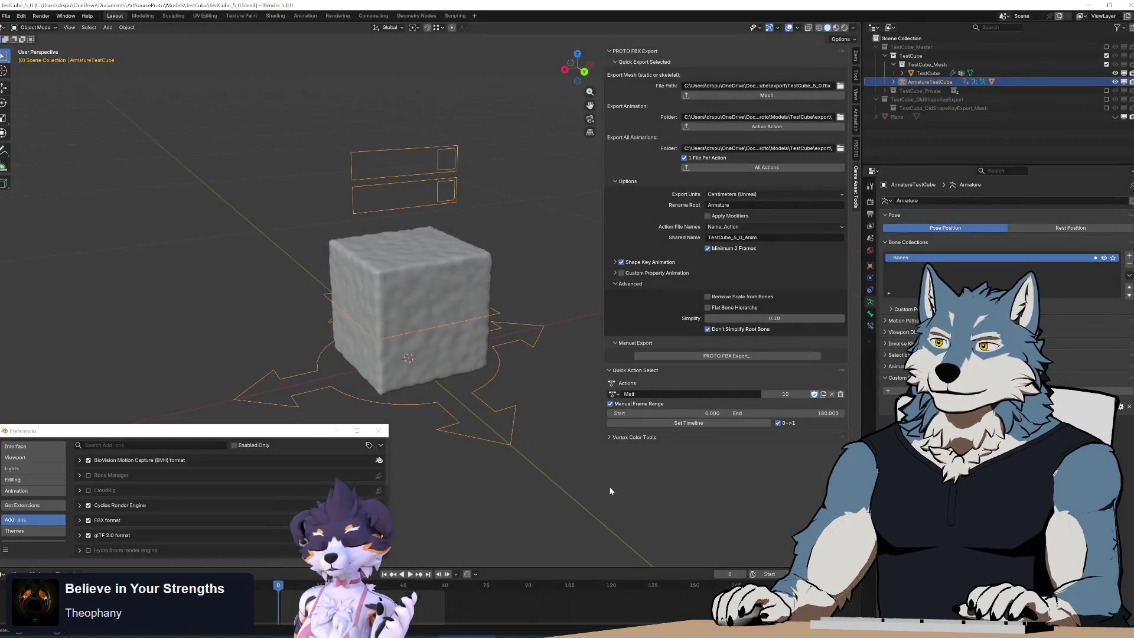
Step: Expand the Shape Key Animation subpanel to check its settings, then collapse it
left_click(614, 262)
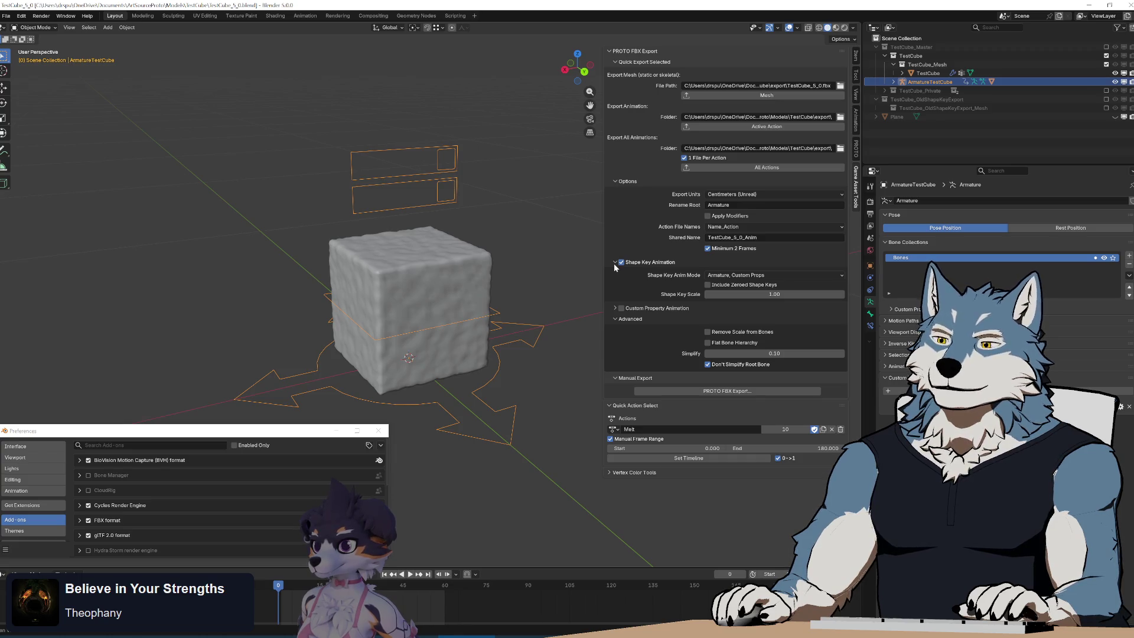
left_click(616, 262)
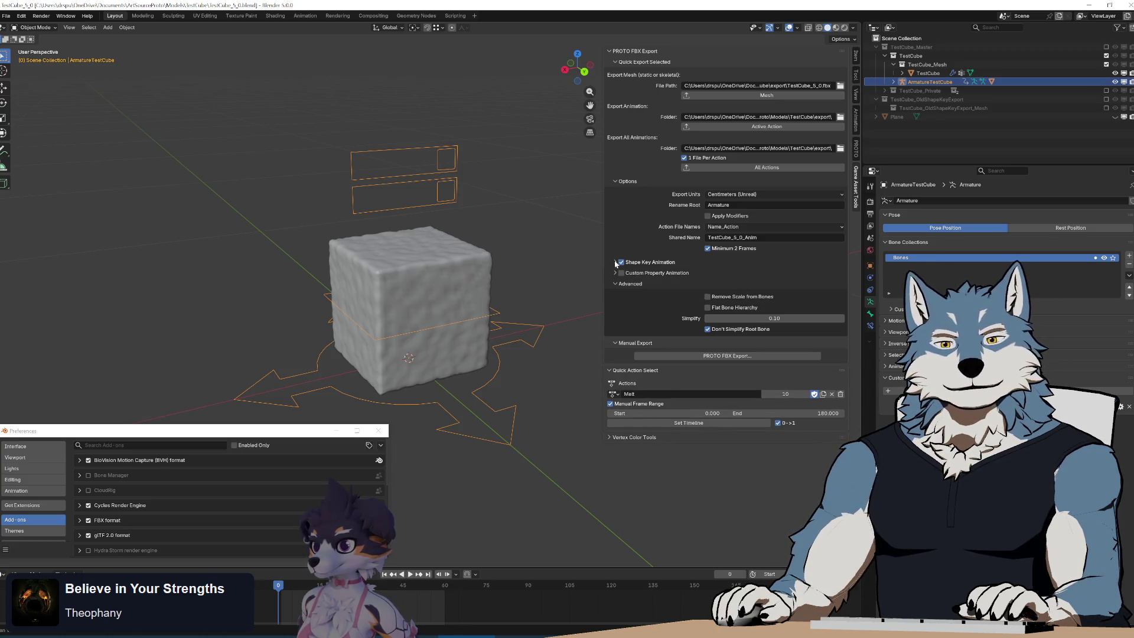
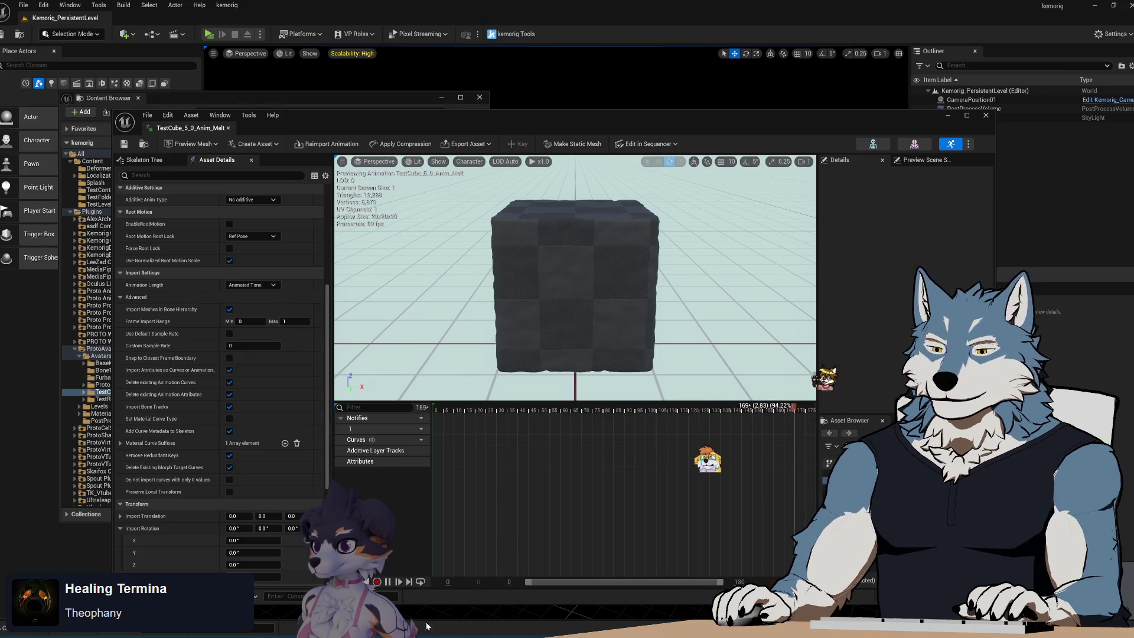
Step: In Blender's PROTO FBX Export panel, expand Shape Key Animation and check the Anim Mode list, keeping Armature, Custom Props
key("alt+Tab")
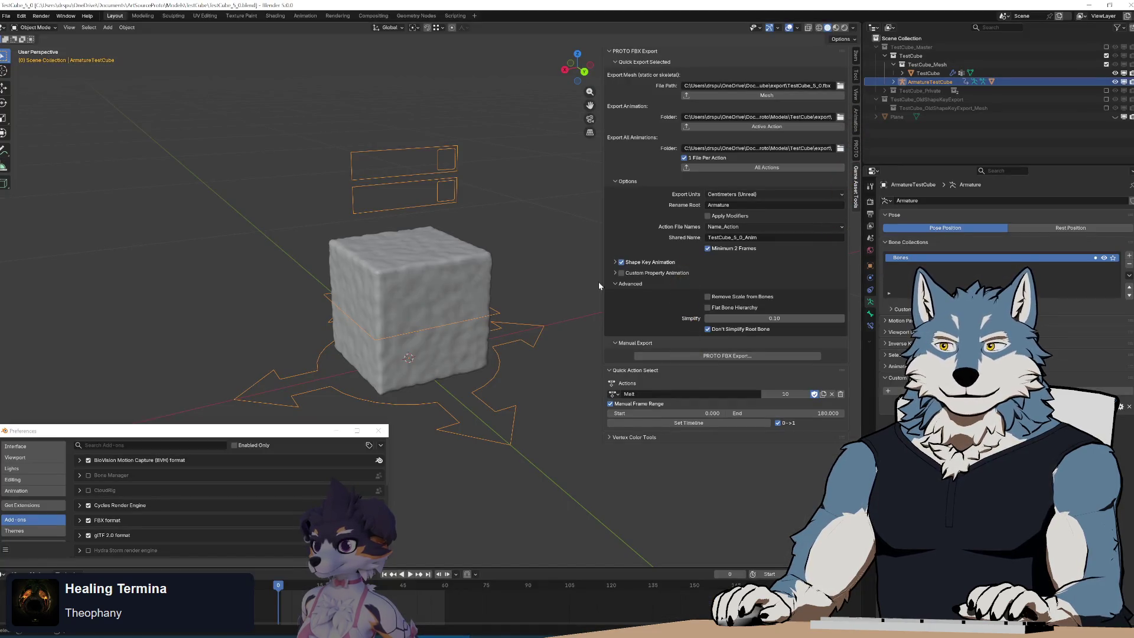
left_click(616, 263)
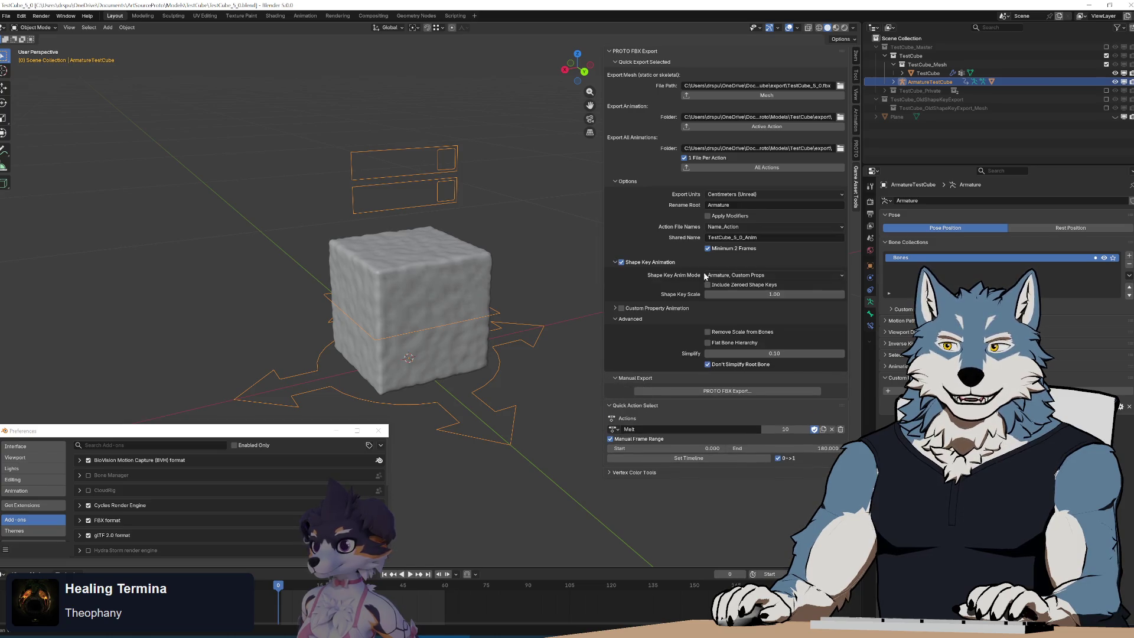
left_click(785, 273)
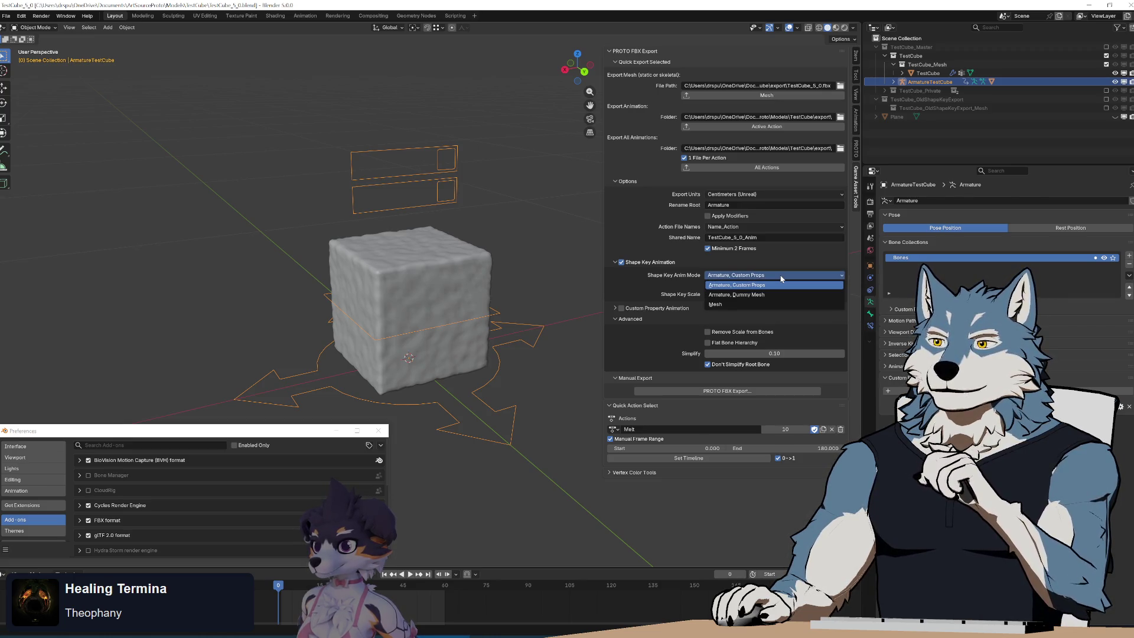
left_click(767, 284)
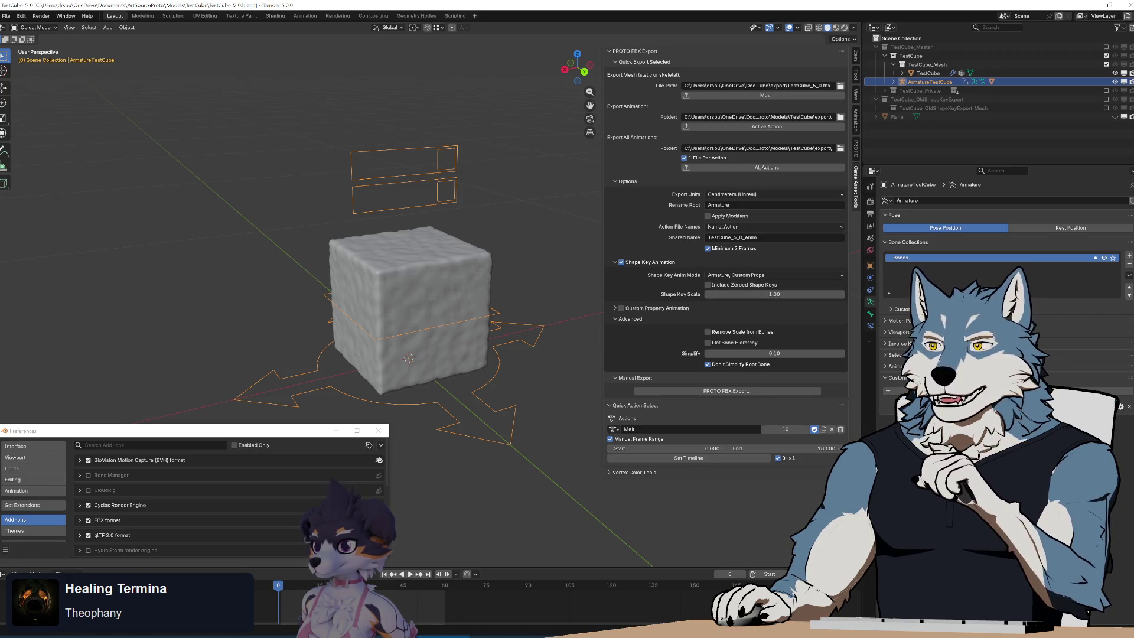
key("alt+Tab")
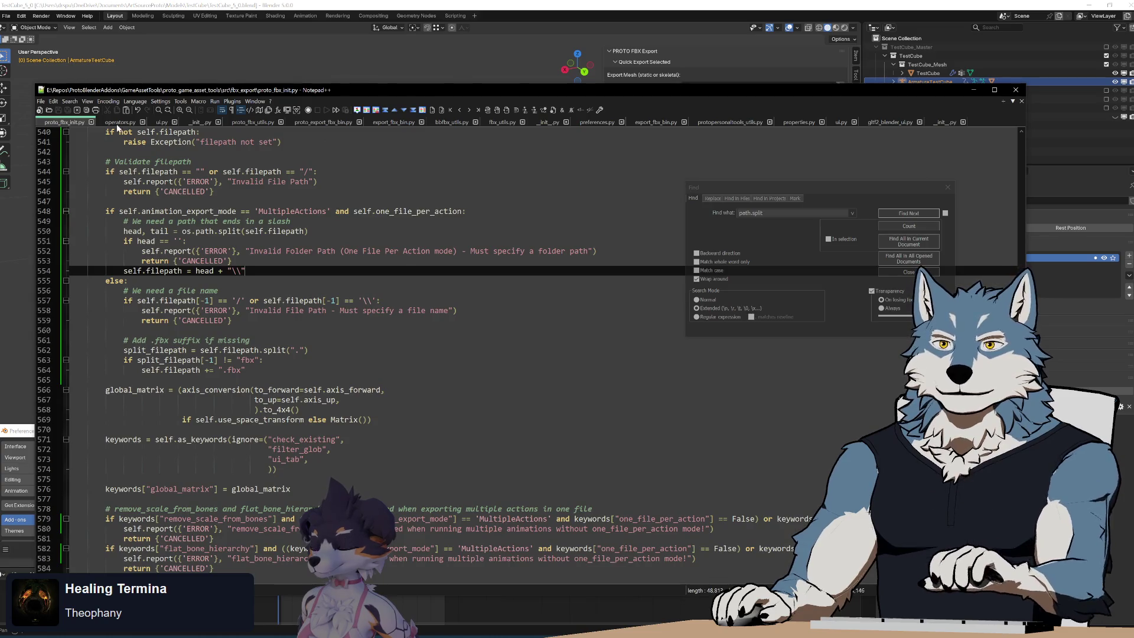
Step: In ui.py, search through every use of the shapekey_export_mode property
left_click(157, 123)
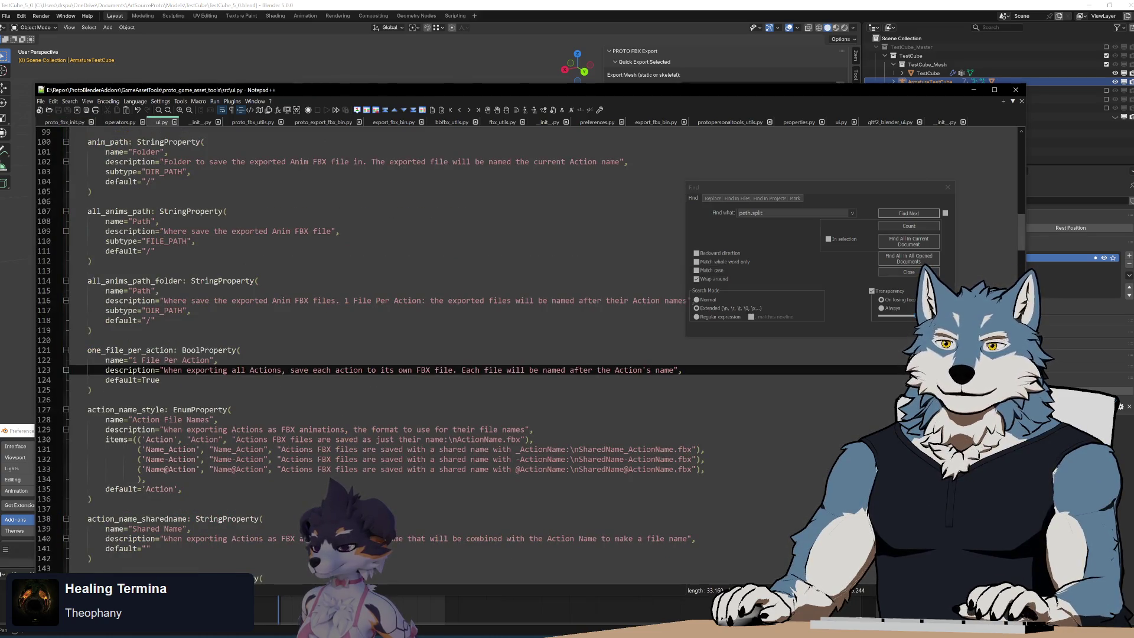
scroll(413, 342, "up", 20)
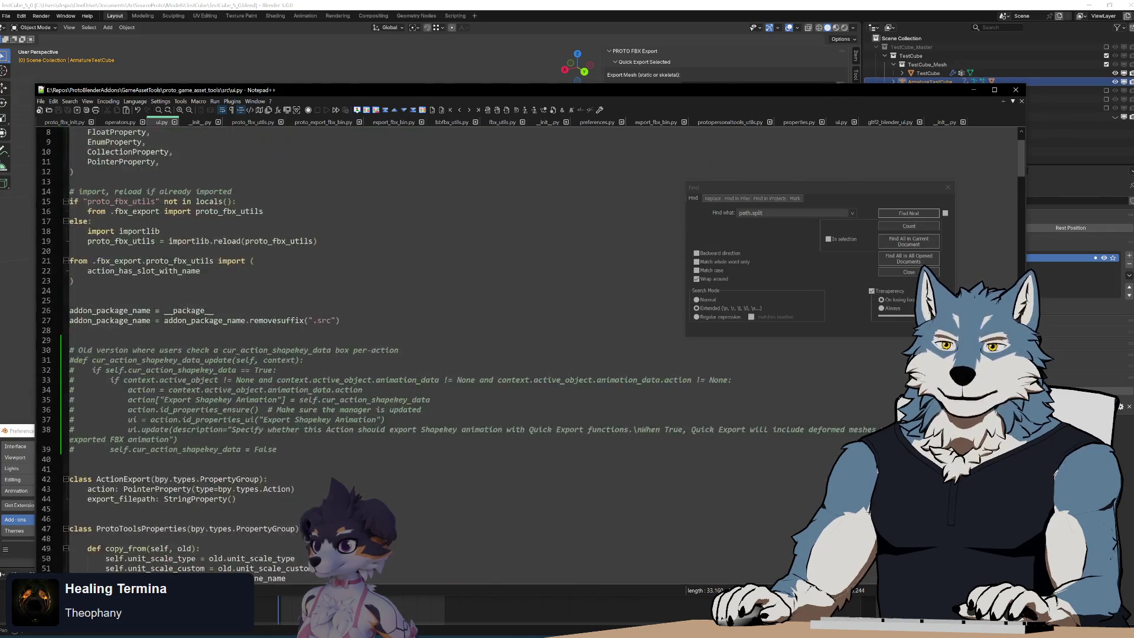
scroll(413, 343, "down", 20)
scroll(414, 342, "down", 12)
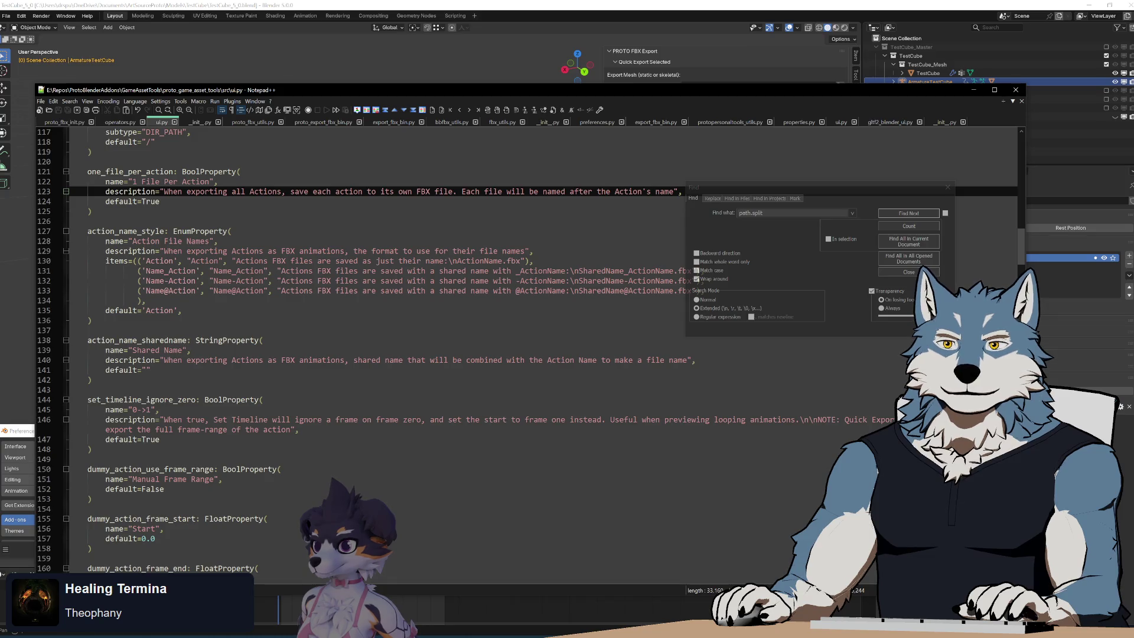
scroll(532, 348, "down", 18)
scroll(506, 351, "down", 11)
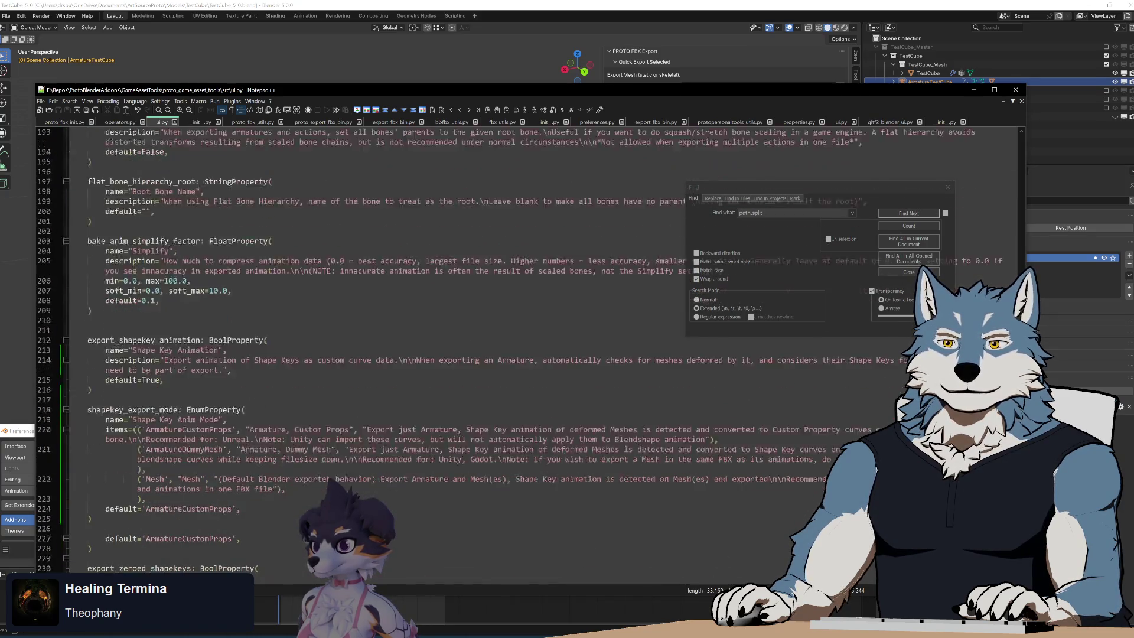
double_click(132, 290)
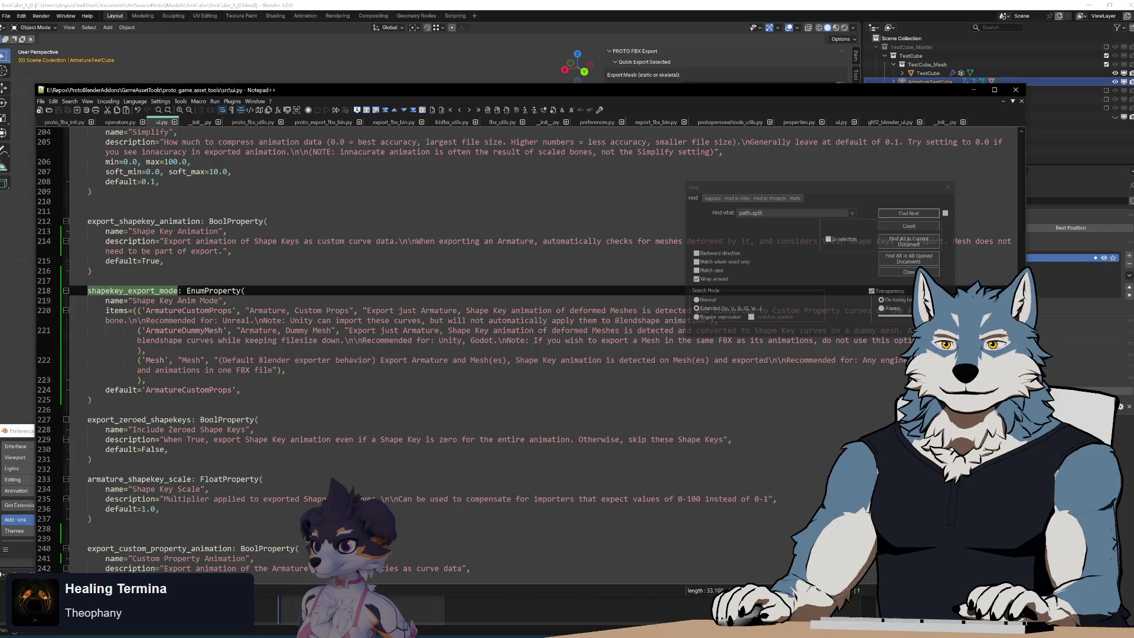
key("ctrl+f")
left_click(901, 215)
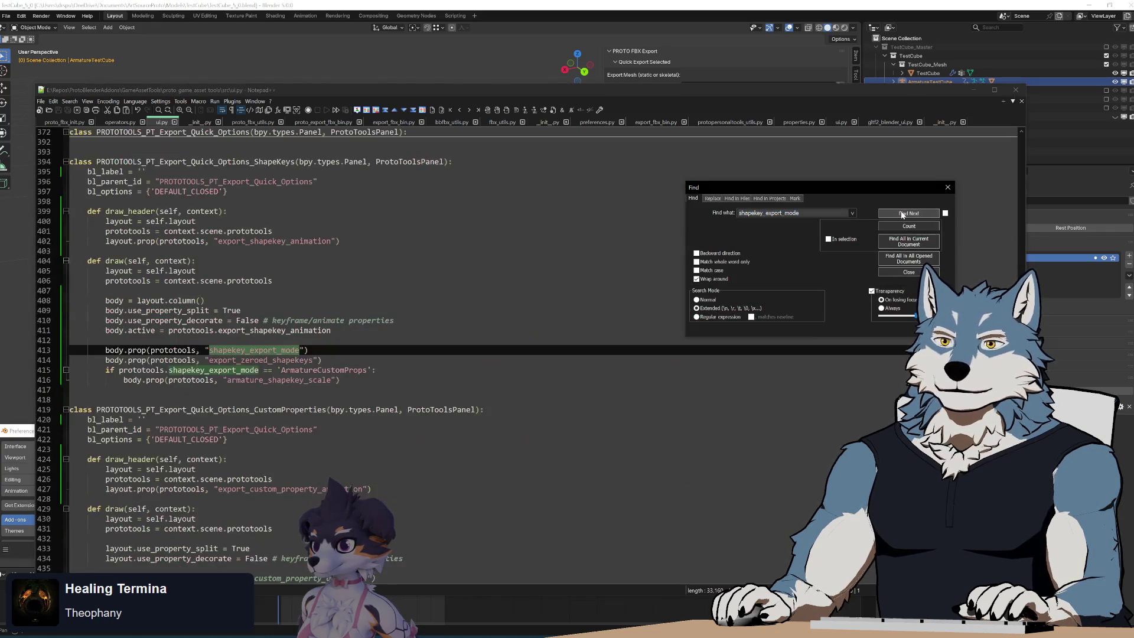
left_click(901, 215)
left_click(902, 215)
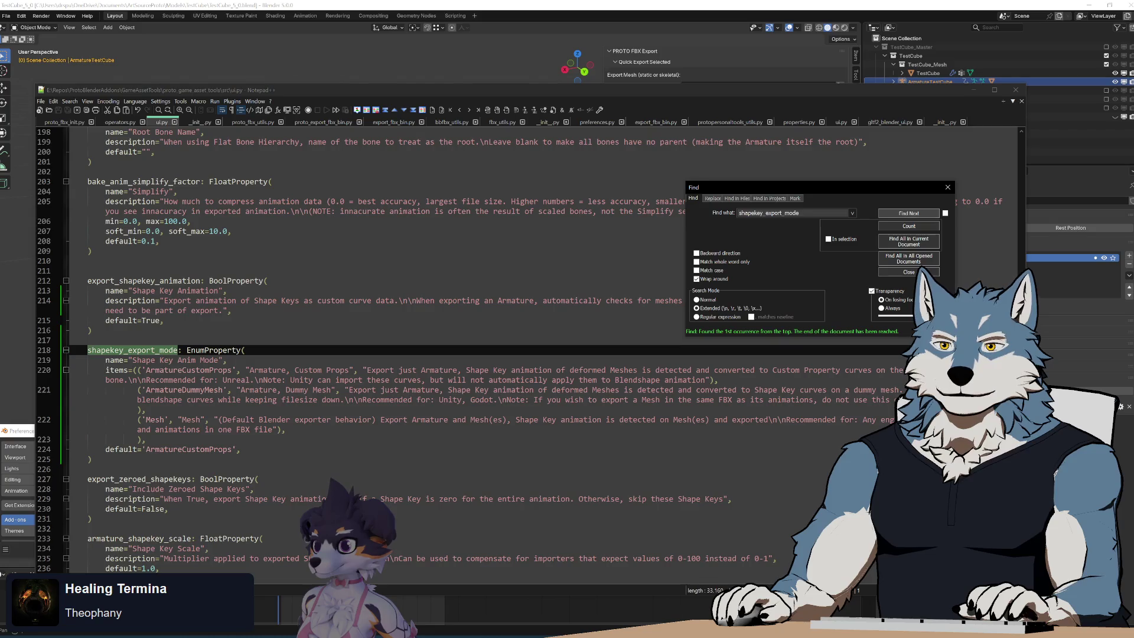
Step: Search ui.py for every use of export_shapekey_animation
double_click(143, 281)
key("ctrl+f")
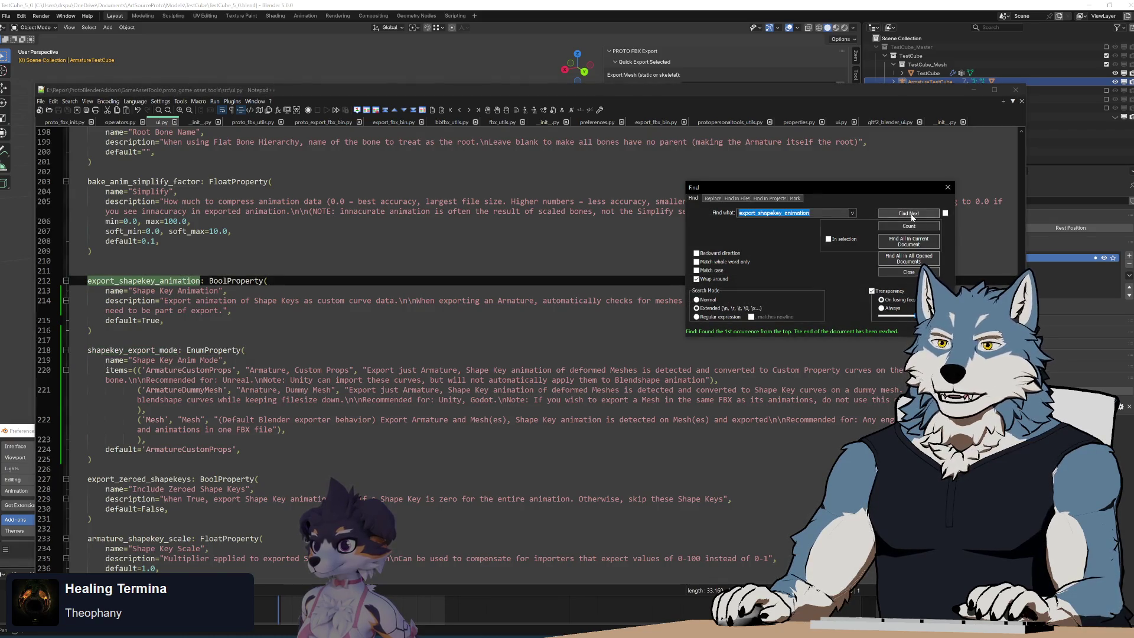
left_click(910, 214)
left_click(911, 216)
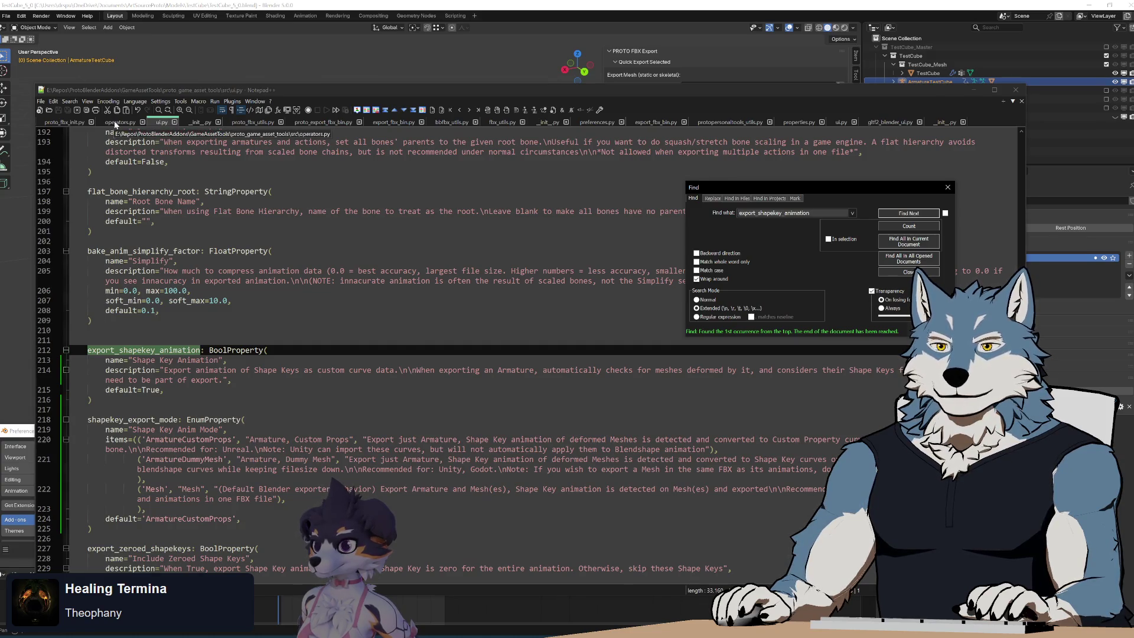
Step: In operators.py, replace line 410's 'ArmatureCustomProps' with prototools.shapekey_export_mode
left_click(118, 122)
left_click(909, 214)
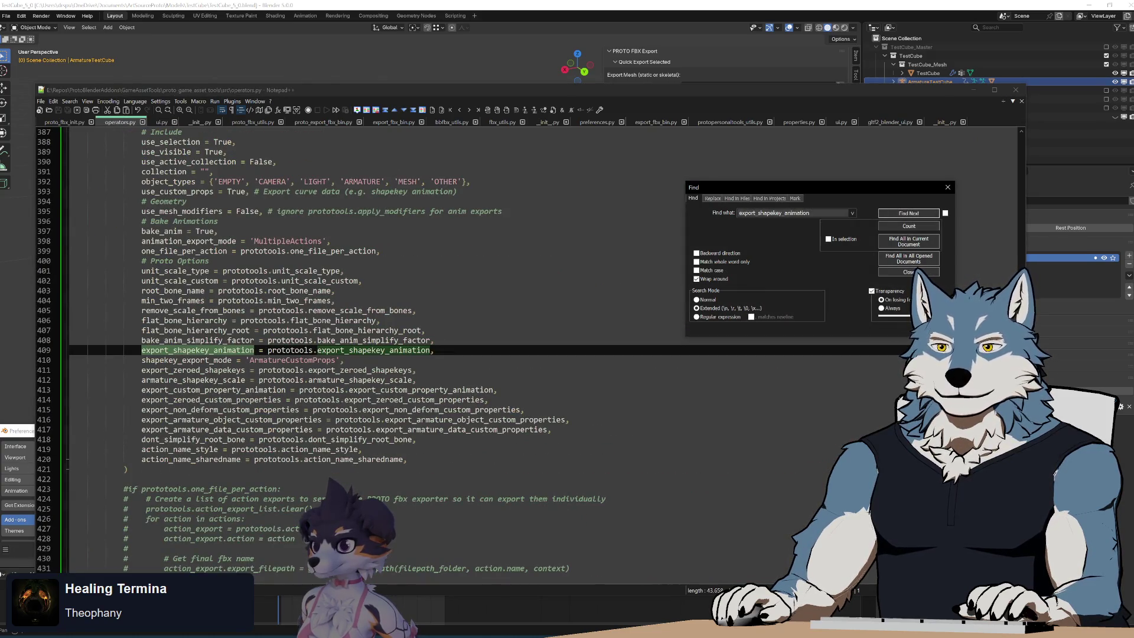
left_click(343, 360)
key("ctrl+shift+Left")
key("shift+Right")
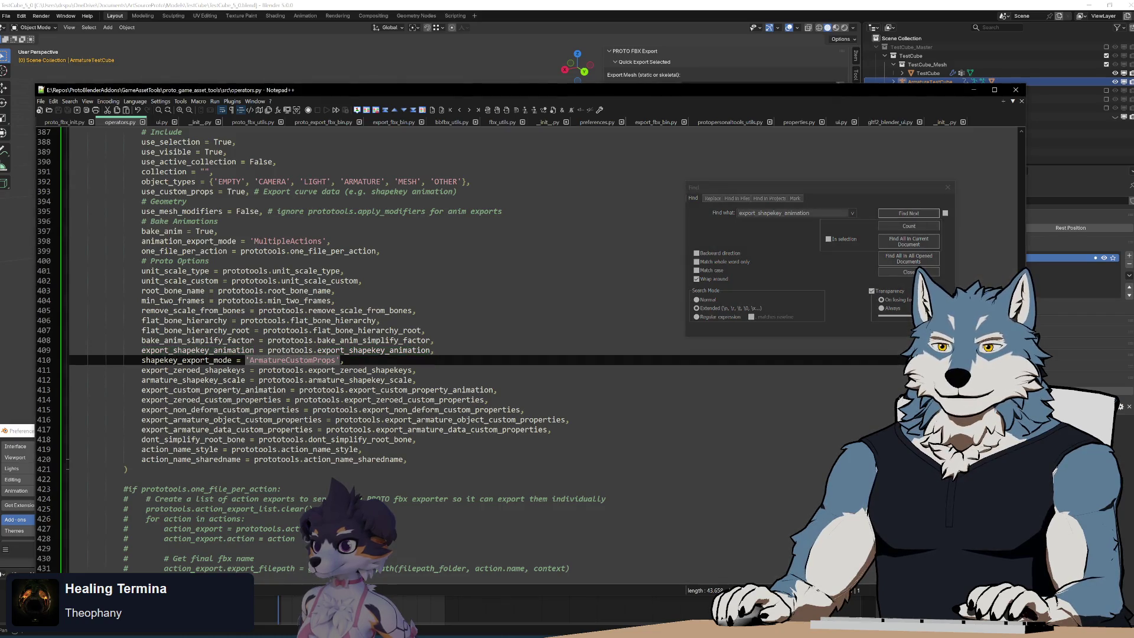
type("proto")
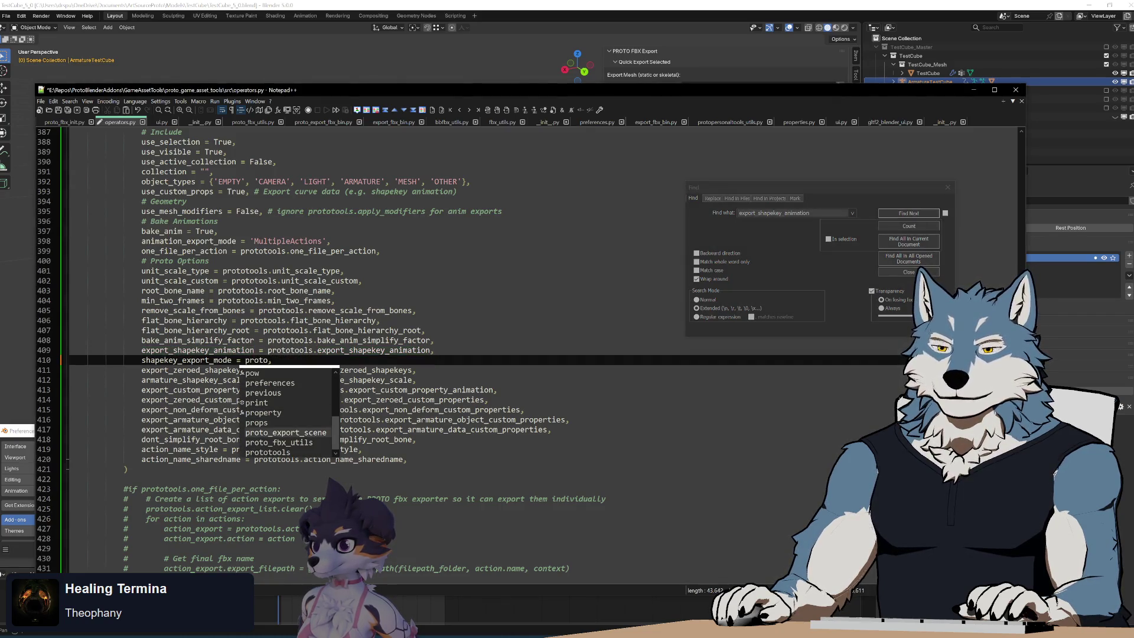
type("tools.shapekey_export_mode")
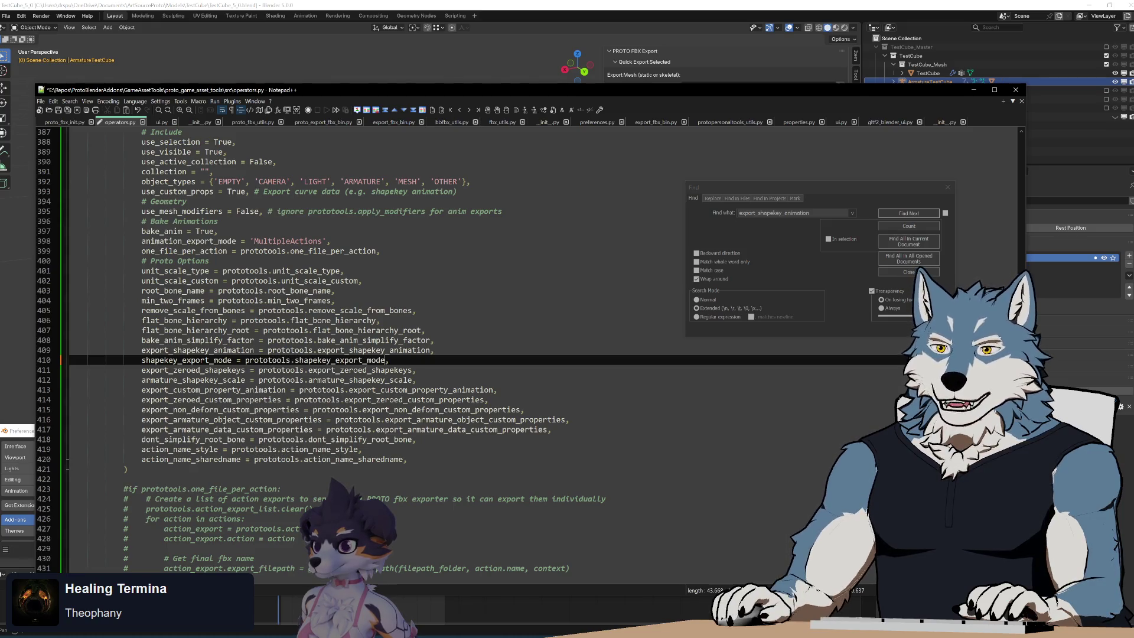
Step: Replace the hardcoded mode on line 101 with prototools.shapekey_export_mode and check for remaining hardcoded values
double_click(186, 360)
key("ctrl+f")
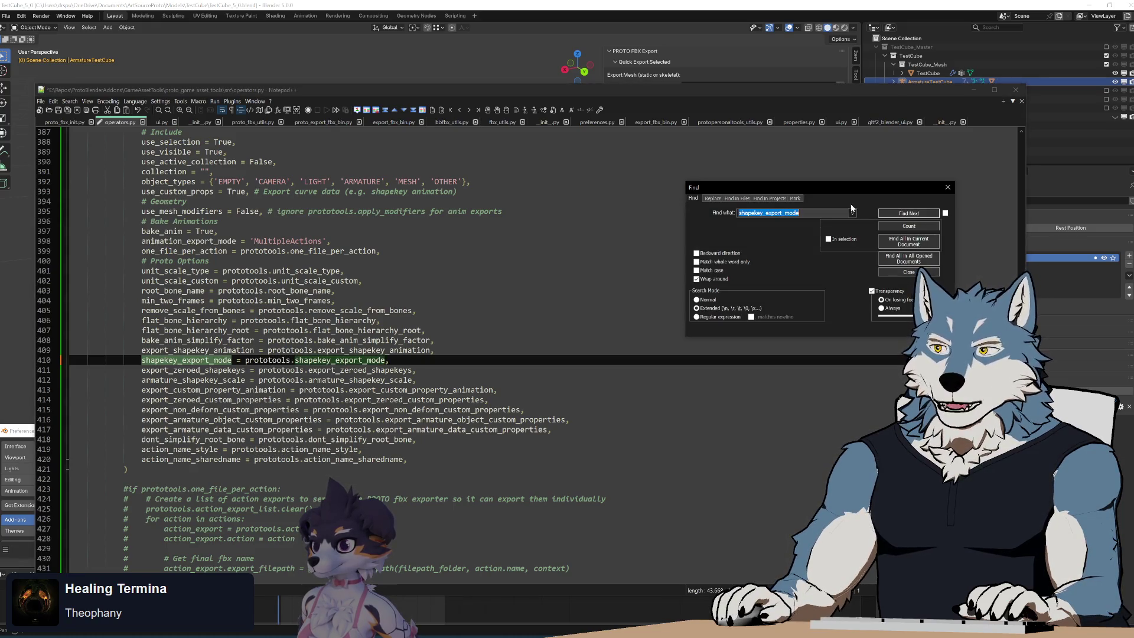
key("Return")
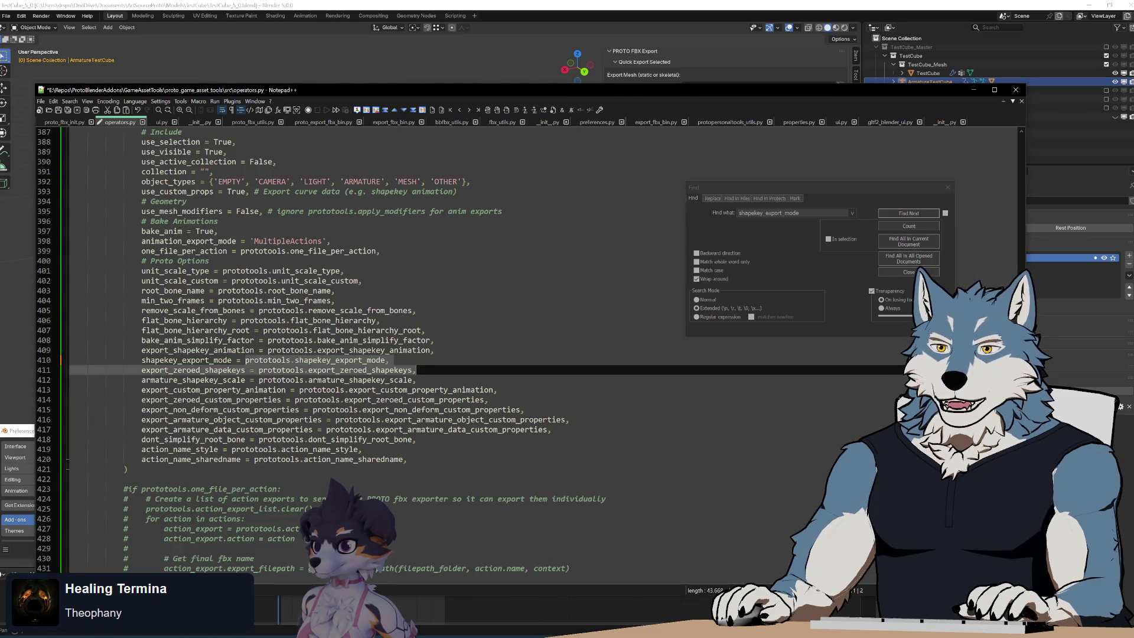
left_click(893, 213)
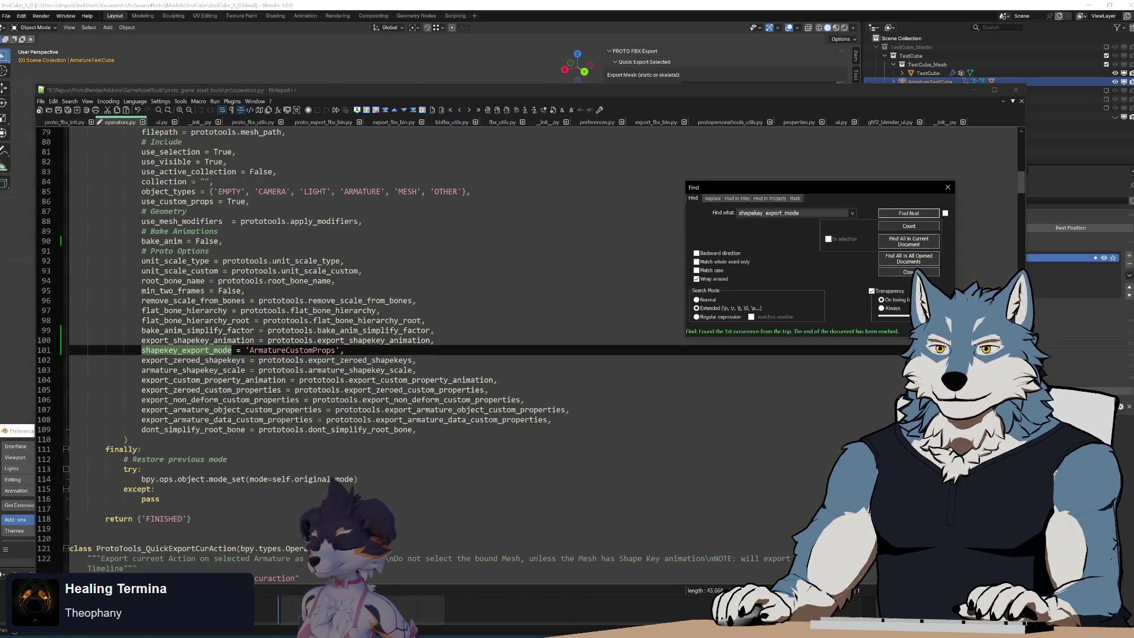
key("Escape")
type("prototools.shapekey_export_mode")
left_click(893, 213)
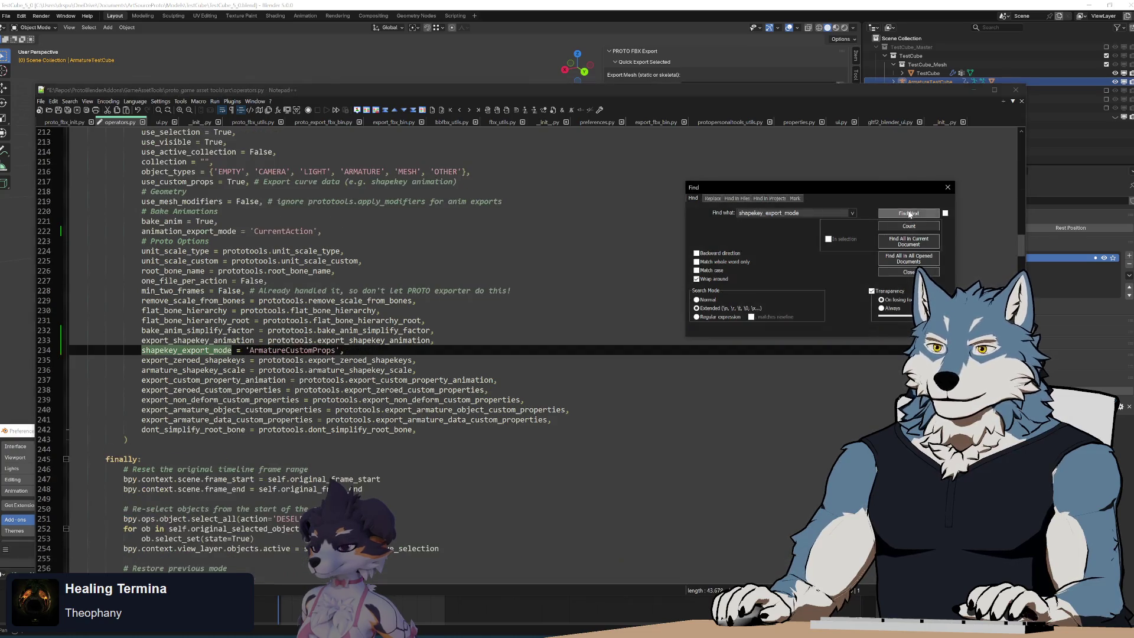
left_click(394, 359)
type("prototools.shapekey_export_mode")
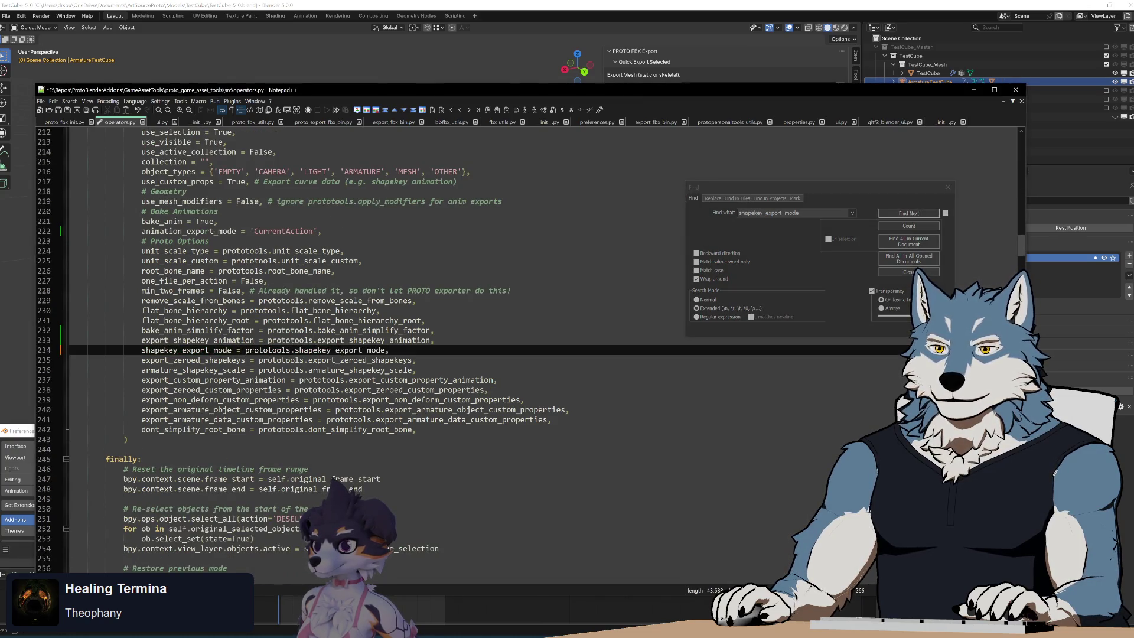
left_click(900, 213)
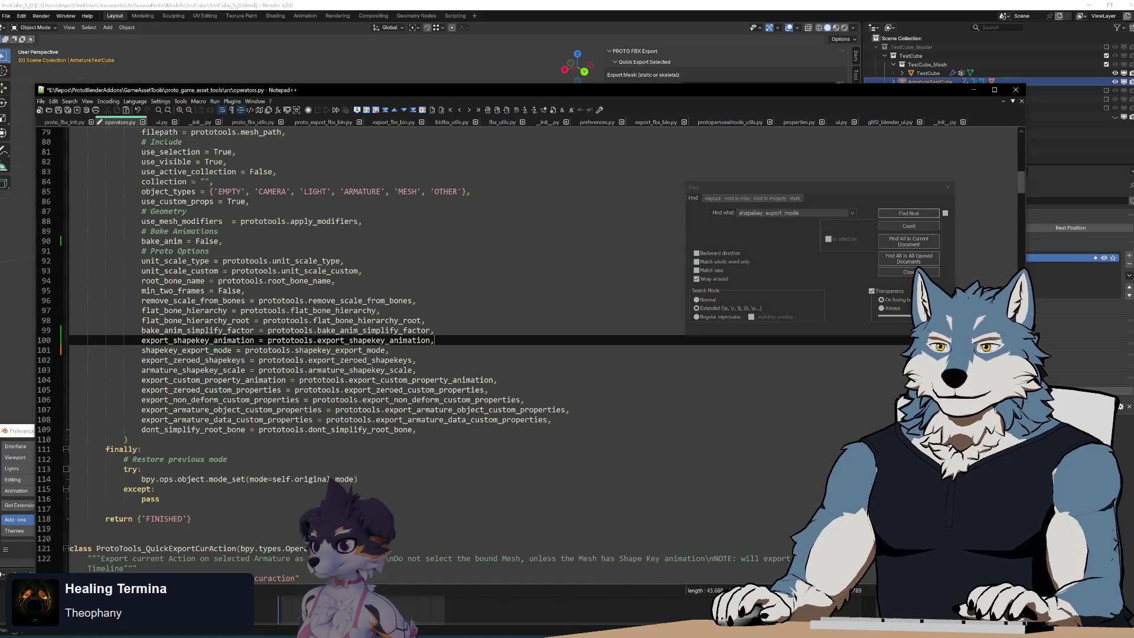
key("Escape")
left_click(434, 340)
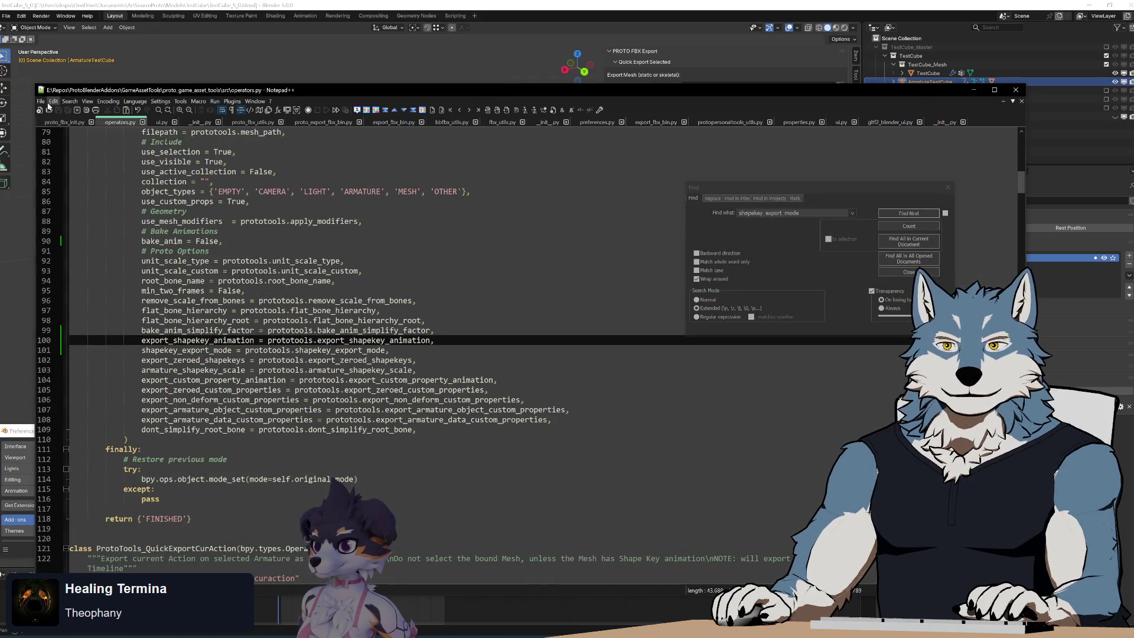
key("alt+Tab")
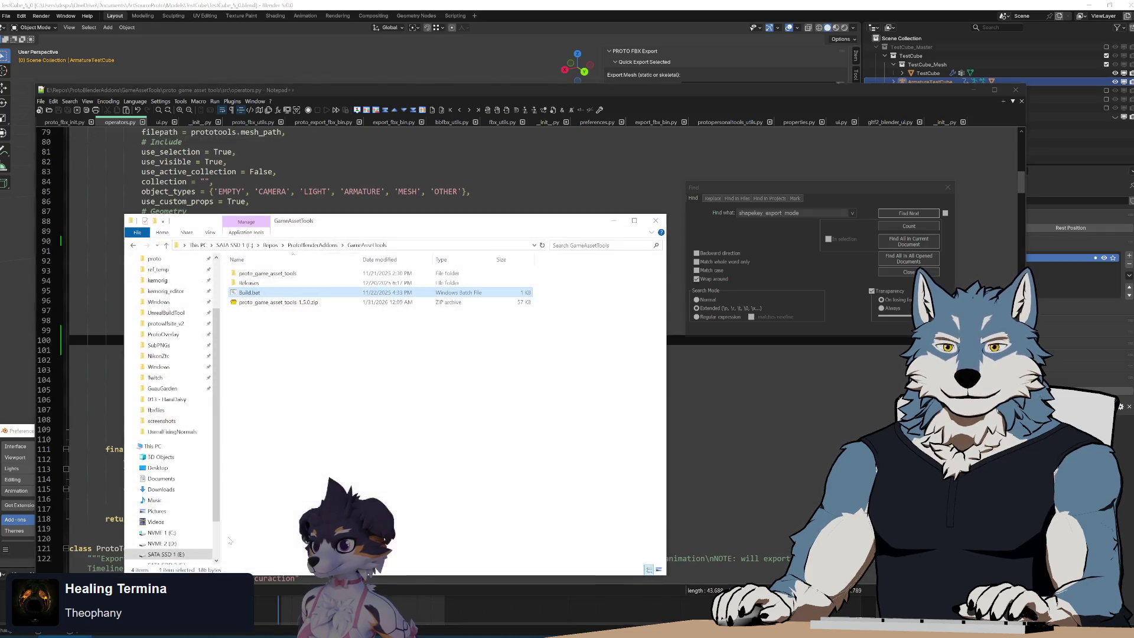
Step: Run Build.bat in GameAssetTools to build the proto_game_asset_tools-1.5.0 zip, then close the console
double_click(251, 292)
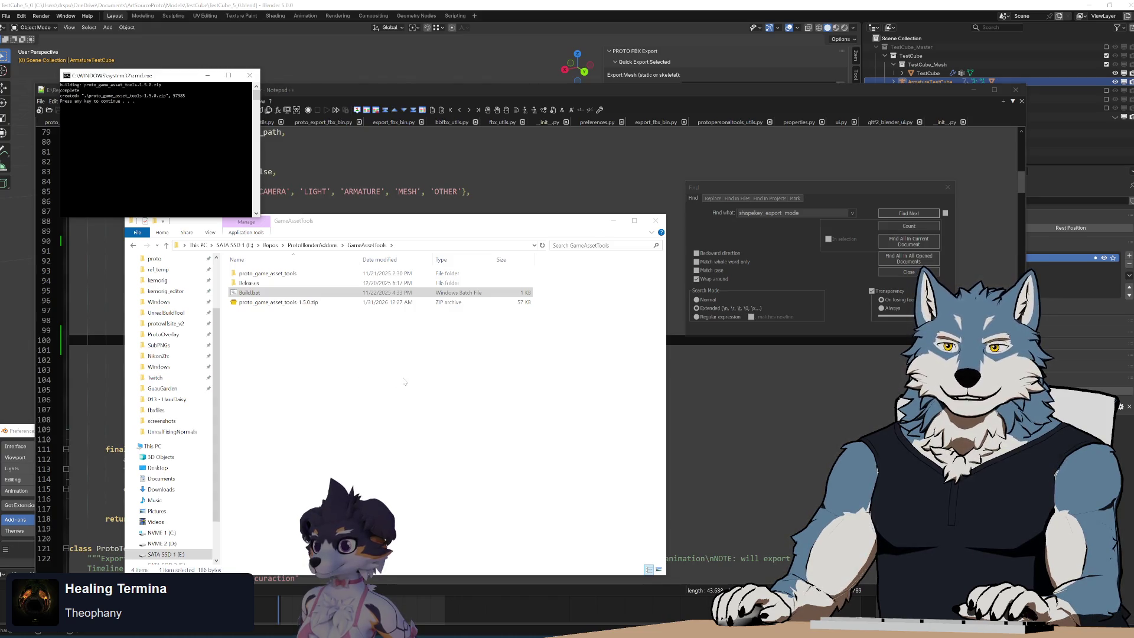
key("Return")
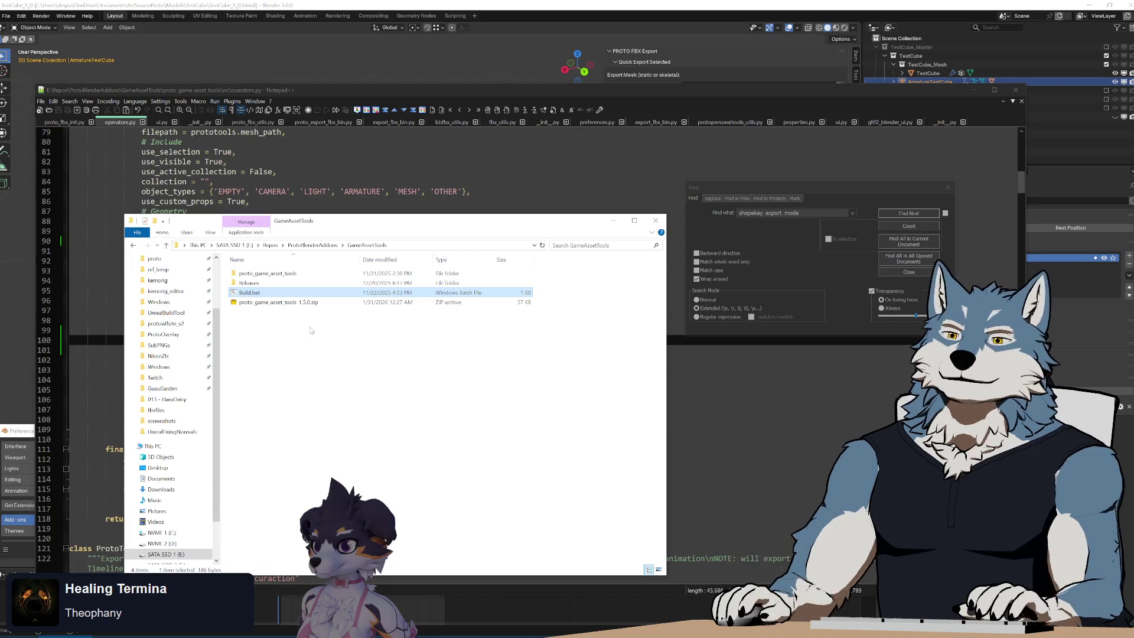
key("alt+Tab")
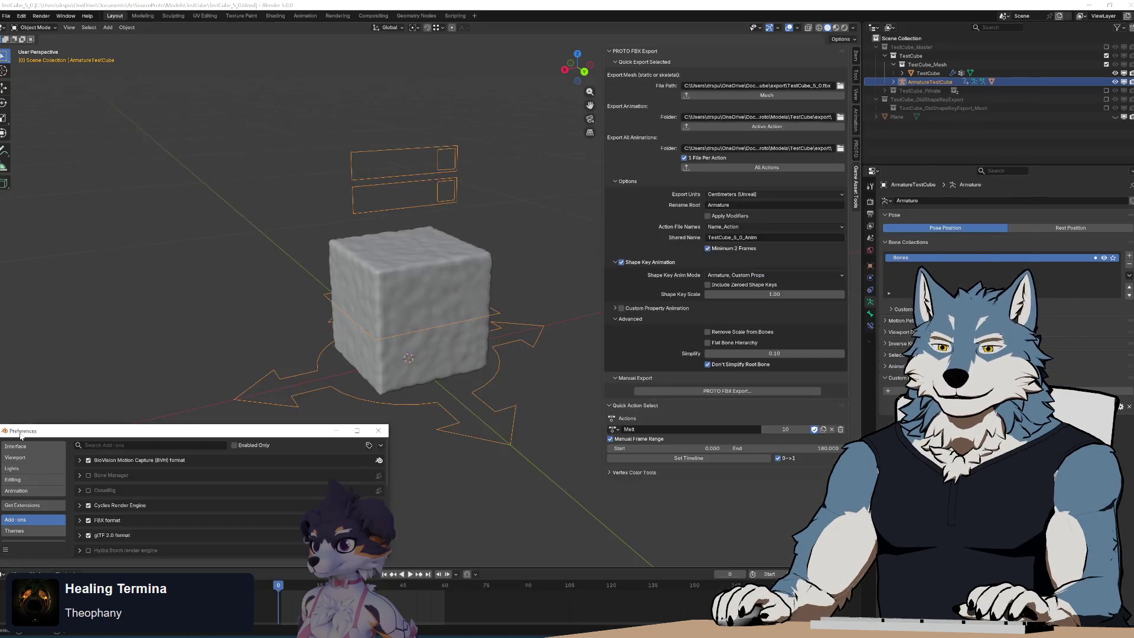
Step: Install the freshly built add-on zip from file in Blender's add-on preferences
left_click(381, 444)
left_click(354, 466)
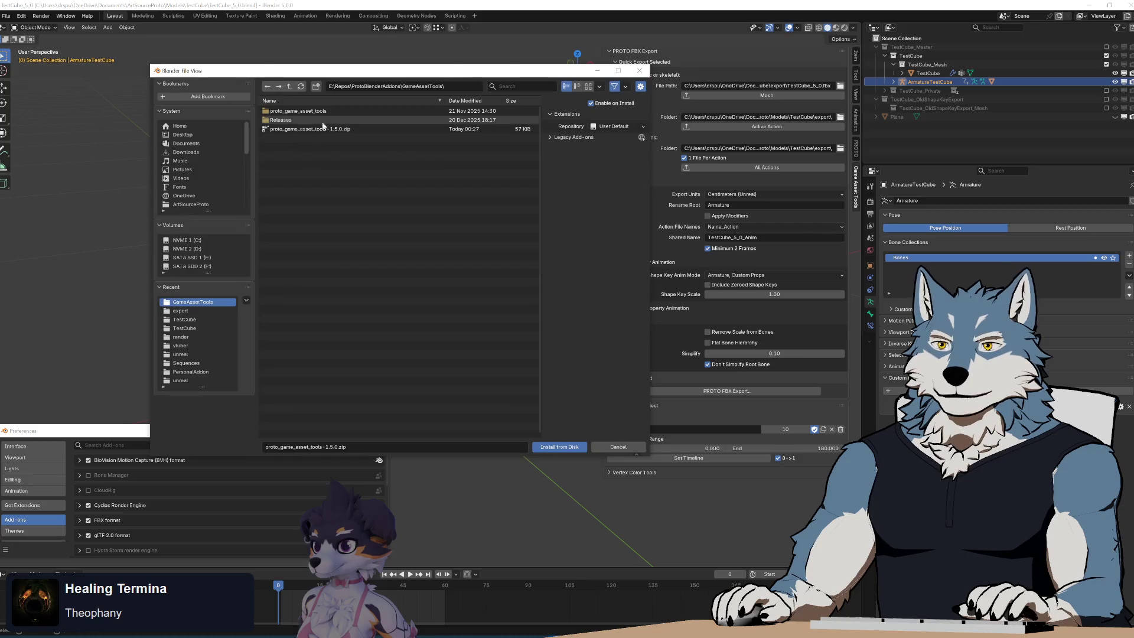
left_click(319, 127)
left_click(550, 446)
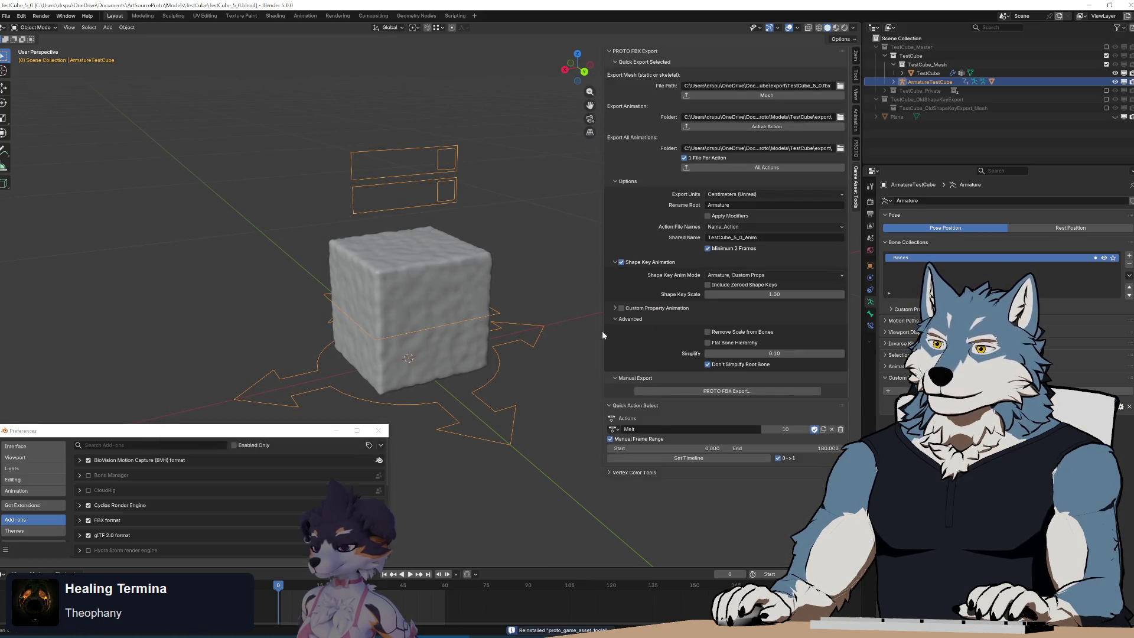
Step: Play the Melt animation and confirm in the export log that TestCube_5_0_Anim_Melt.fbx exported
left_click(401, 574)
key("Escape")
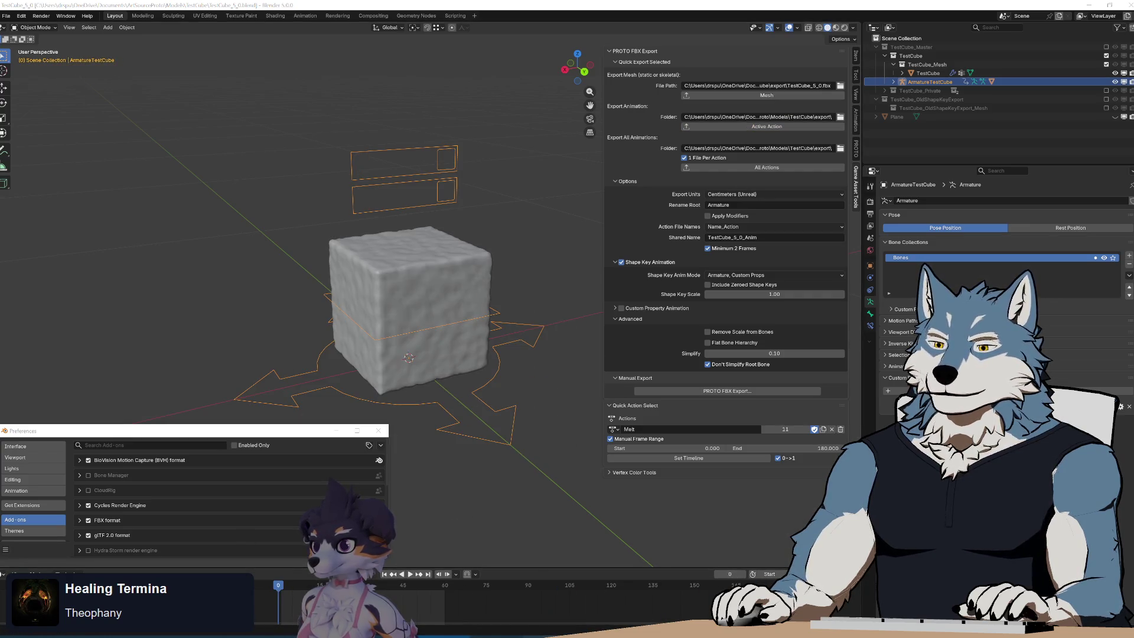
left_click(496, 636)
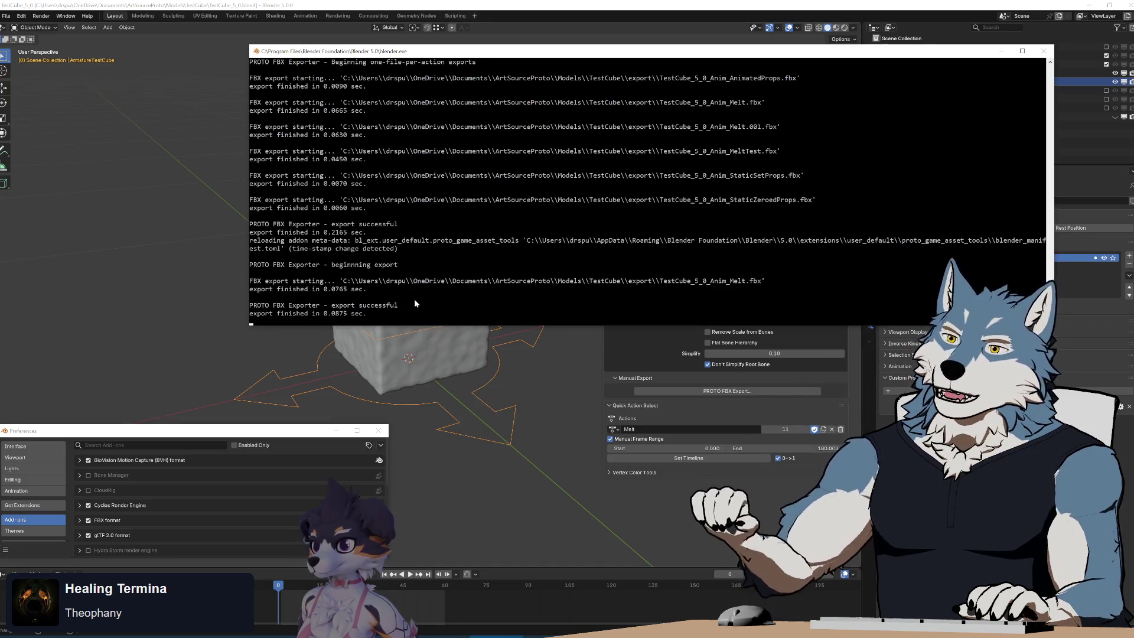
left_click(452, 4)
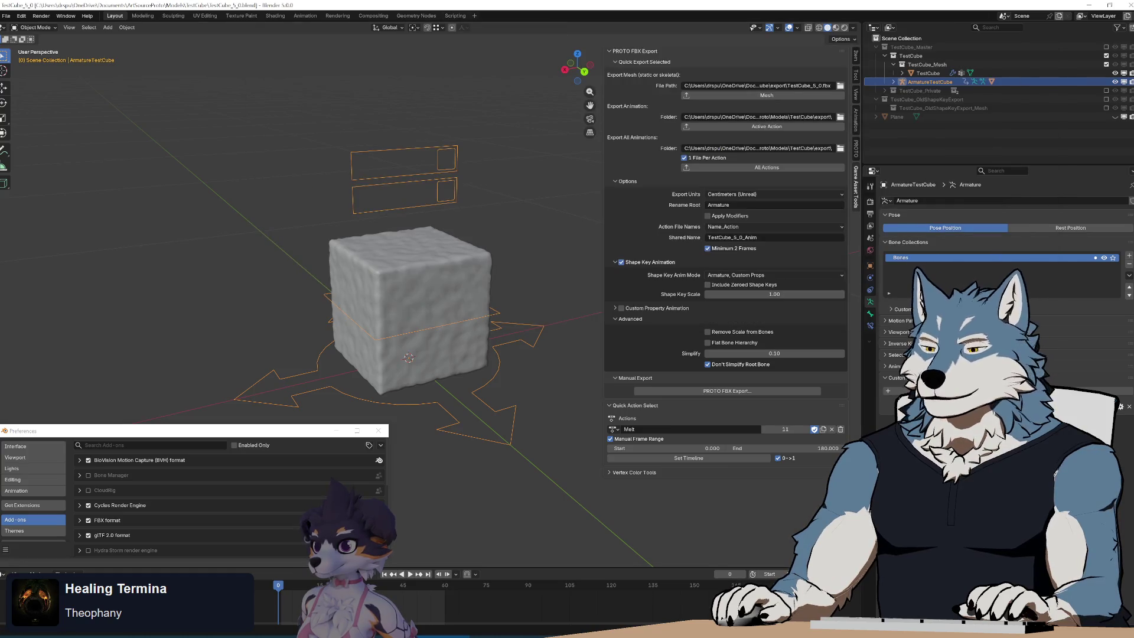
key("alt+Tab")
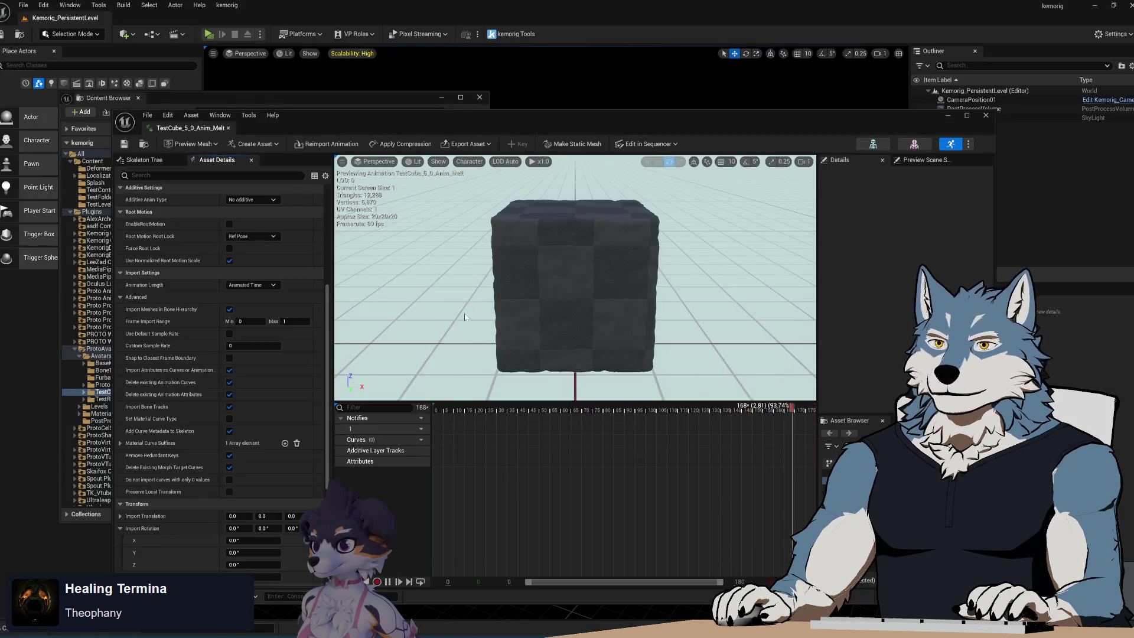
Step: Reimport TestCube_5_0_Anim_Melt in Unreal's animation editor, then go back through Blender to operators.py
left_click(322, 146)
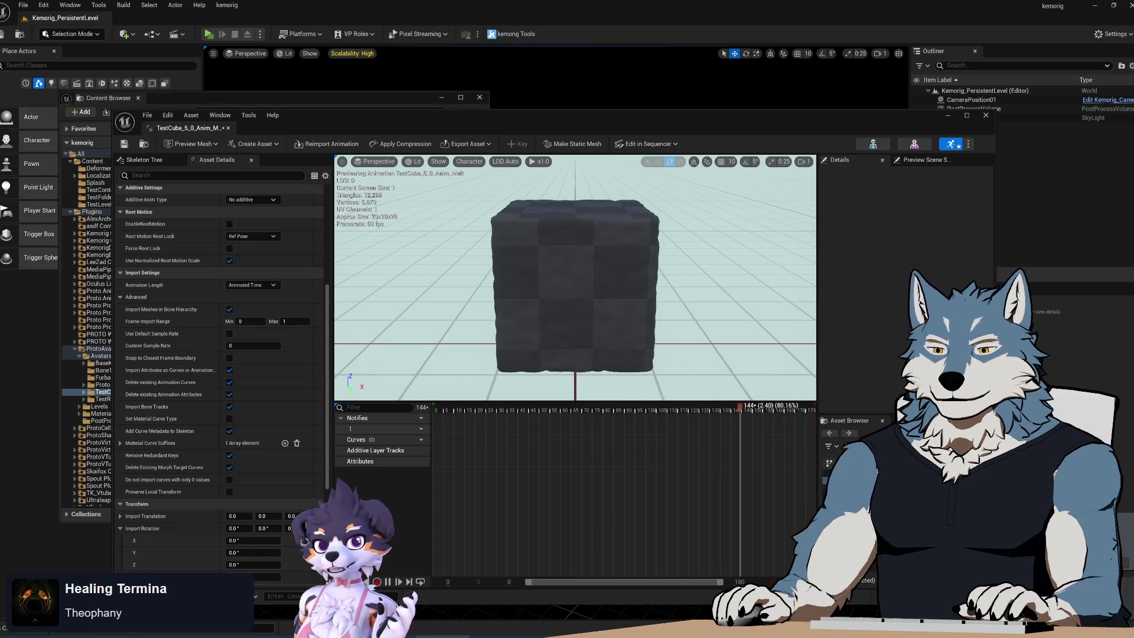
mouse_move(506, 636)
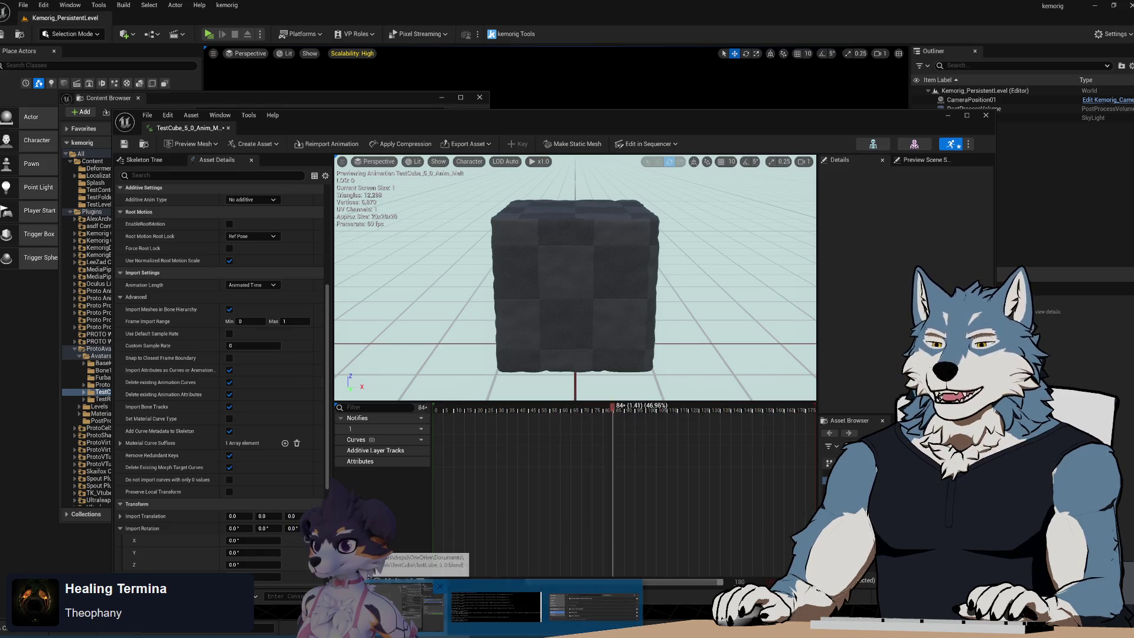
left_click(506, 607)
key("alt+Tab")
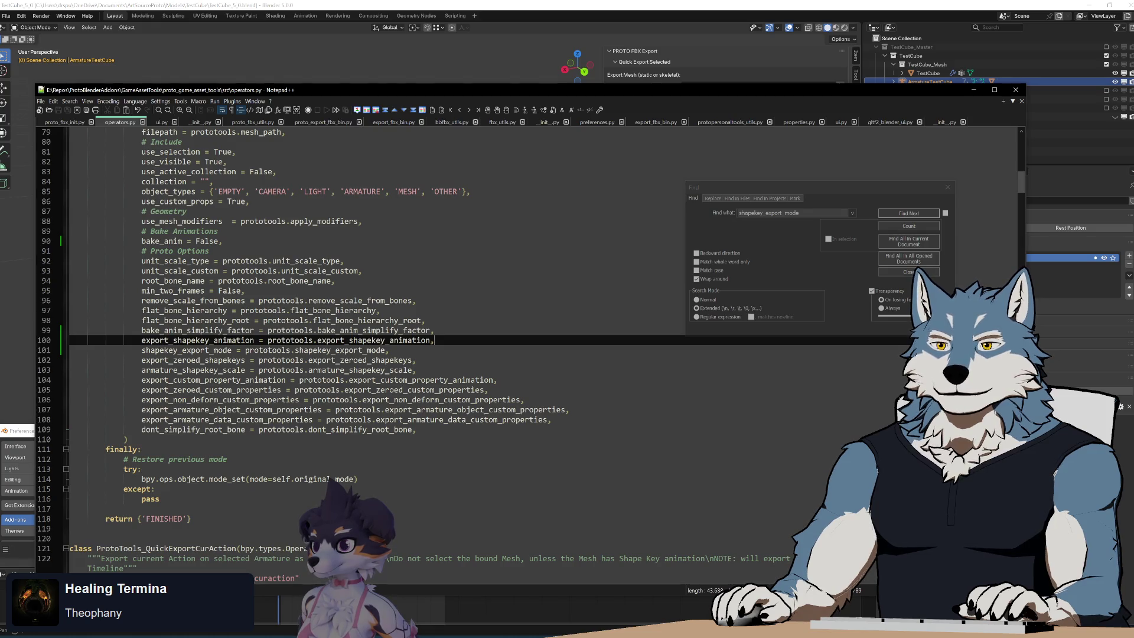
Step: Scroll through operators.py to the frame-saving lines around line 189
scroll(413, 348, "up", 20)
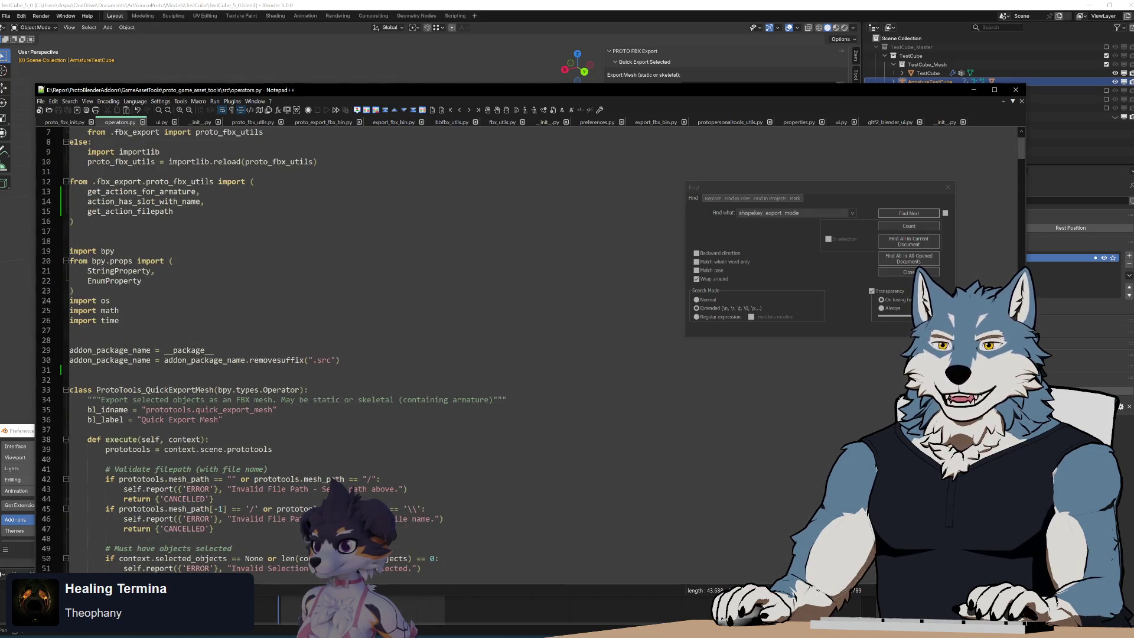
scroll(413, 348, "down", 20)
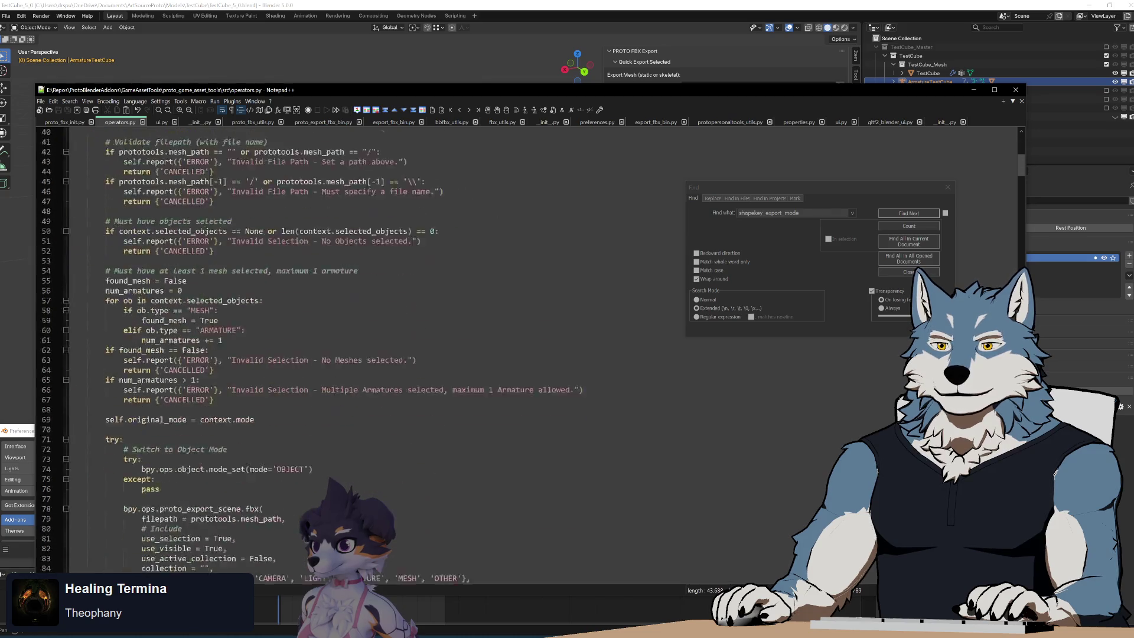
scroll(413, 348, "up", 20)
scroll(413, 348, "down", 20)
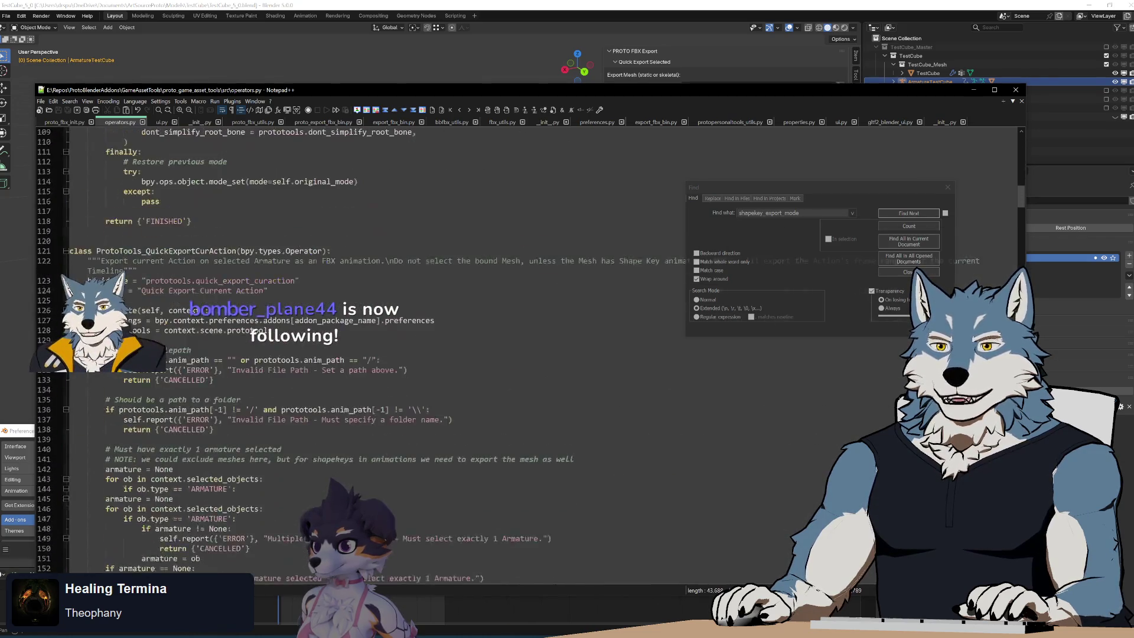
scroll(414, 349, "down", 4)
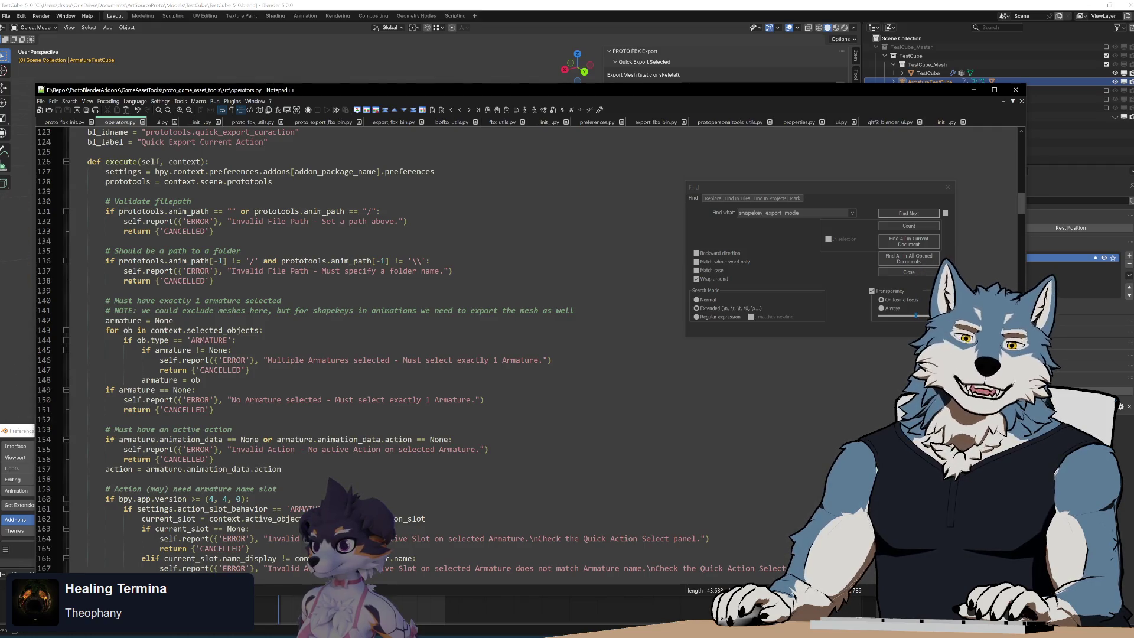
scroll(389, 350, "down", 17)
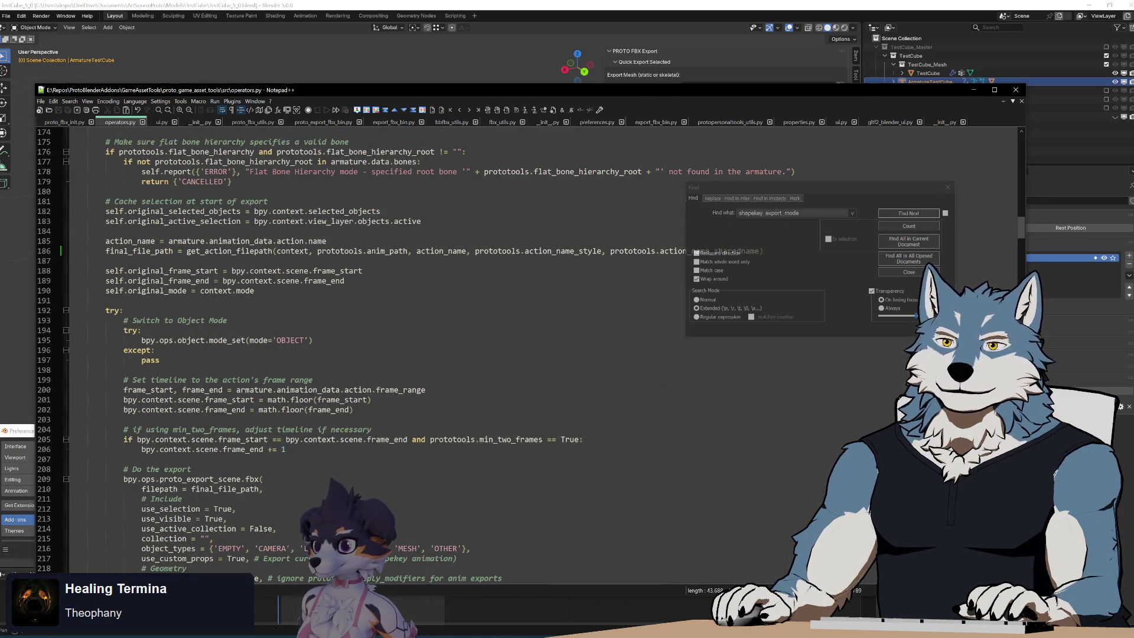
left_click(344, 290)
key("Up")
key("Up")
key("Up")
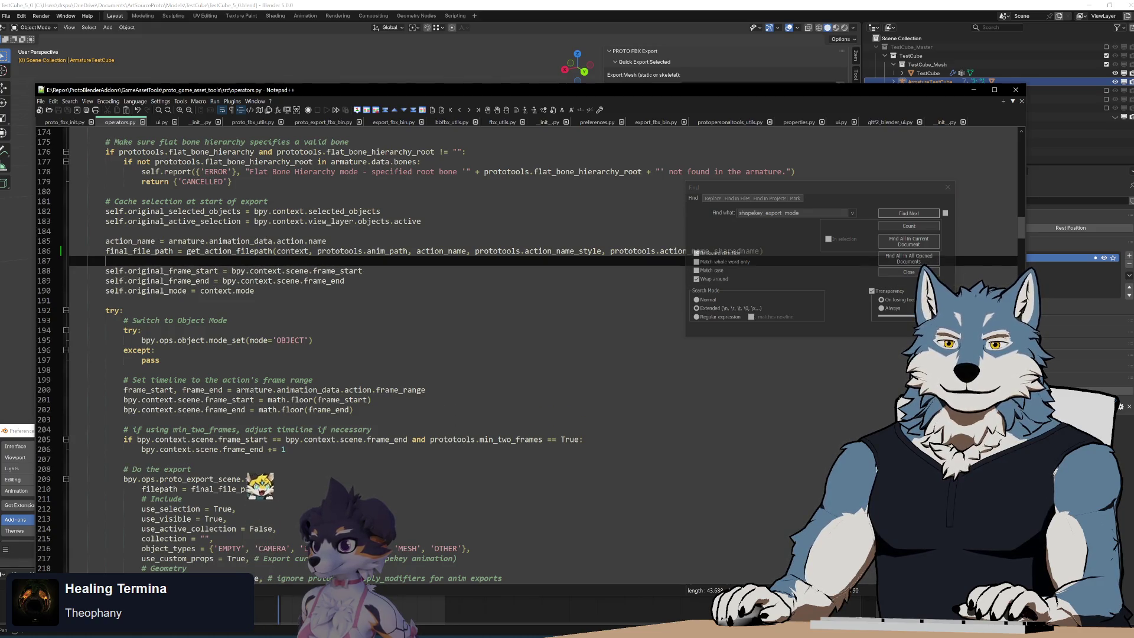
key("Down")
key("Down")
key("Down")
key("Up")
key("Up")
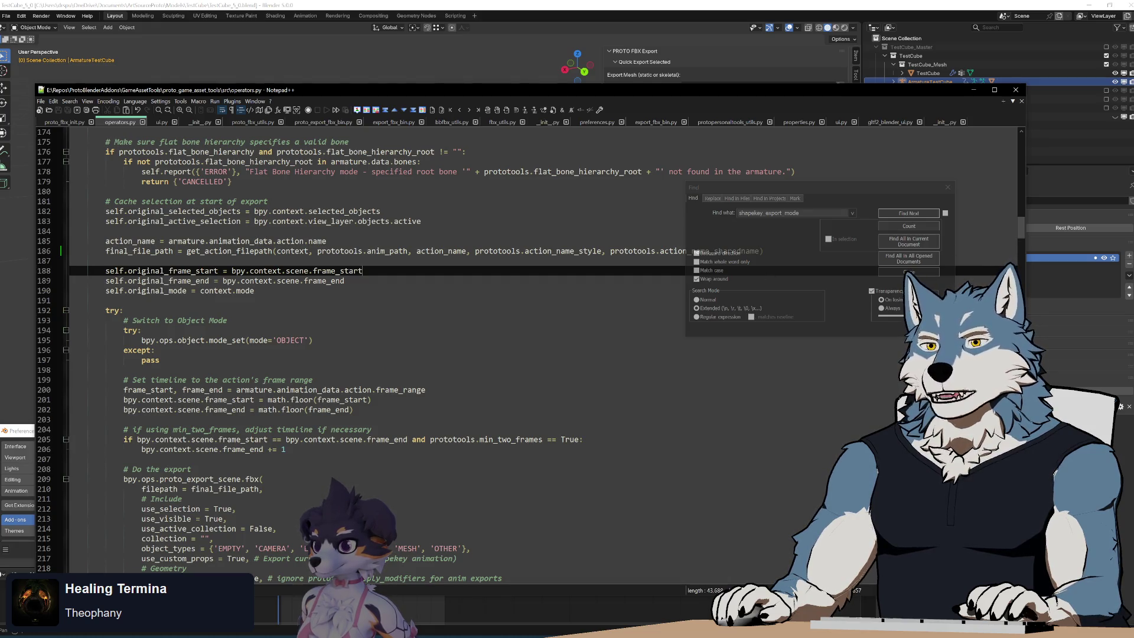
Step: Select the cached-selection block, lines 179–195, to inspect it
key("Down")
key("Down")
key("Down")
key("shift+Up")
key("shift+Up")
key("shift+Up")
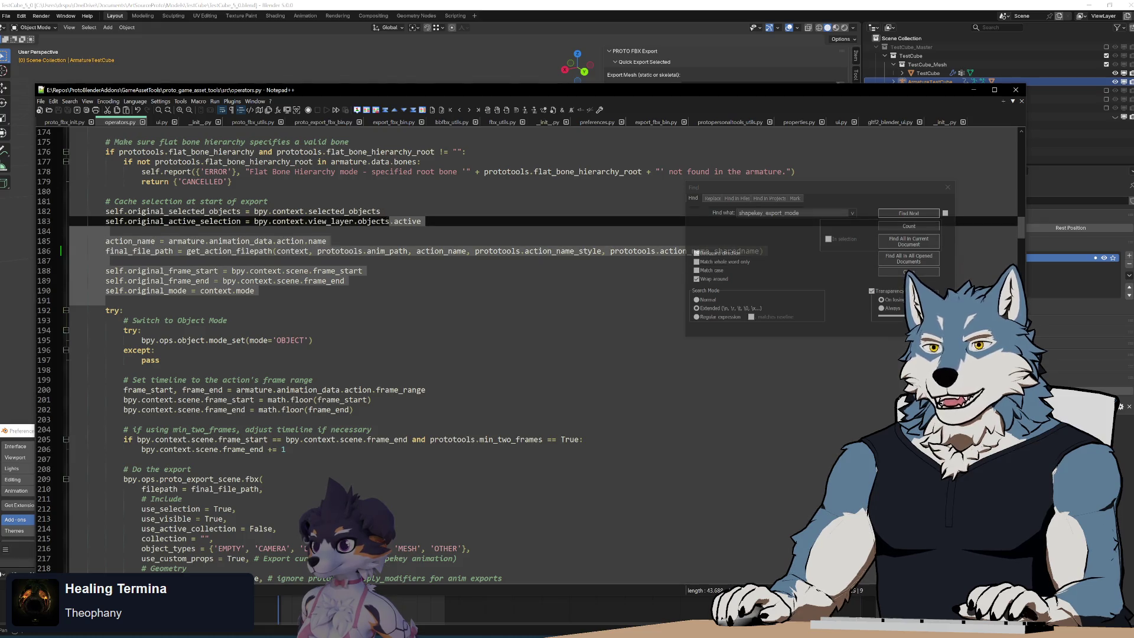
left_click(312, 182)
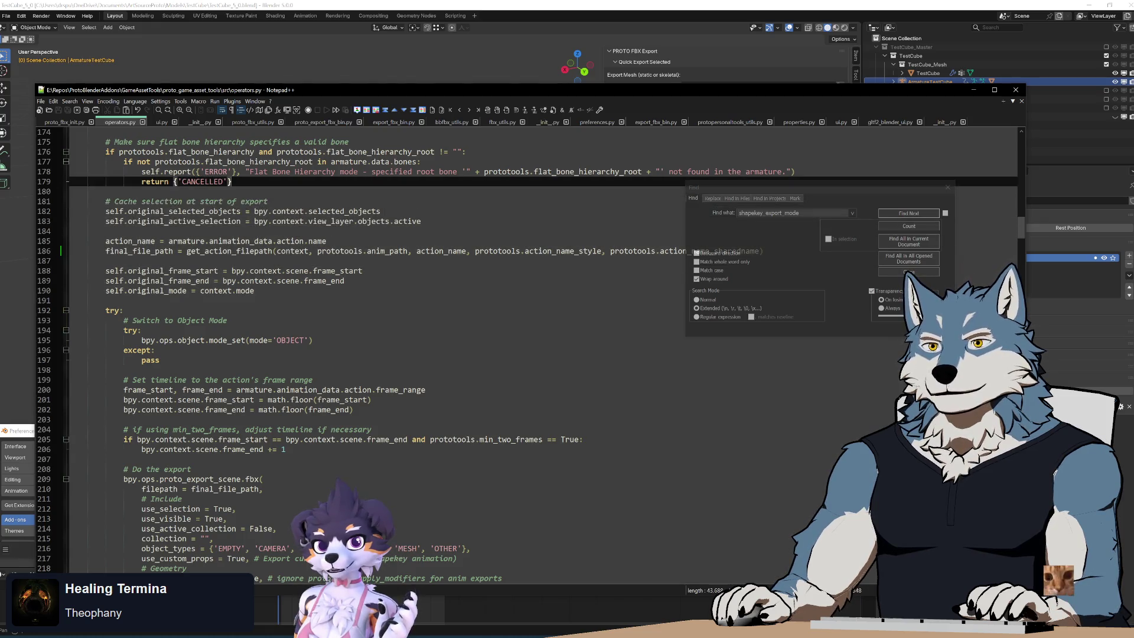
left_click(313, 340, "shift")
left_click(438, 291)
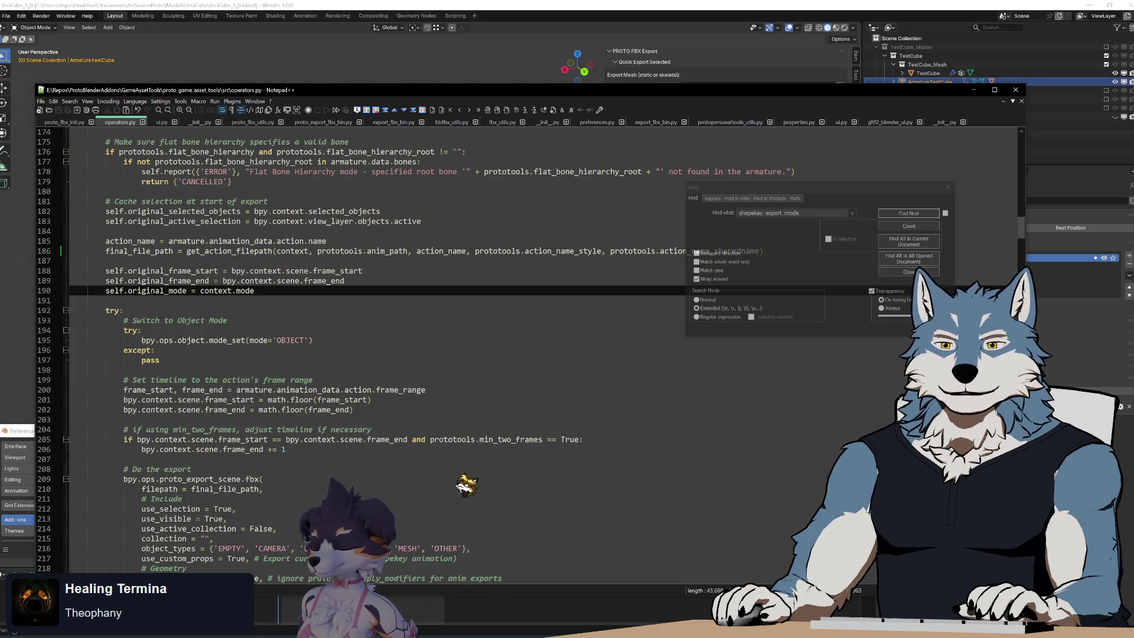
Step: Inspect the timeline setup and export call on lines 199–214
left_click(461, 363)
left_click(250, 389)
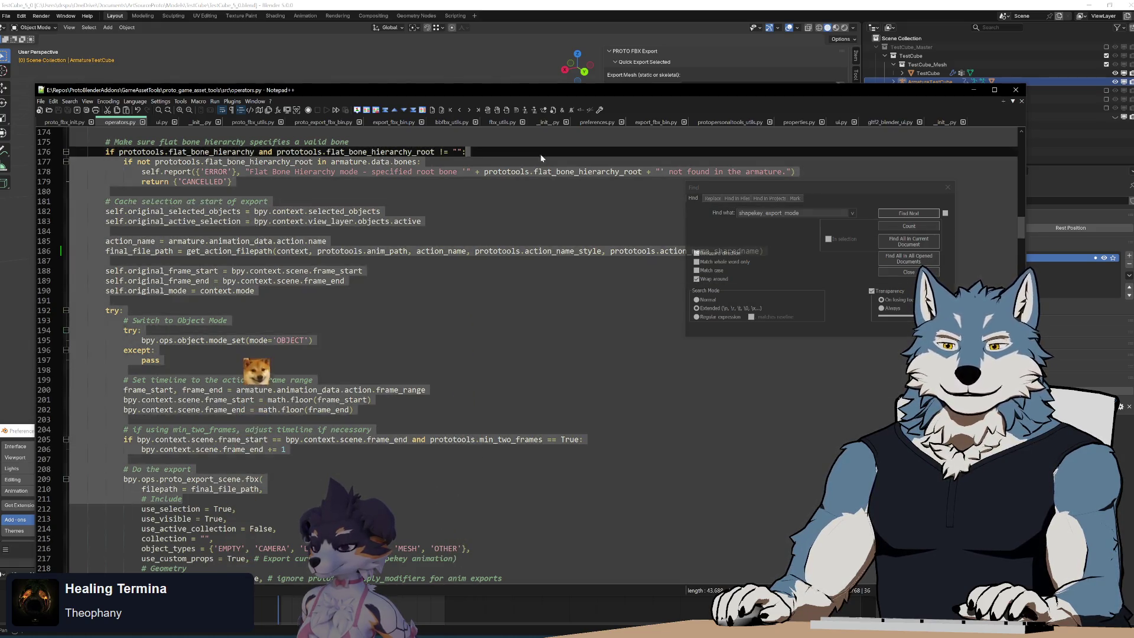
left_click(177, 419)
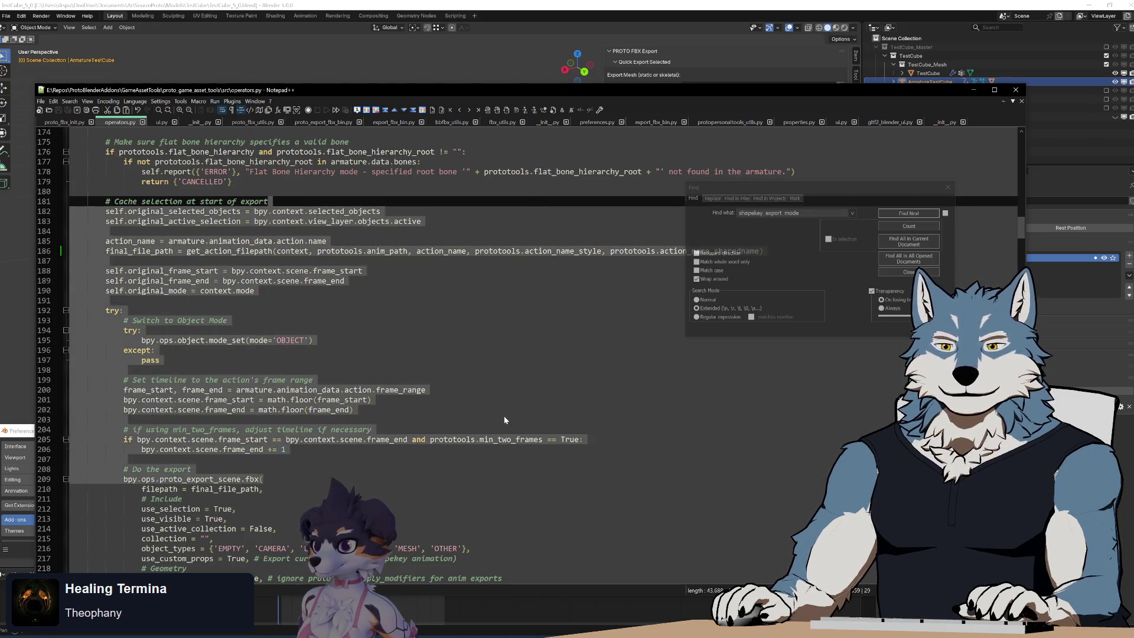
left_click_drag(69, 538, 125, 369)
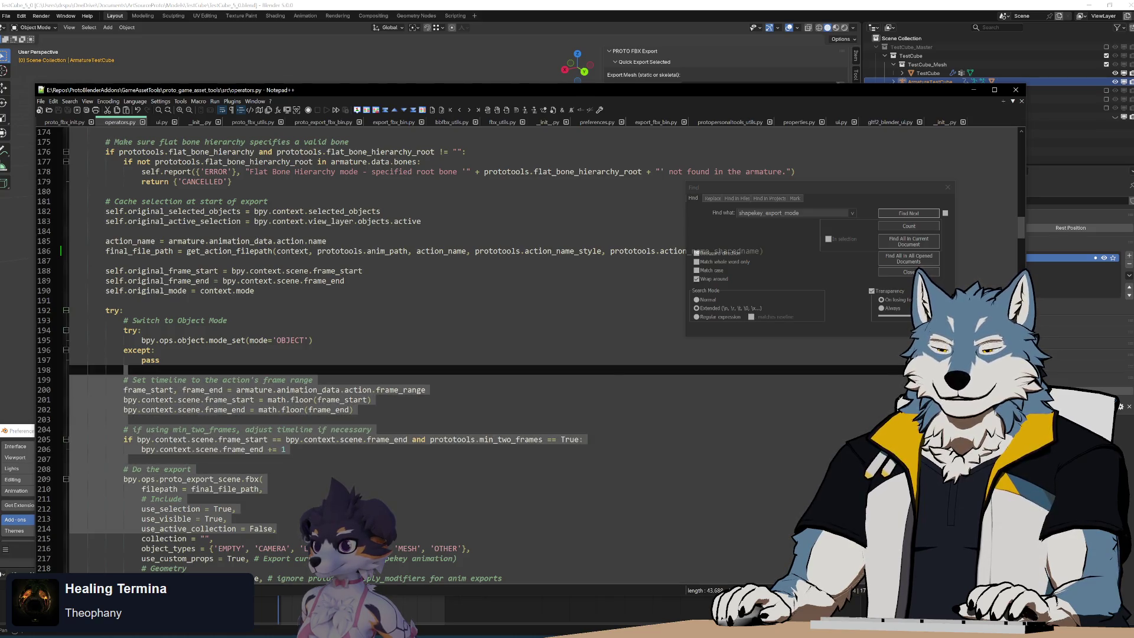
left_click(586, 390)
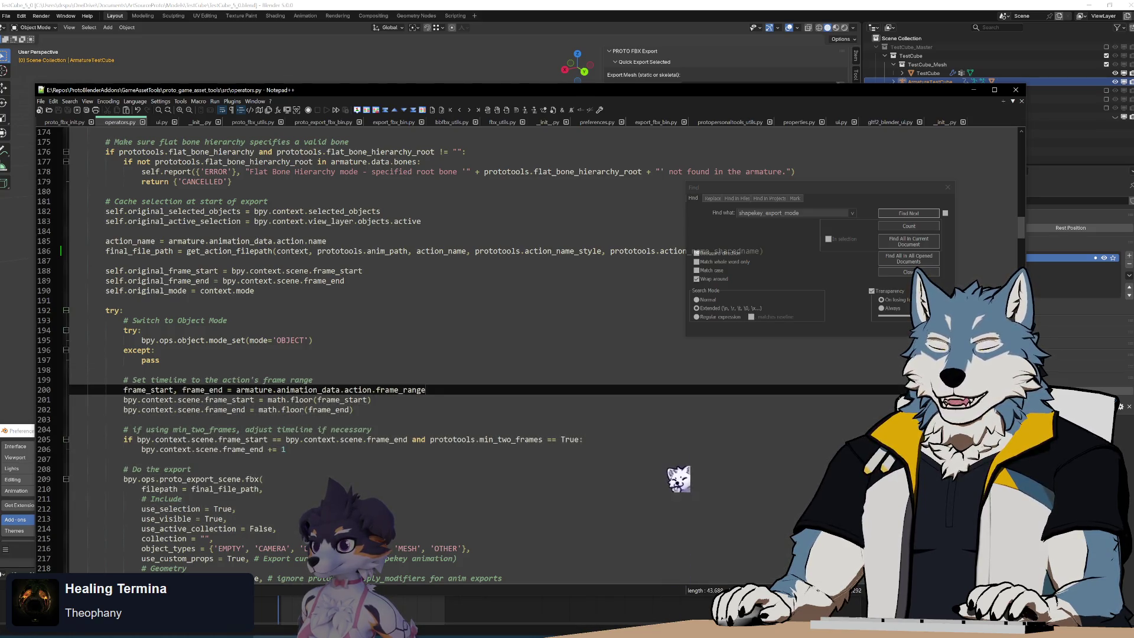
key("alt+Tab")
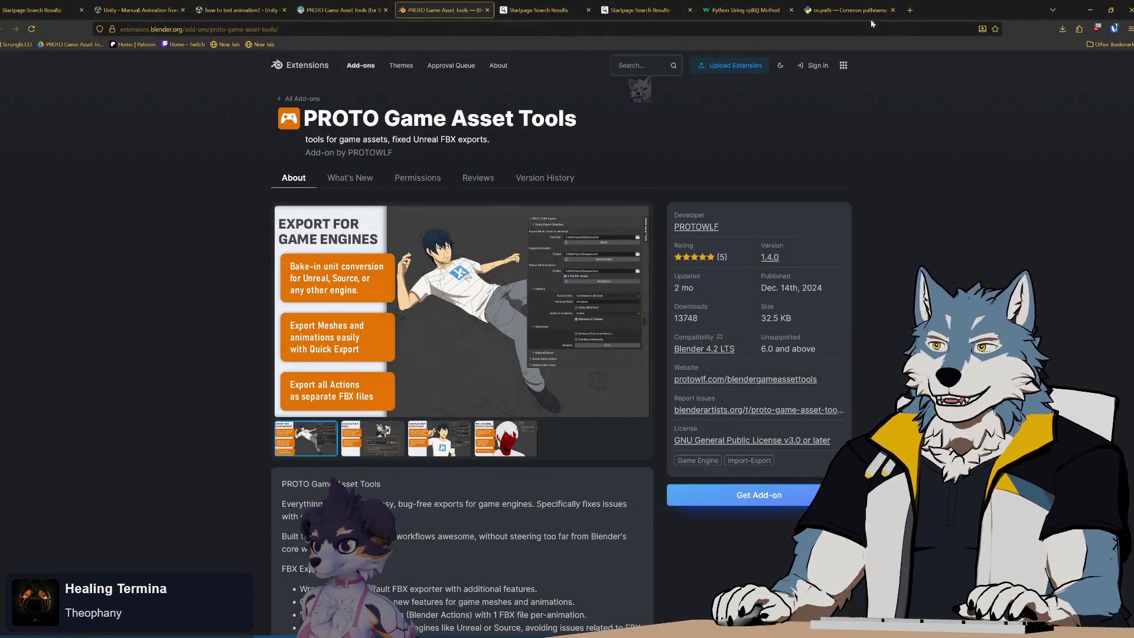
Step: View the streamer's own Twitch channel page in a new tab, then close it and return to Notepad++
key("ctrl+t")
left_click(485, 389)
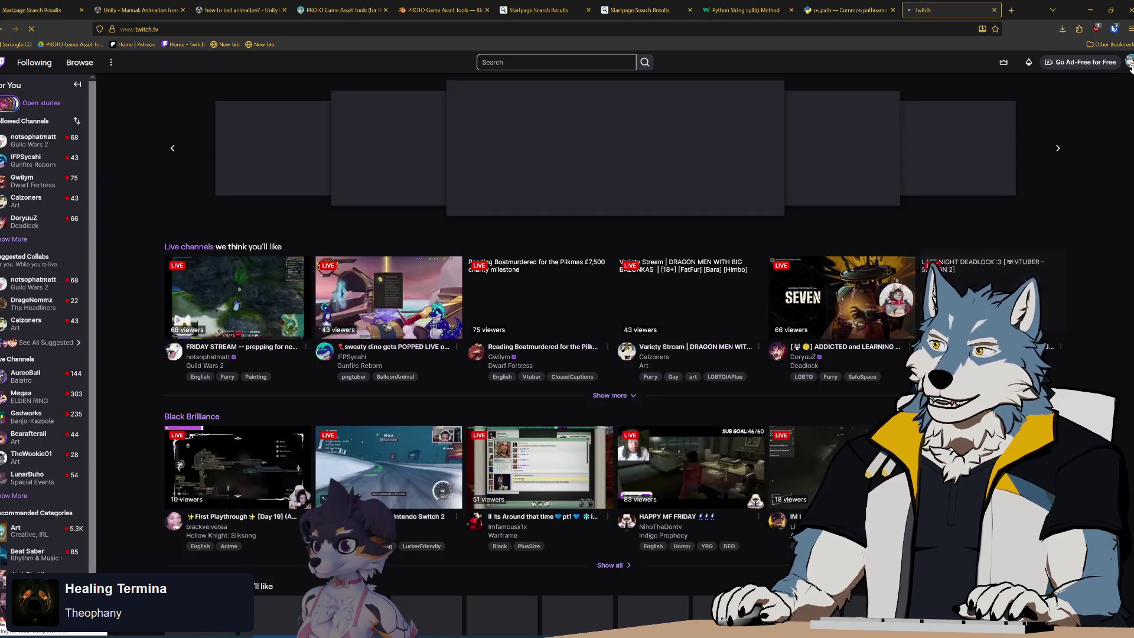
left_click(1129, 62)
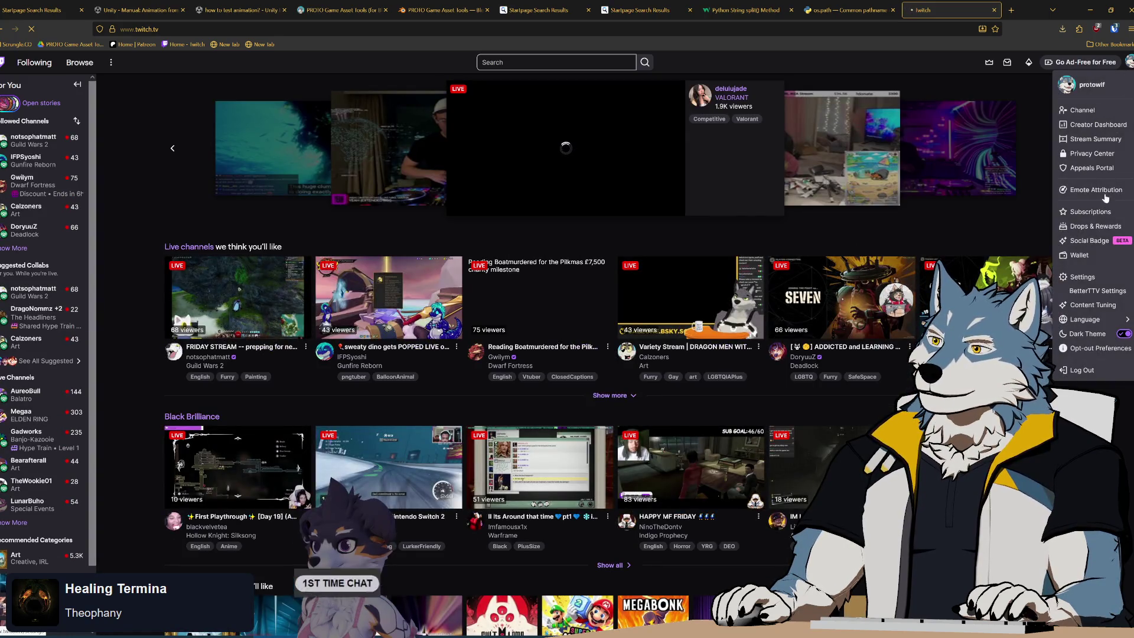
left_click(1094, 110)
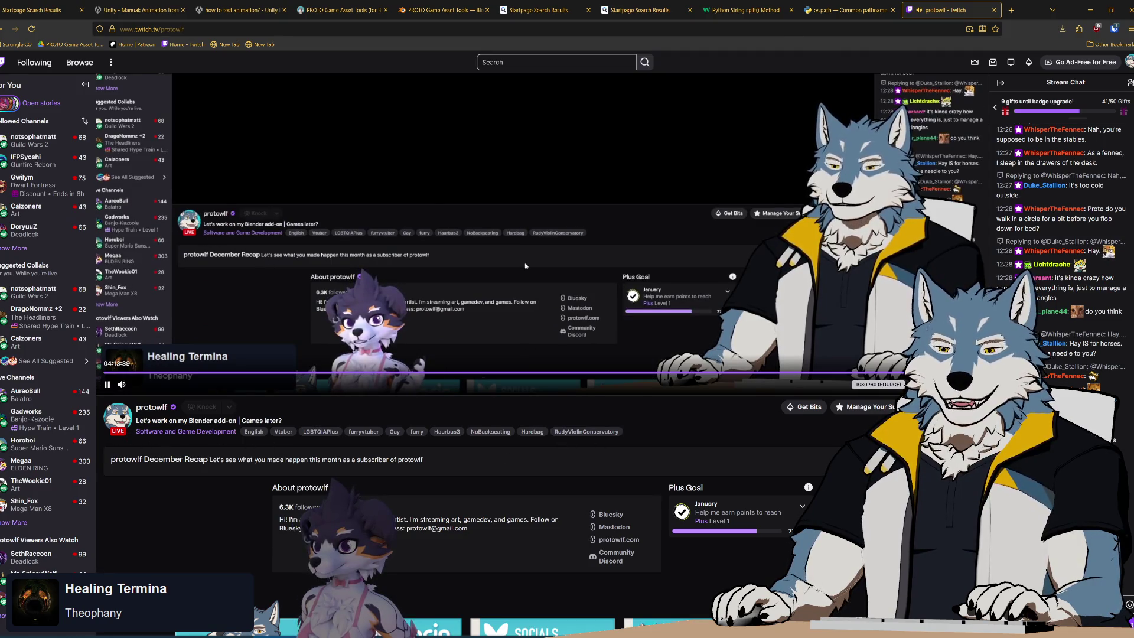
left_click(994, 10)
left_click(1089, 10)
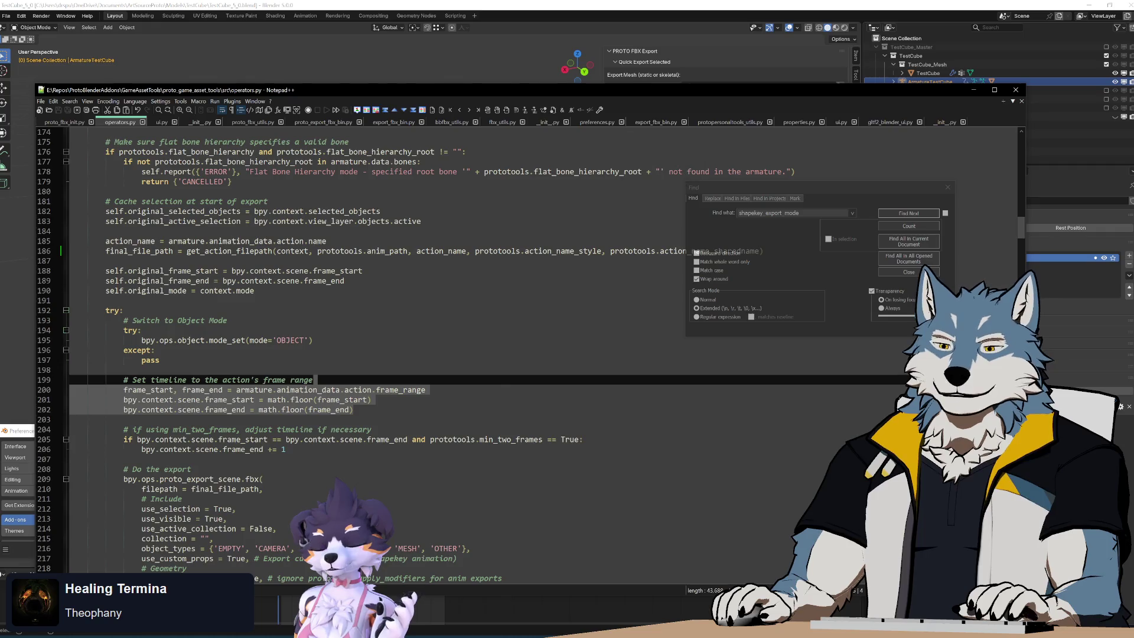
left_click(371, 399)
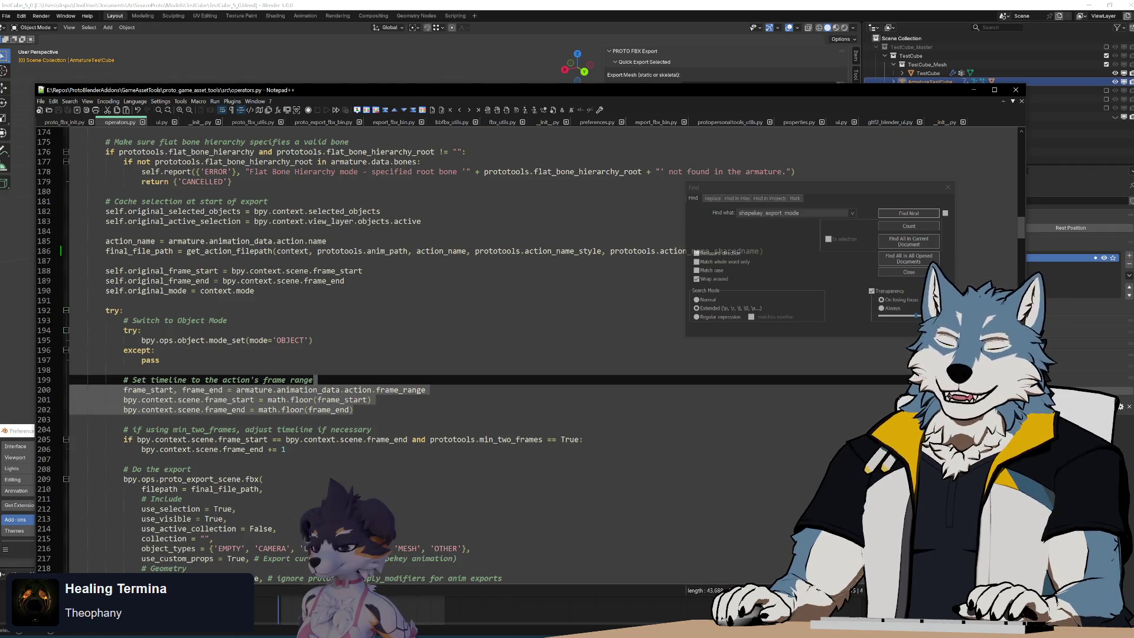
left_click(352, 409)
key("Up")
key("Up")
key("Up")
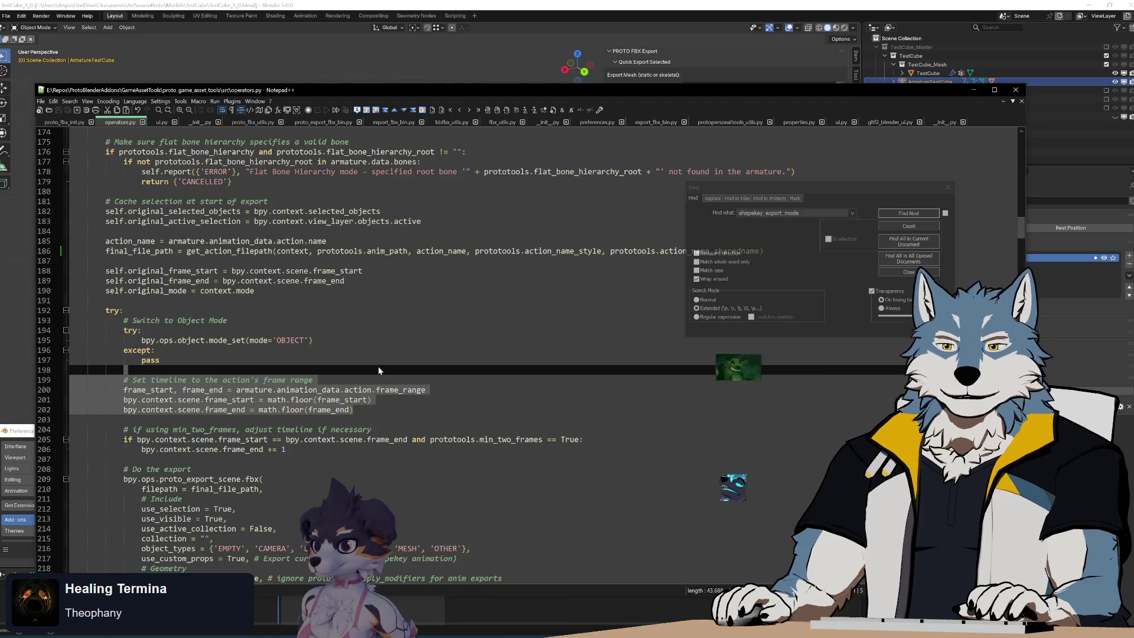
left_click(353, 409)
key("shift+Up")
key("shift+Up")
key("shift+Up")
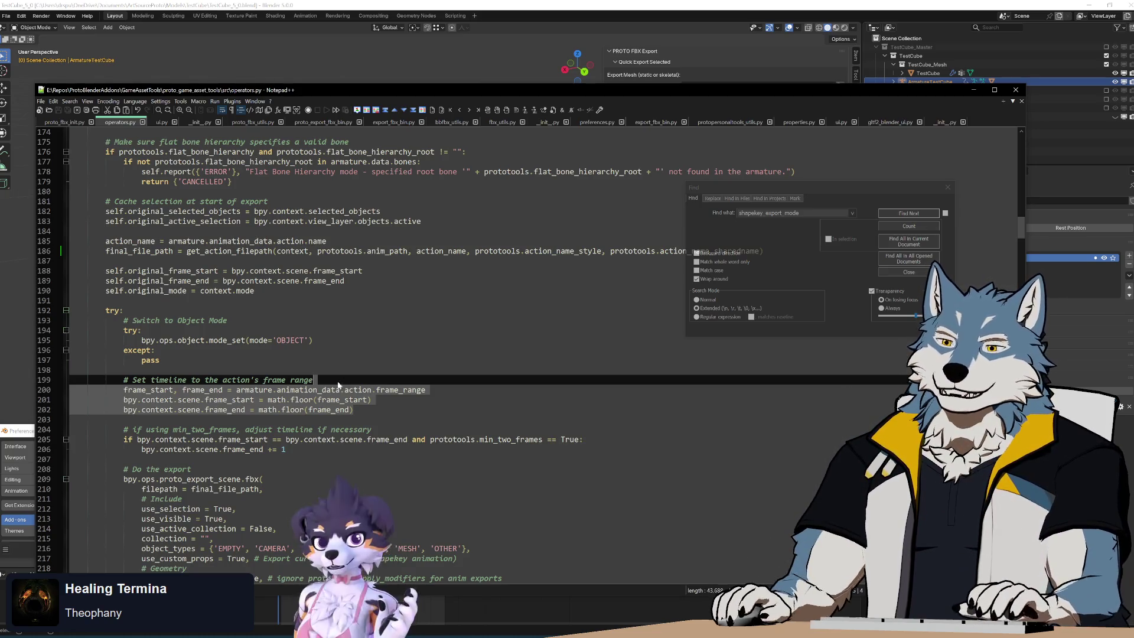
key("Right")
key("Down")
key("shift+Up")
key("shift+Up")
key("shift+Up")
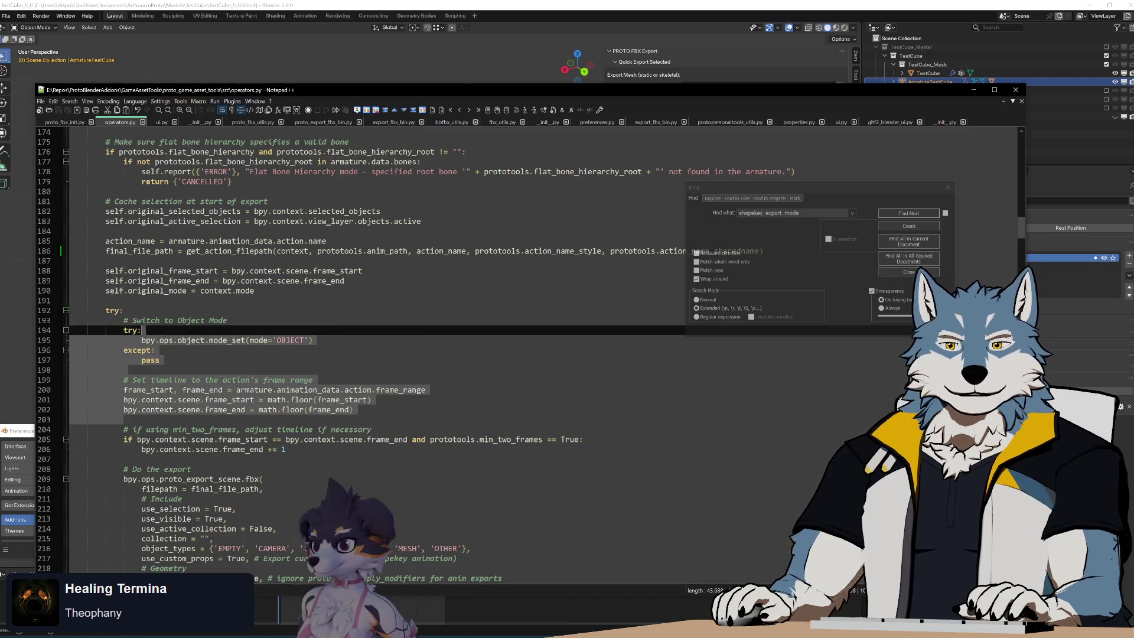
key("Right")
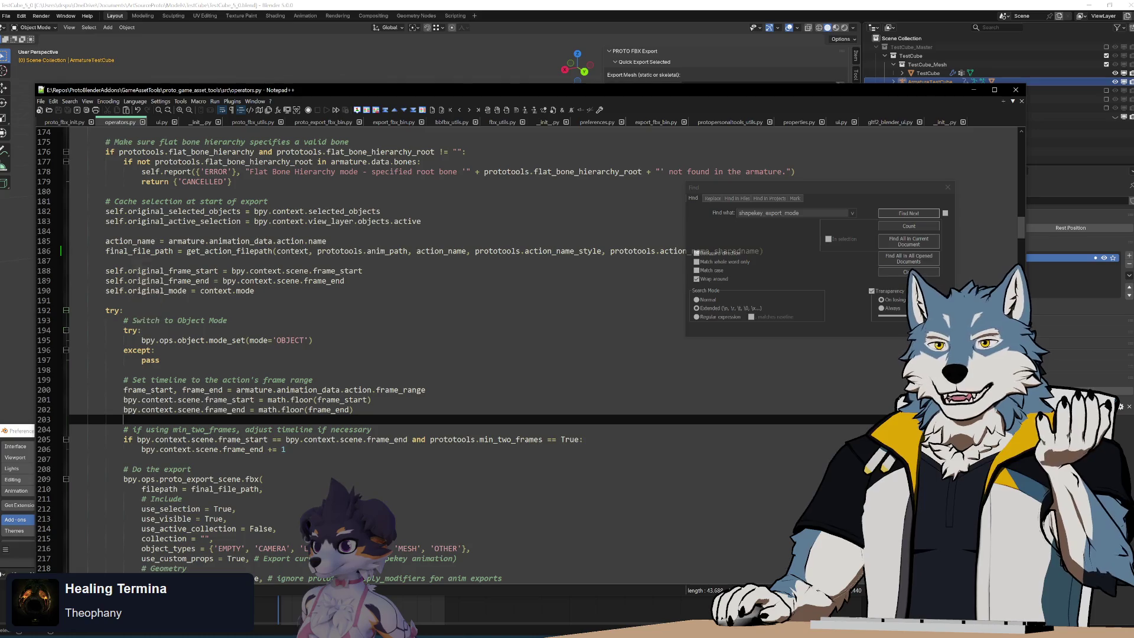
scroll(531, 348, "down", 8)
scroll(531, 349, "down", 4)
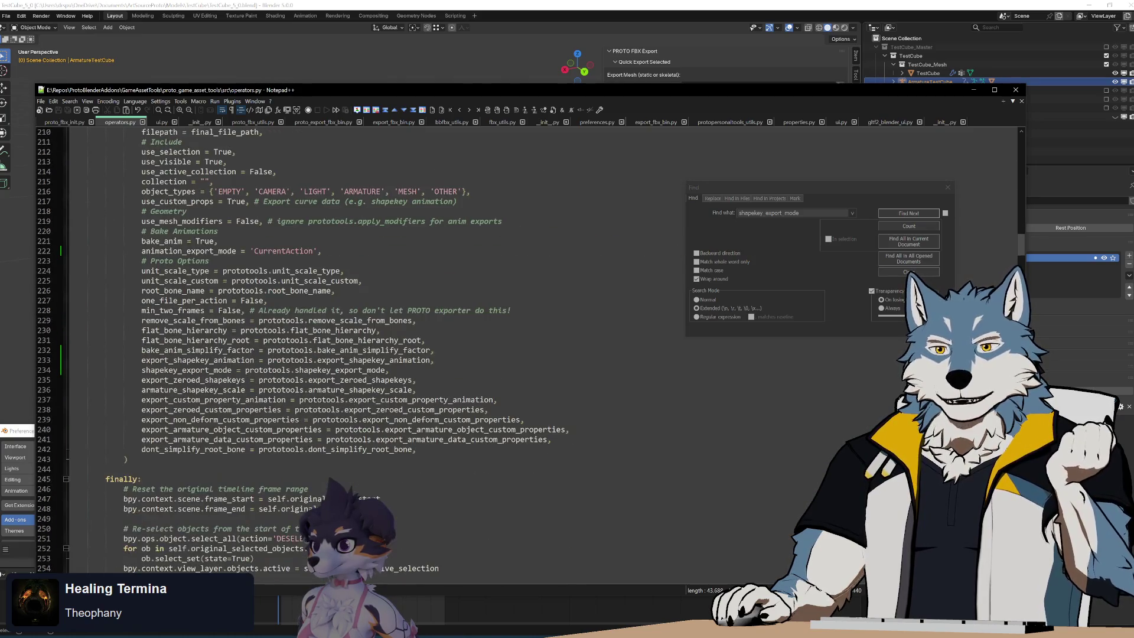
left_click(286, 253)
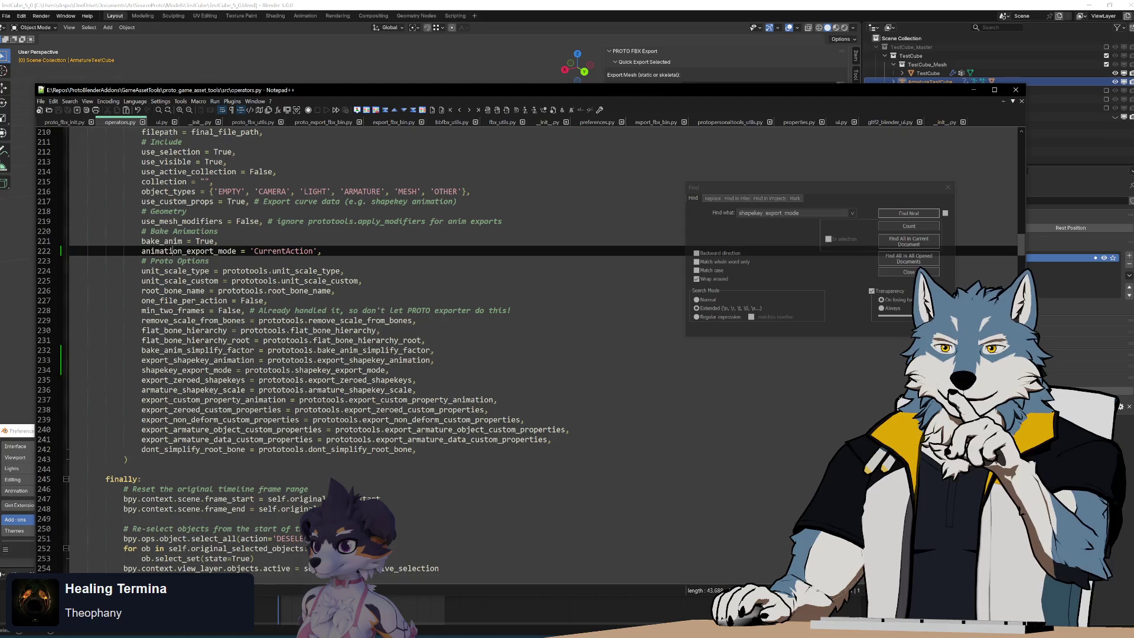
double_click(286, 253)
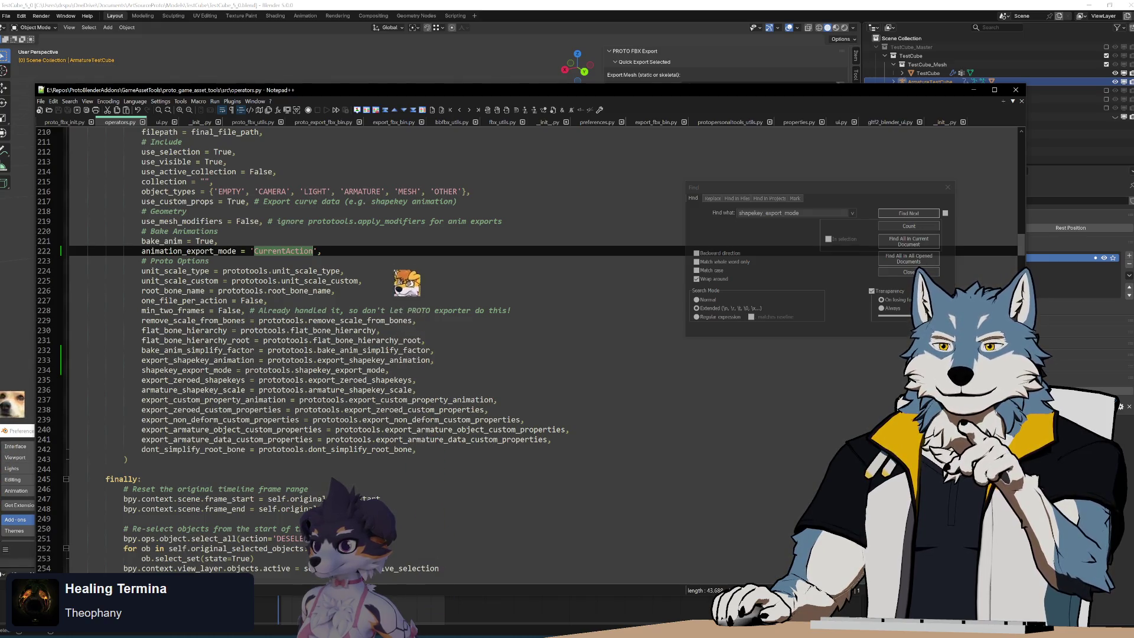
double_click(197, 360)
double_click(374, 360)
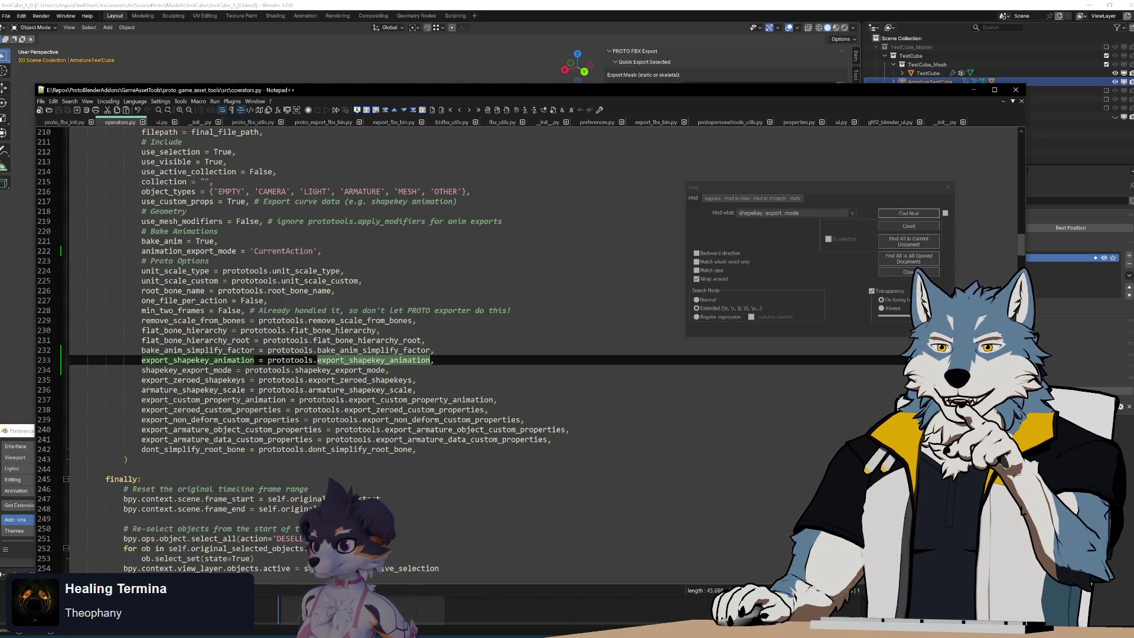
double_click(186, 369)
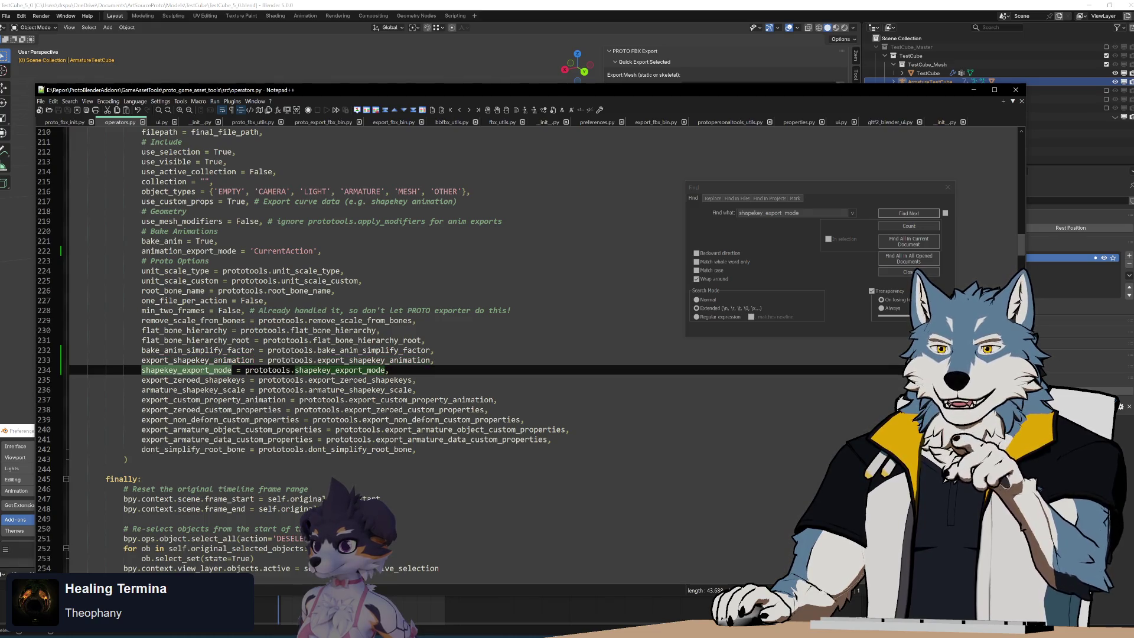
double_click(195, 362)
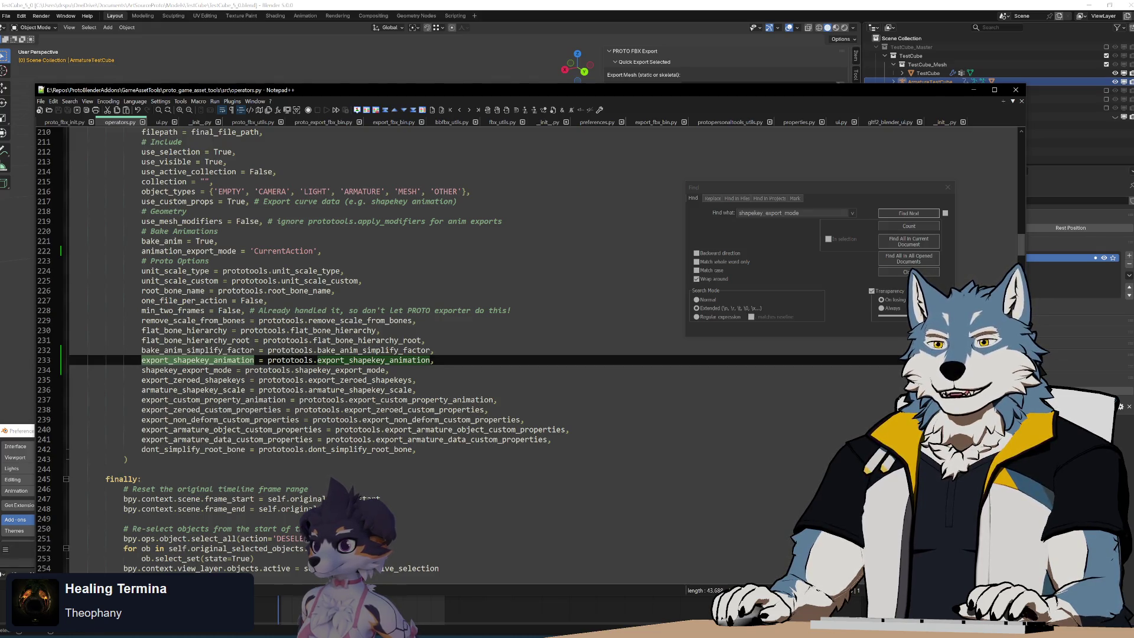
Step: Switch to proto_fbx_init.py and scroll to the per-action export block at lines 765–766
left_click(64, 122)
scroll(354, 348, "down", 20)
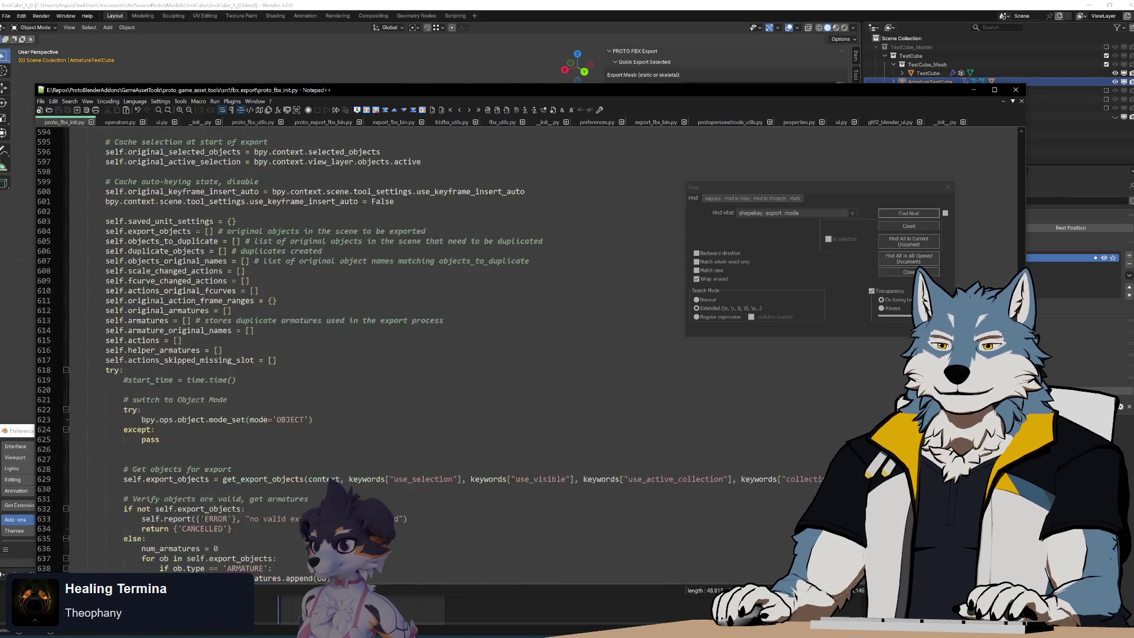
scroll(354, 348, "down", 20)
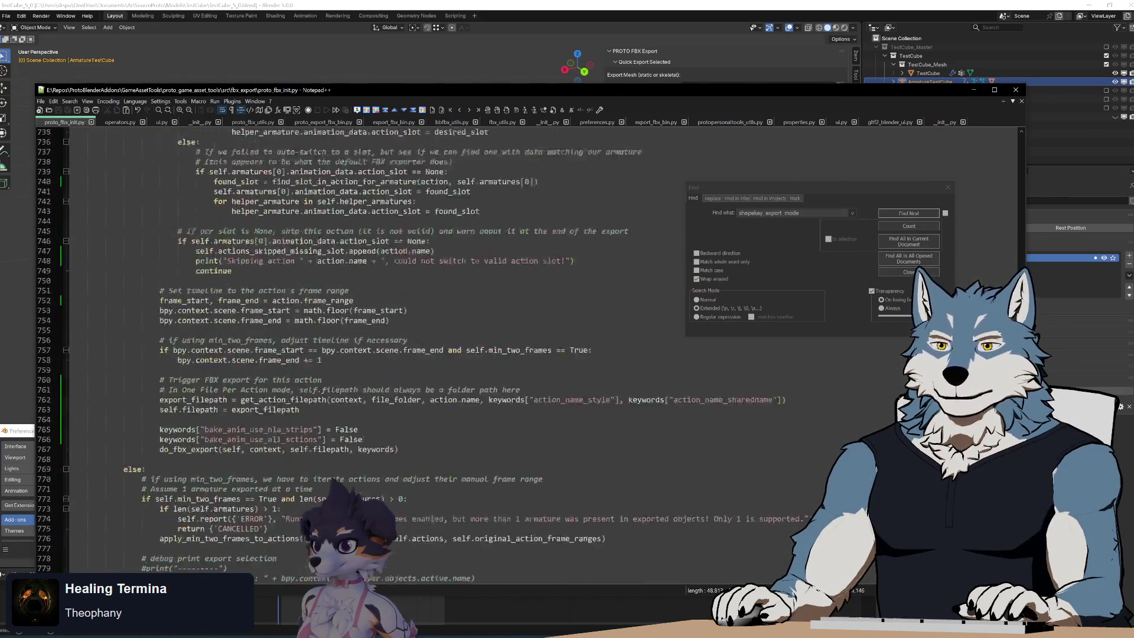
scroll(354, 349, "down", 20)
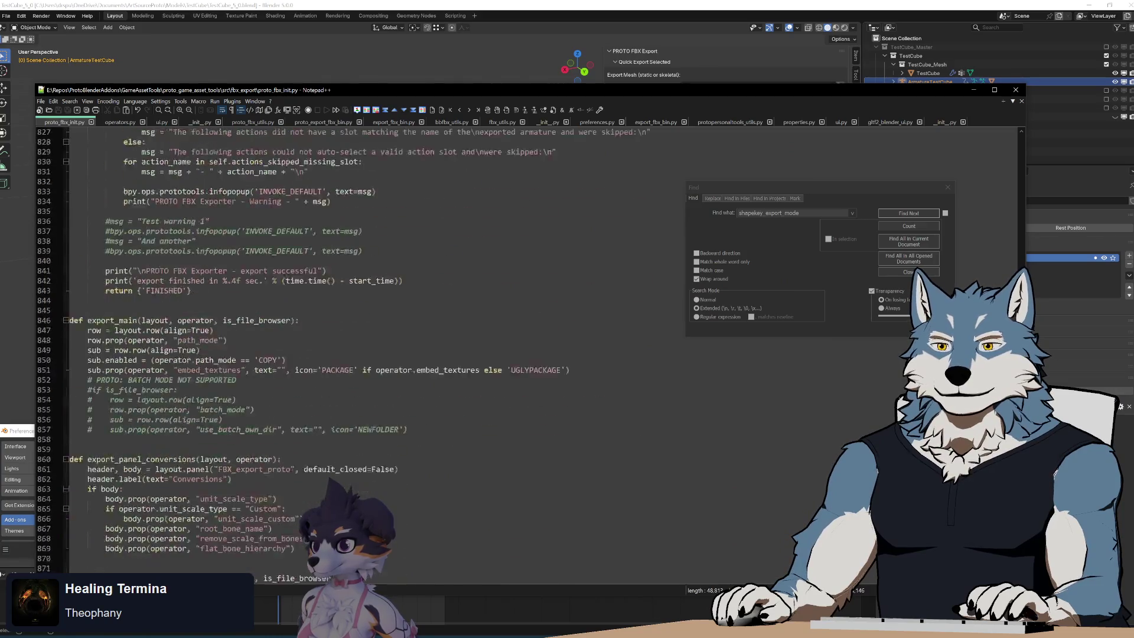
scroll(355, 348, "up", 20)
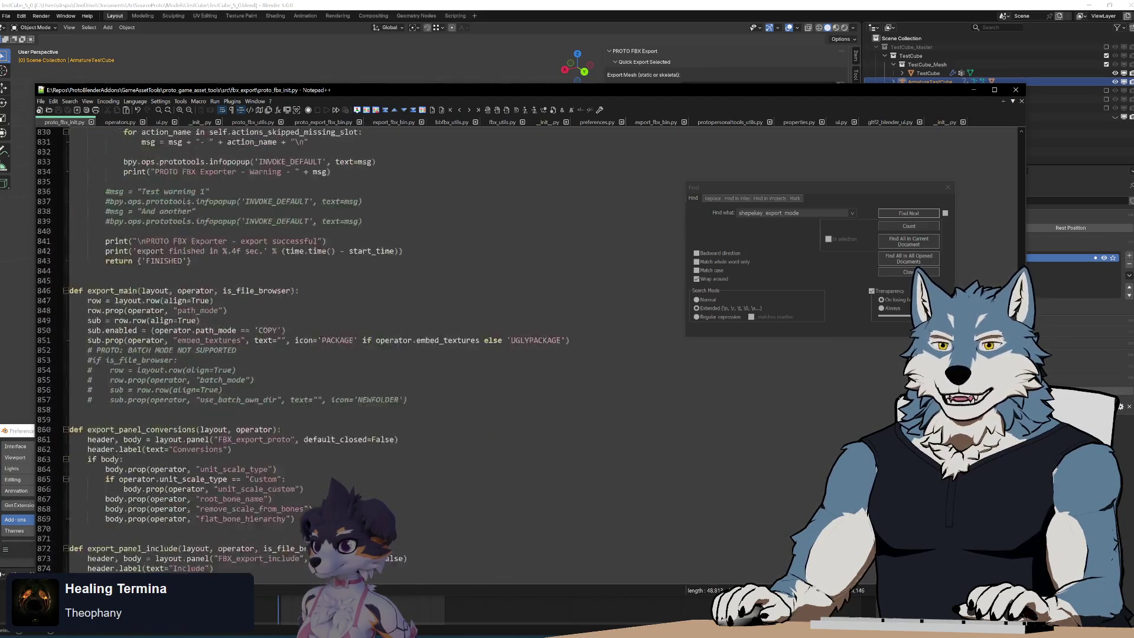
scroll(354, 348, "down", 9)
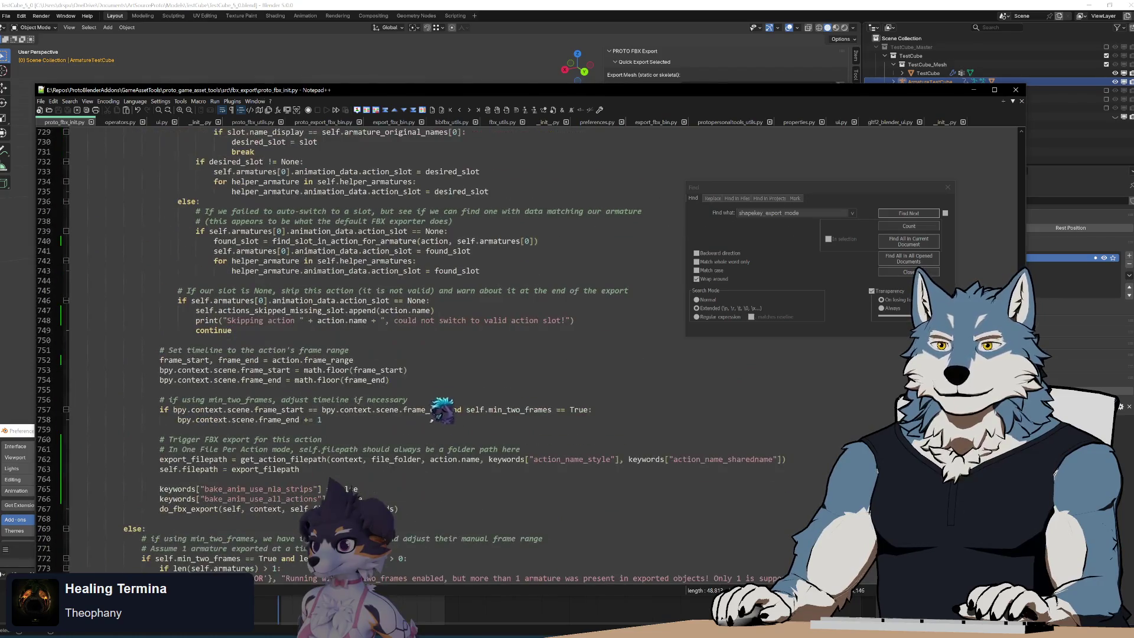
left_click(358, 489)
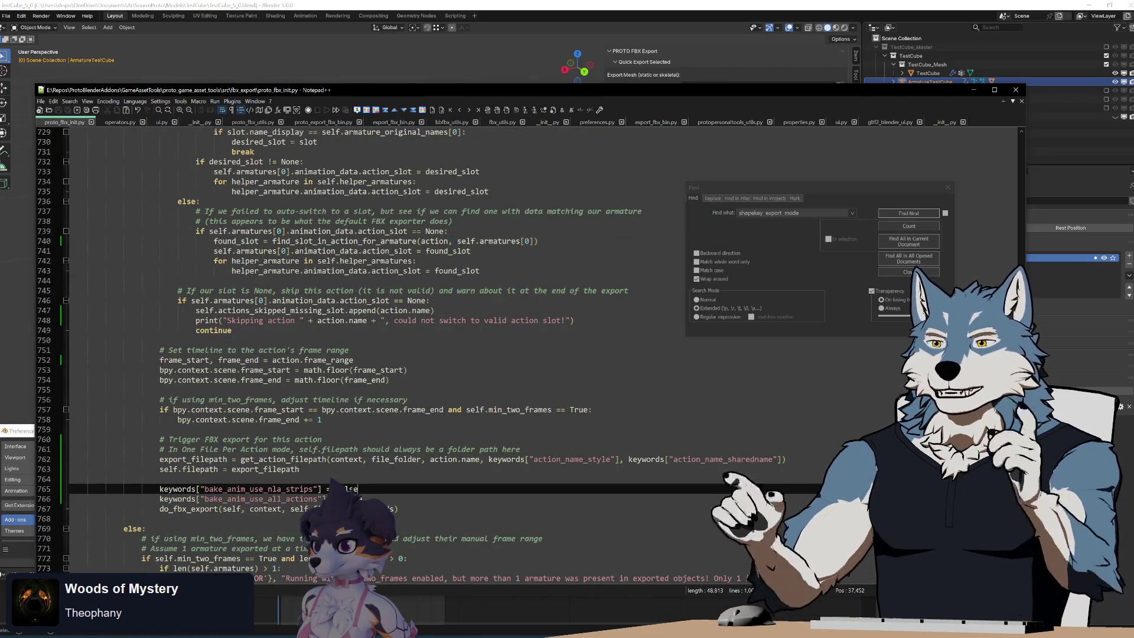
scroll(354, 348, "down", 3)
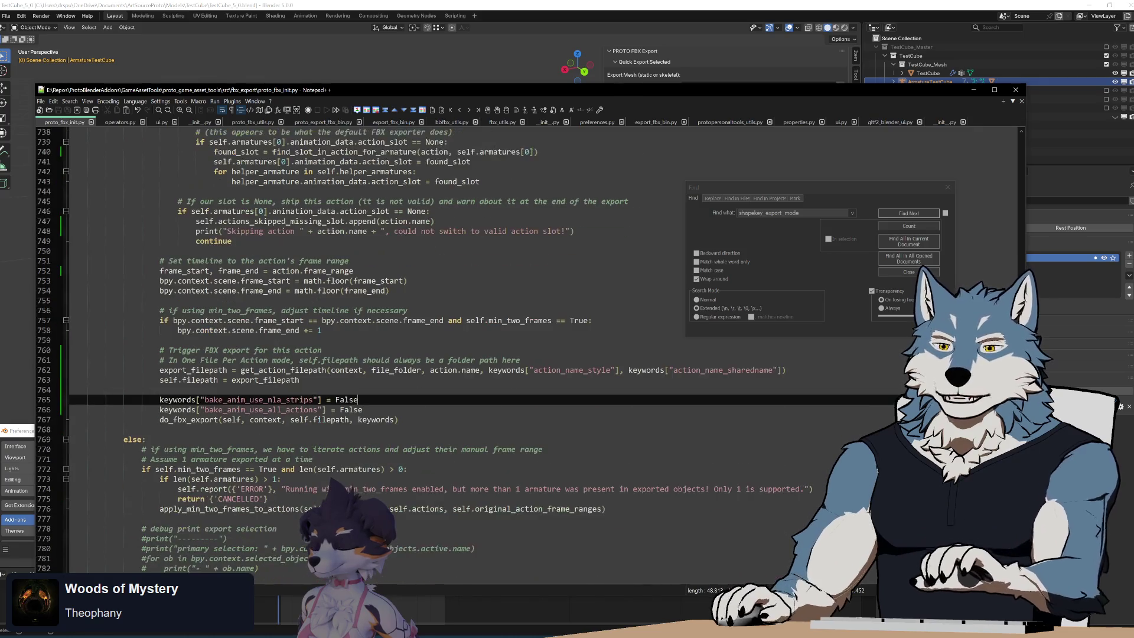
left_click(363, 409)
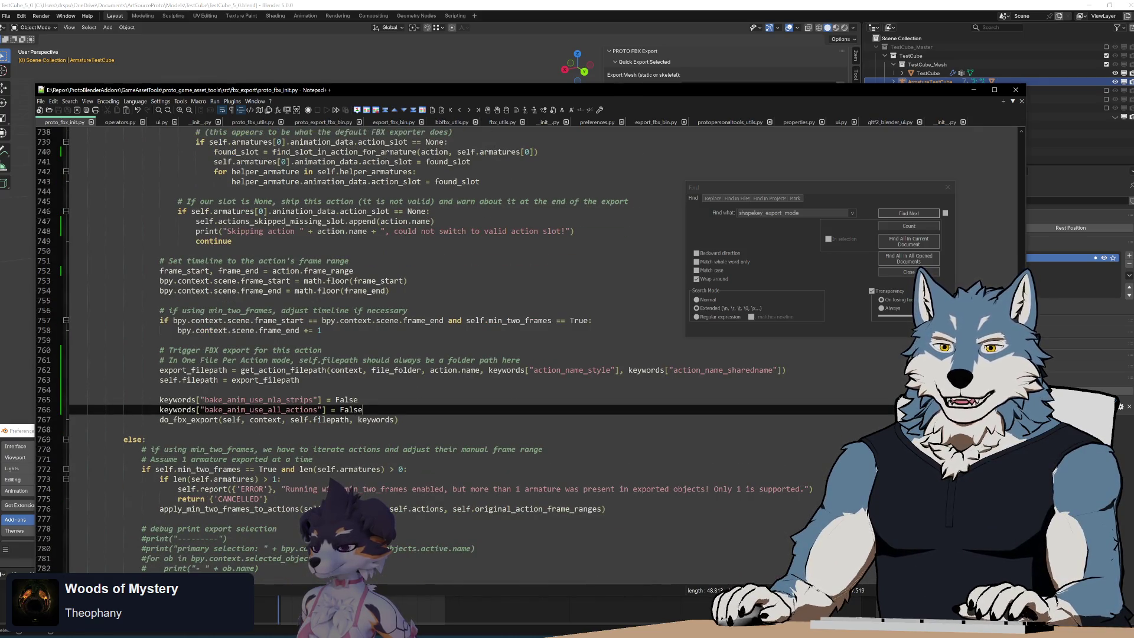
Step: Select the export trigger code on lines 761–766
scroll(355, 348, "down", 5)
scroll(354, 349, "up", 3)
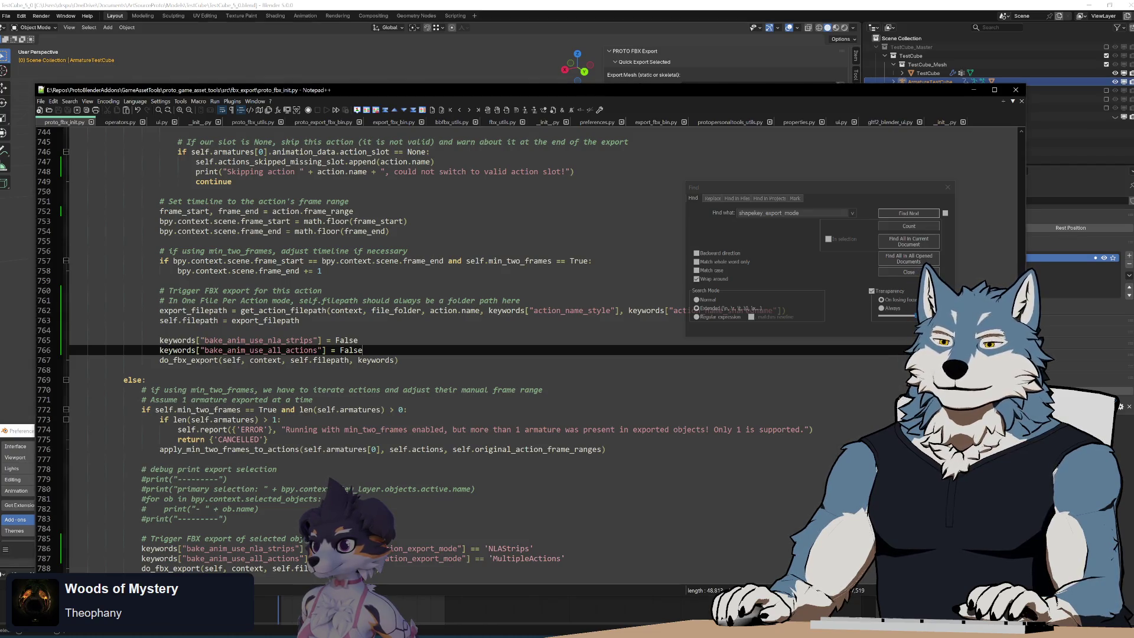
key("shift+Up")
key("shift+Up")
key("shift+Up")
left_click(362, 350)
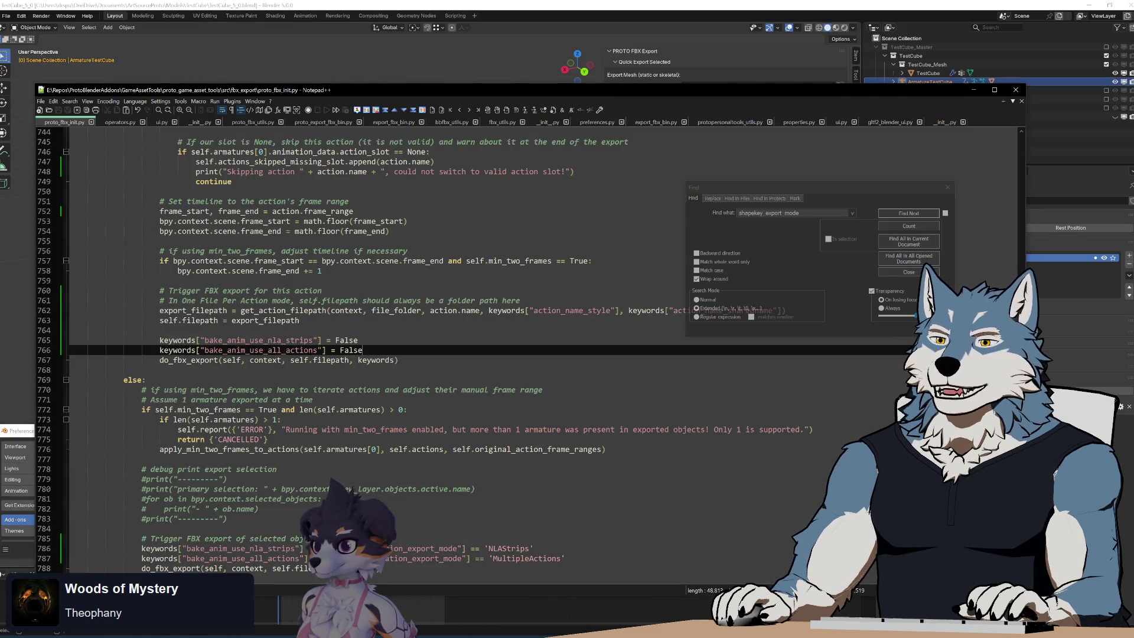
mouse_move(363, 350)
left_mouse_down()
mouse_move(390, 301)
mouse_move(354, 271)
mouse_move(236, 202)
mouse_move(160, 191)
mouse_move(248, 127)
mouse_move(307, 126)
mouse_move(345, 251)
mouse_move(153, 126)
mouse_move(145, 261)
mouse_move(177, 588)
mouse_move(325, 590)
mouse_move(344, 260)
mouse_move(177, 313)
mouse_move(133, 290)
mouse_move(160, 290)
left_mouse_up()
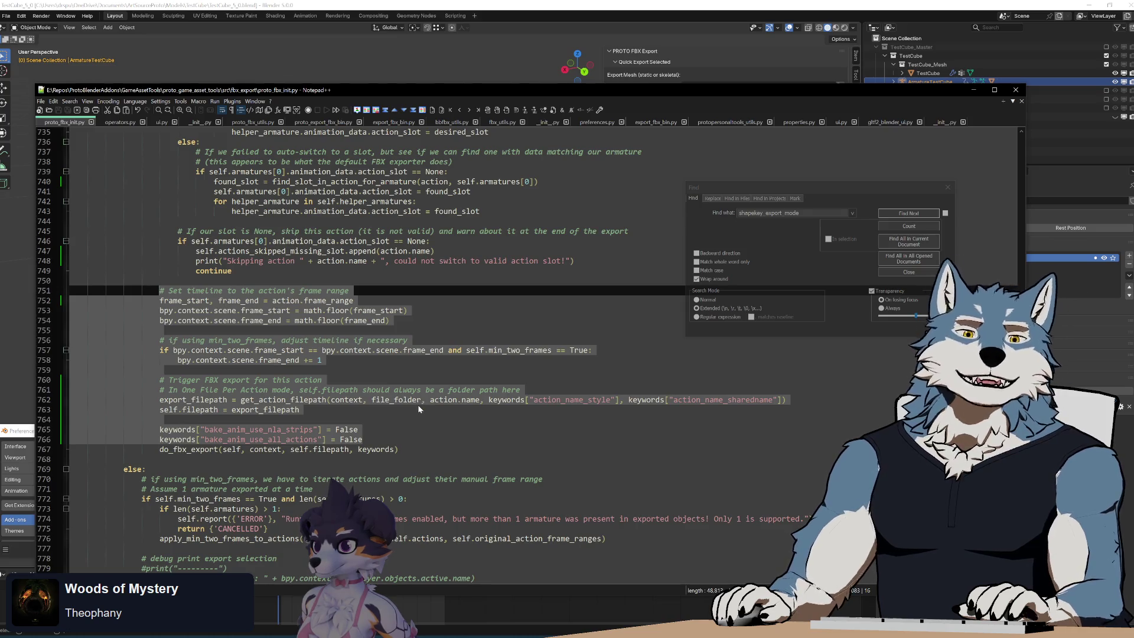
Step: Select and review the per-action block in proto_fbx_init.py, lines 743–766
key("Right")
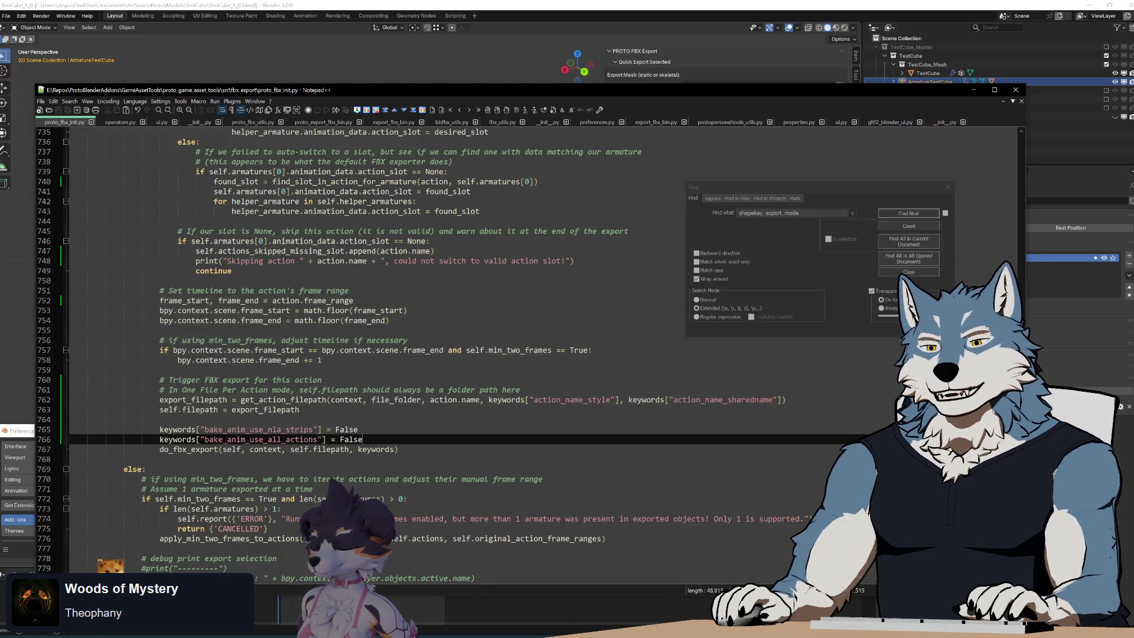
mouse_move(111, 566)
left_mouse_down("shift")
mouse_move(119, 446)
mouse_move(104, 321)
left_mouse_up("shift")
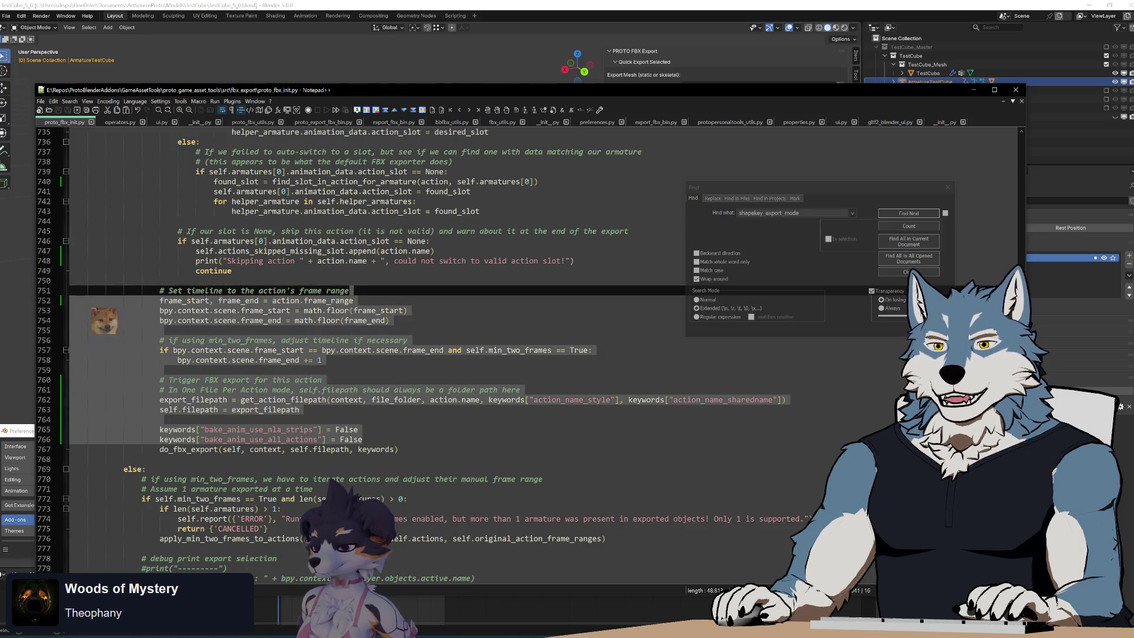
scroll(472, 354, "up", 5)
left_click(480, 359)
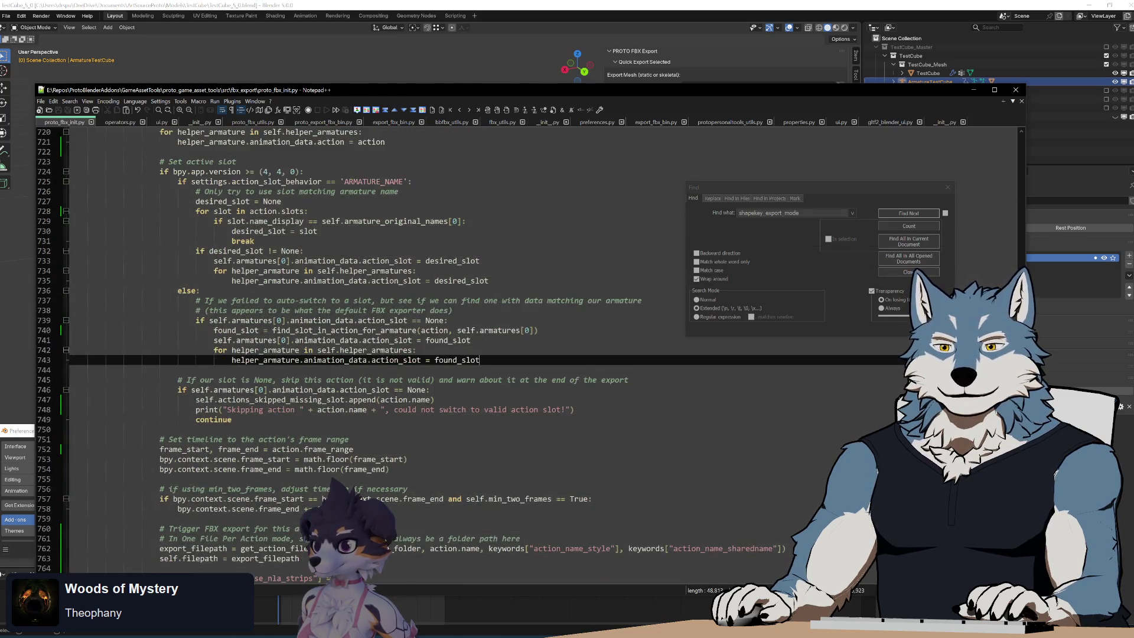
scroll(472, 354, "down", 5)
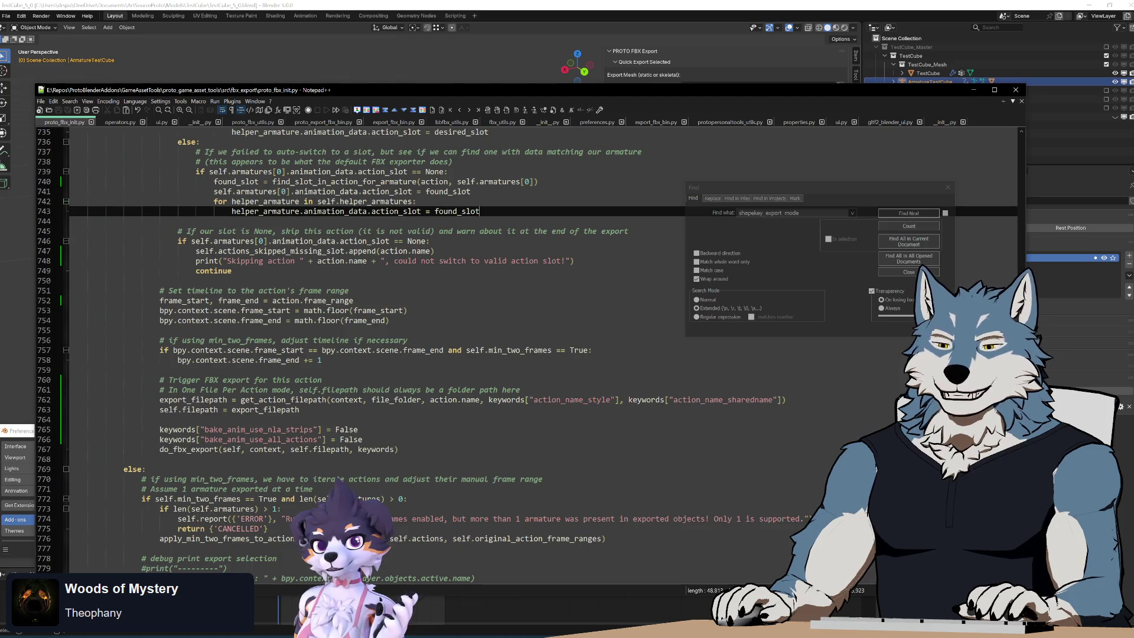
left_click_drag(362, 439, 322, 379)
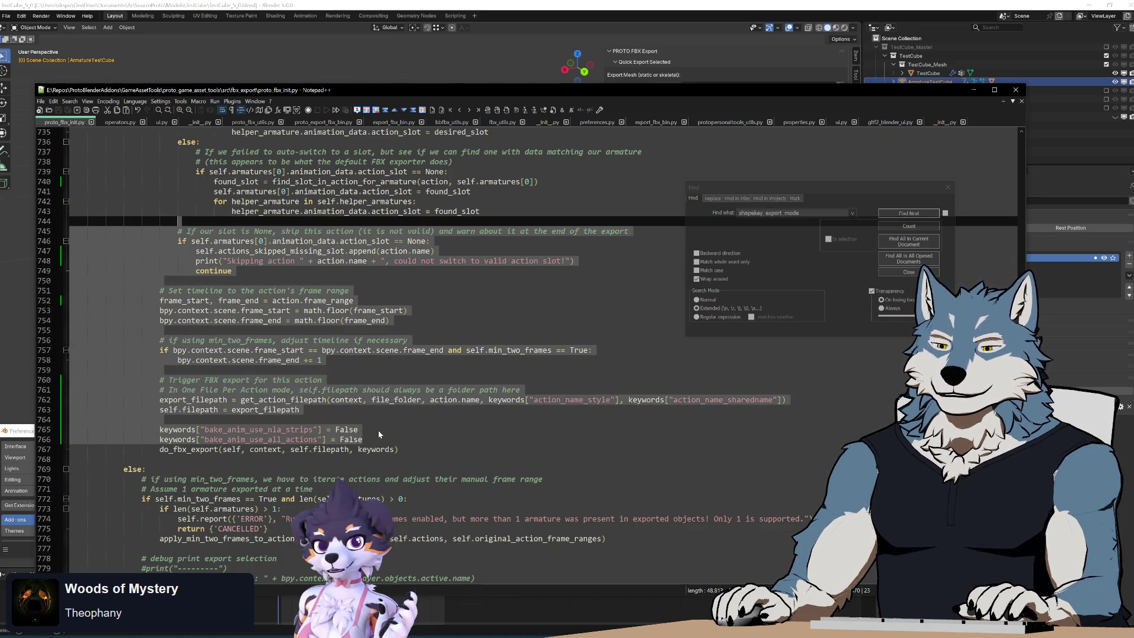
left_click(377, 439)
mouse_move(378, 440)
left_mouse_down()
mouse_move(354, 301)
mouse_move(596, 349)
mouse_move(420, 211)
left_mouse_up()
left_click_drag(413, 439, 164, 281)
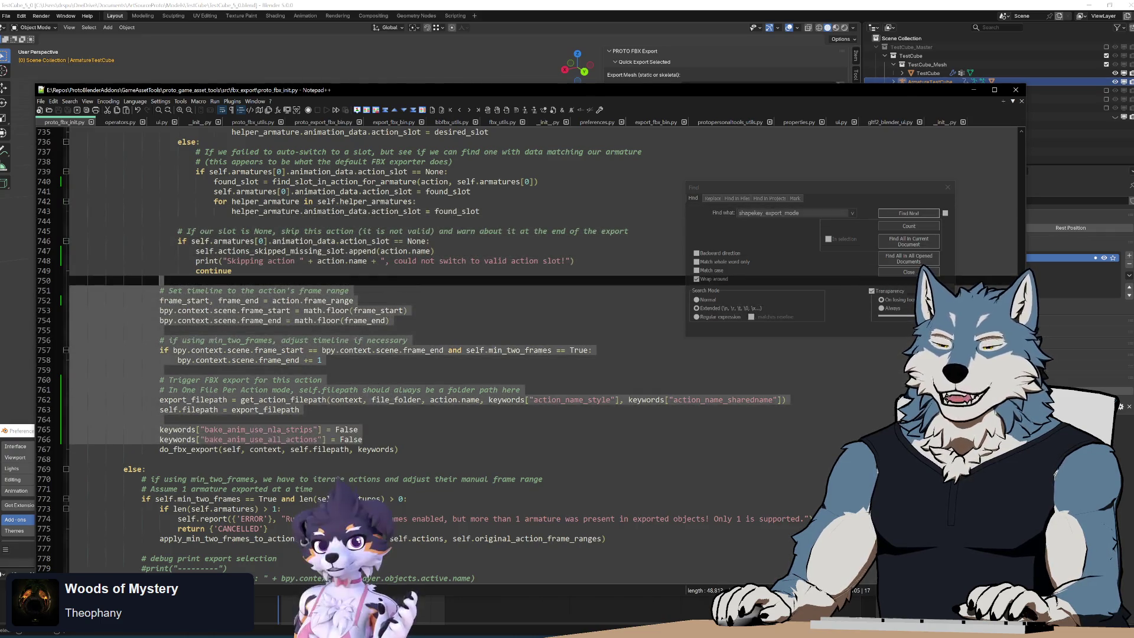
left_click(391, 422)
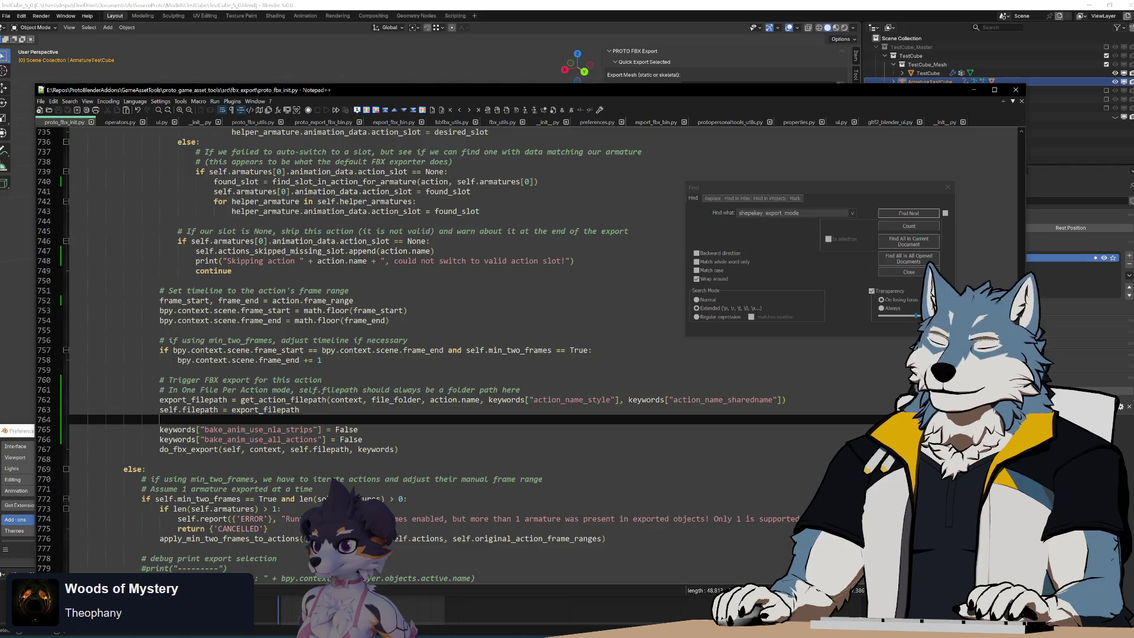
Step: Inspect lines 754–766 and 762–766, then bring up proto_export_fbx_bin.py
left_click_drag(362, 439, 159, 320)
left_click(357, 429)
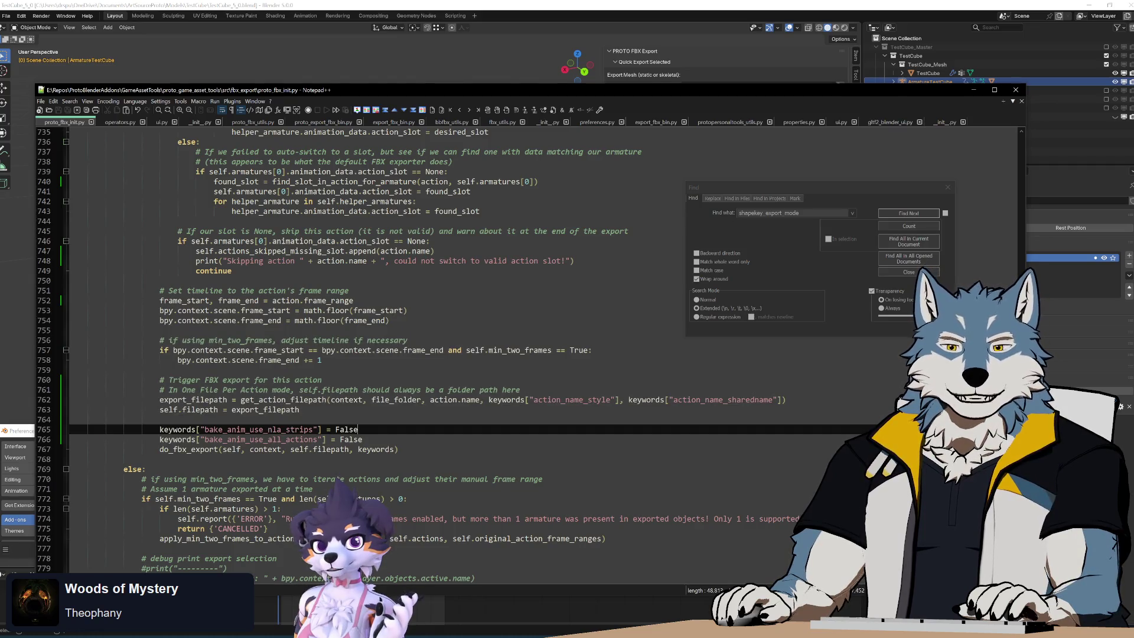
mouse_move(362, 439)
left_mouse_down()
mouse_move(266, 429)
mouse_move(372, 399)
left_mouse_up()
left_click(387, 430)
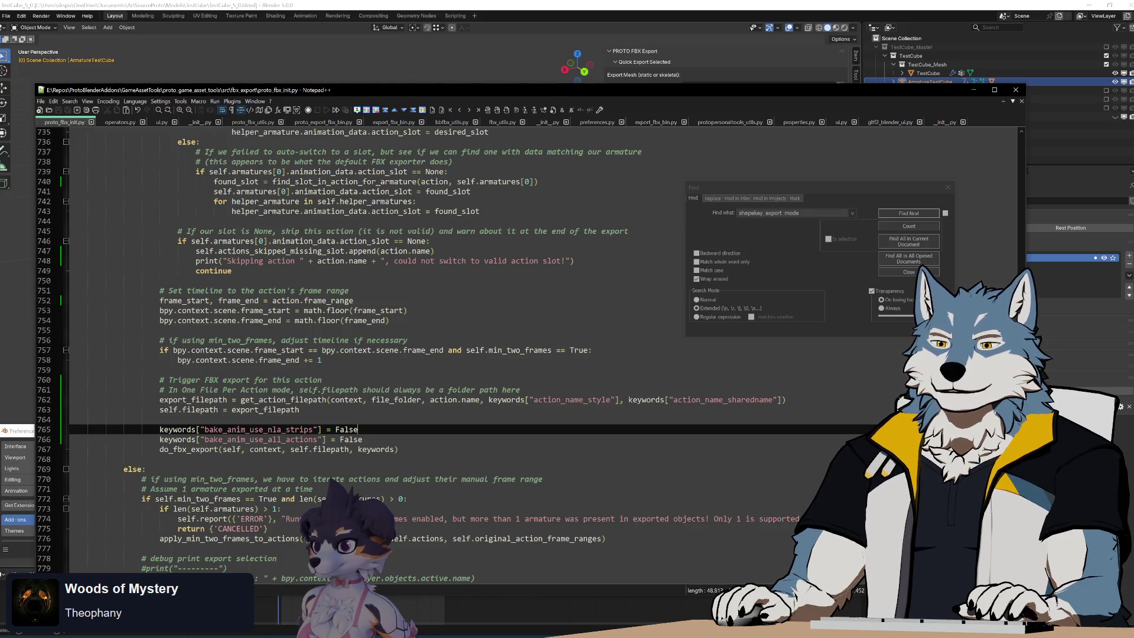
left_click(363, 439)
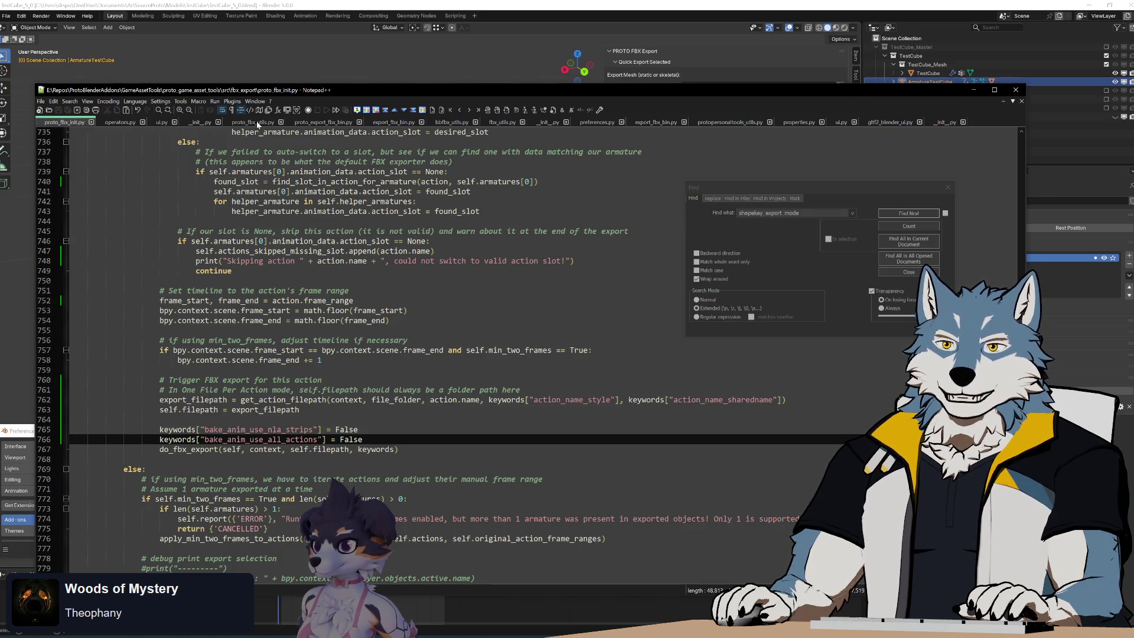
left_click(329, 123)
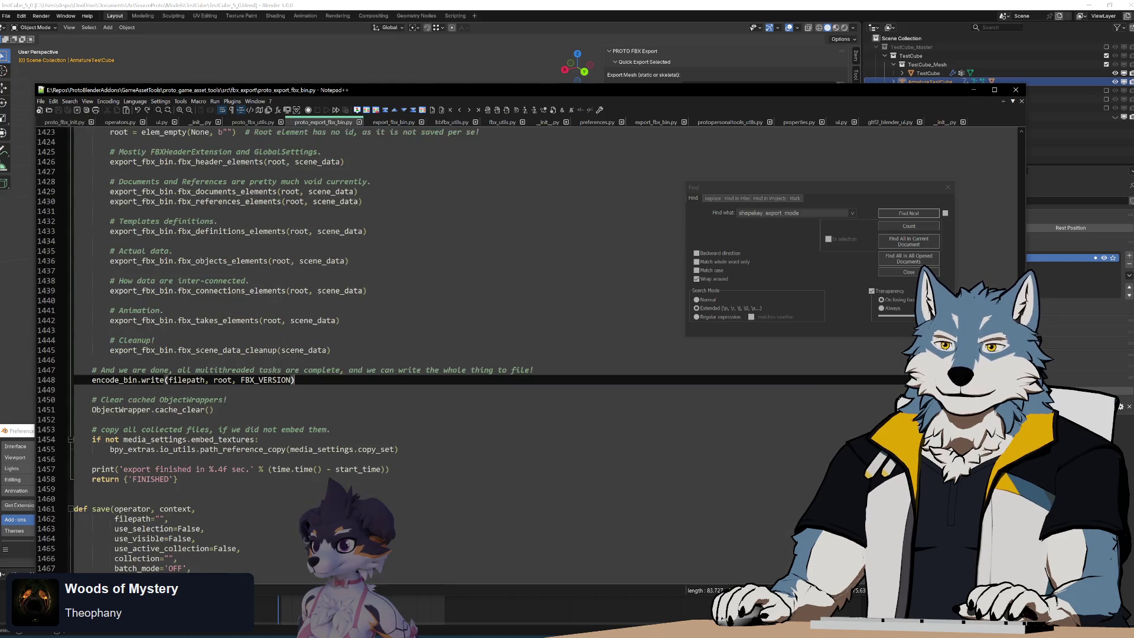
Step: Paste the two shape-key animation default lines after line 766 in proto_fbx_init.py
scroll(245, 355, "up", 20)
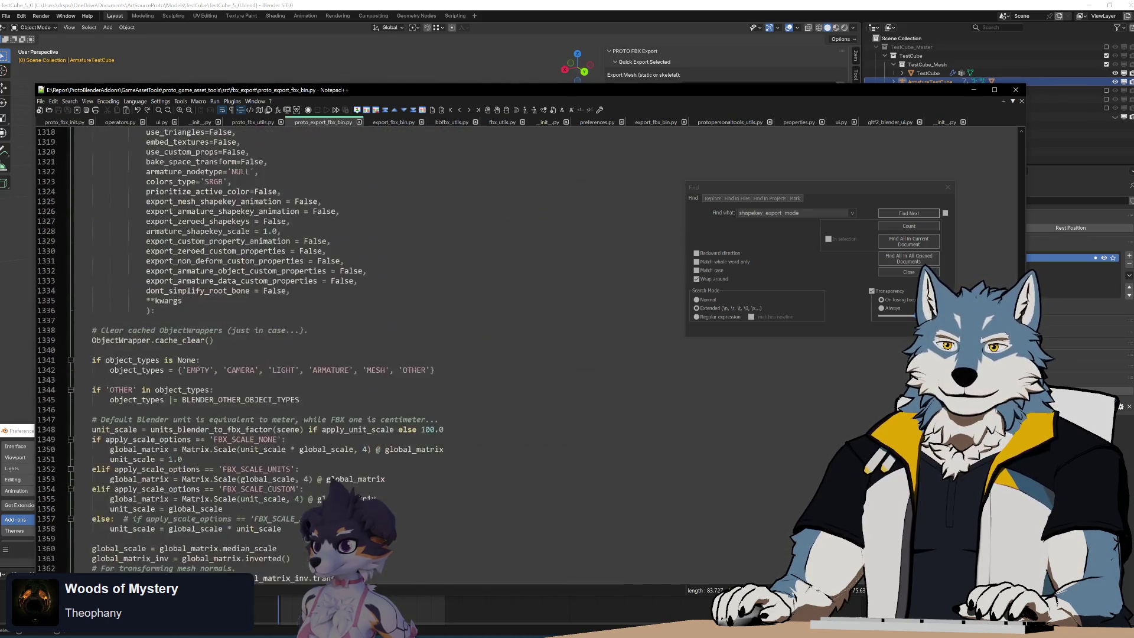
scroll(245, 355, "up", 3)
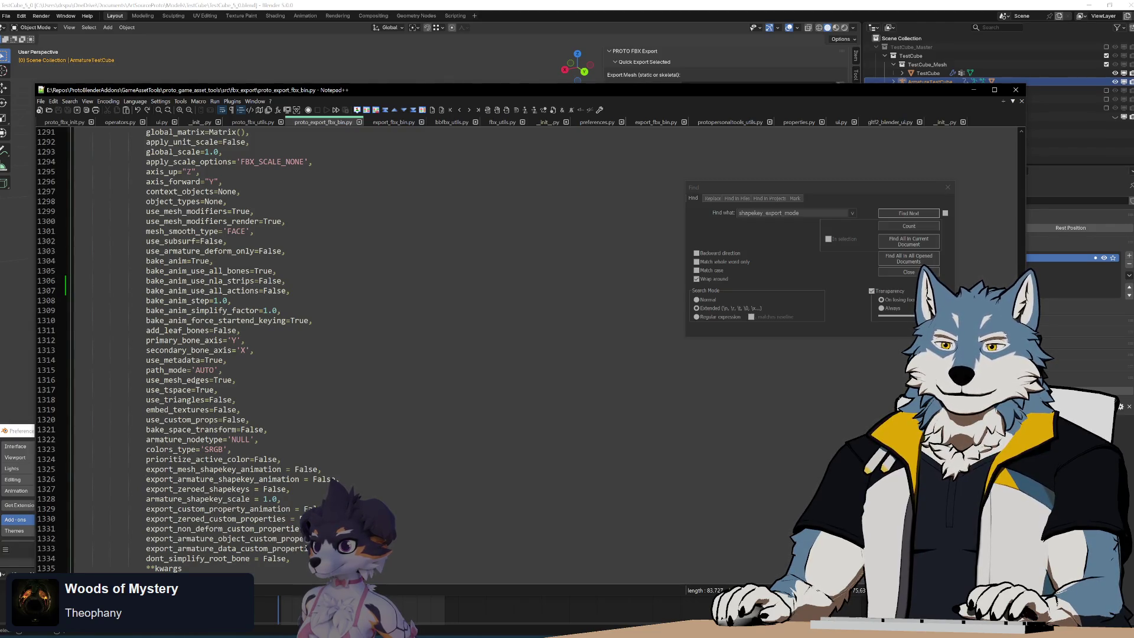
left_click(334, 479)
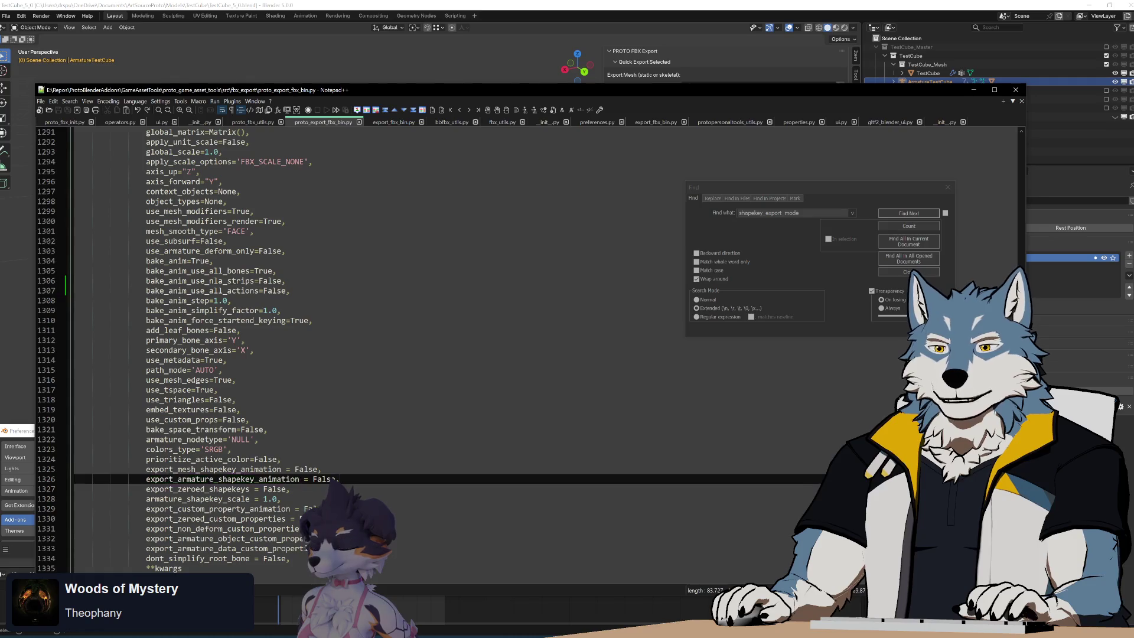
left_click_drag(334, 479, 344, 464)
key("ctrl+c")
left_click(333, 479)
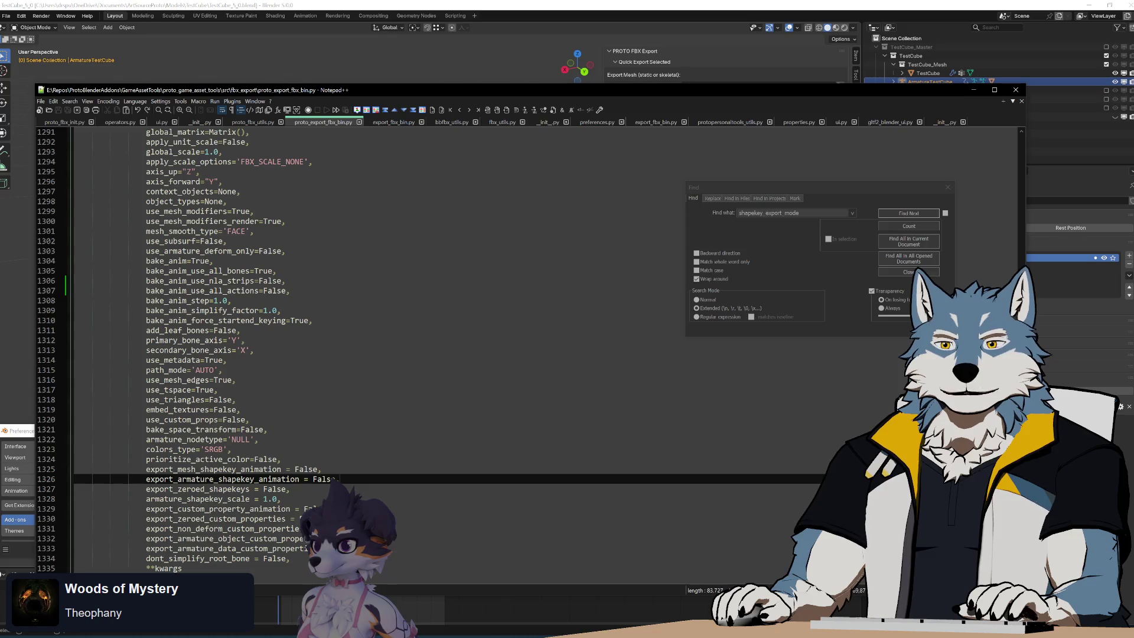
double_click(206, 491)
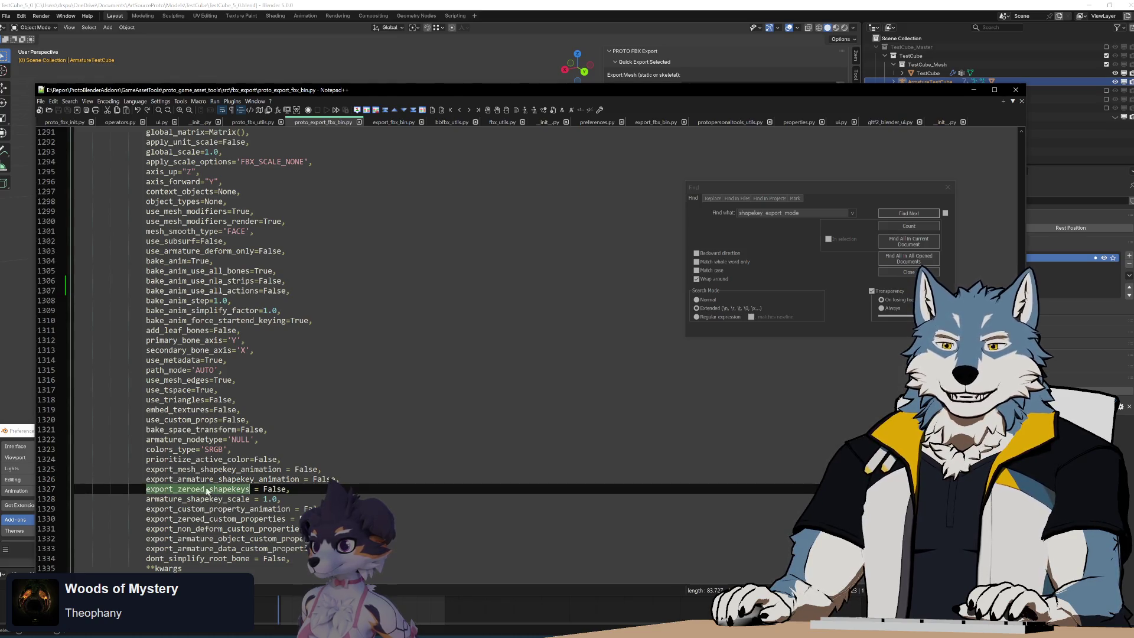
left_click(334, 480)
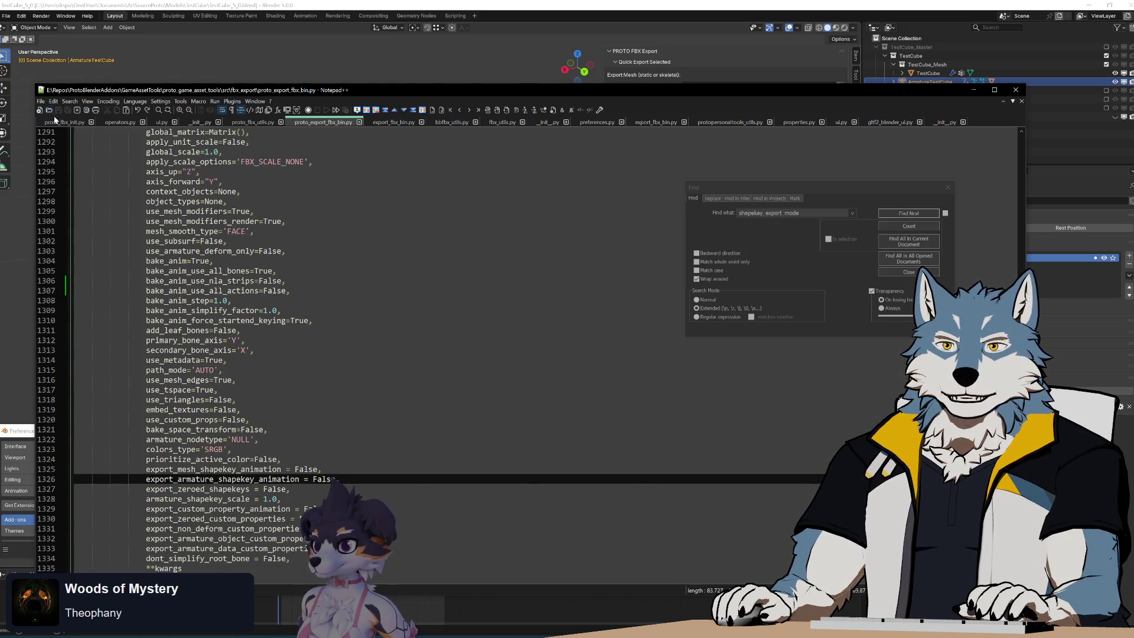
left_click(55, 121)
key("ctrl+v")
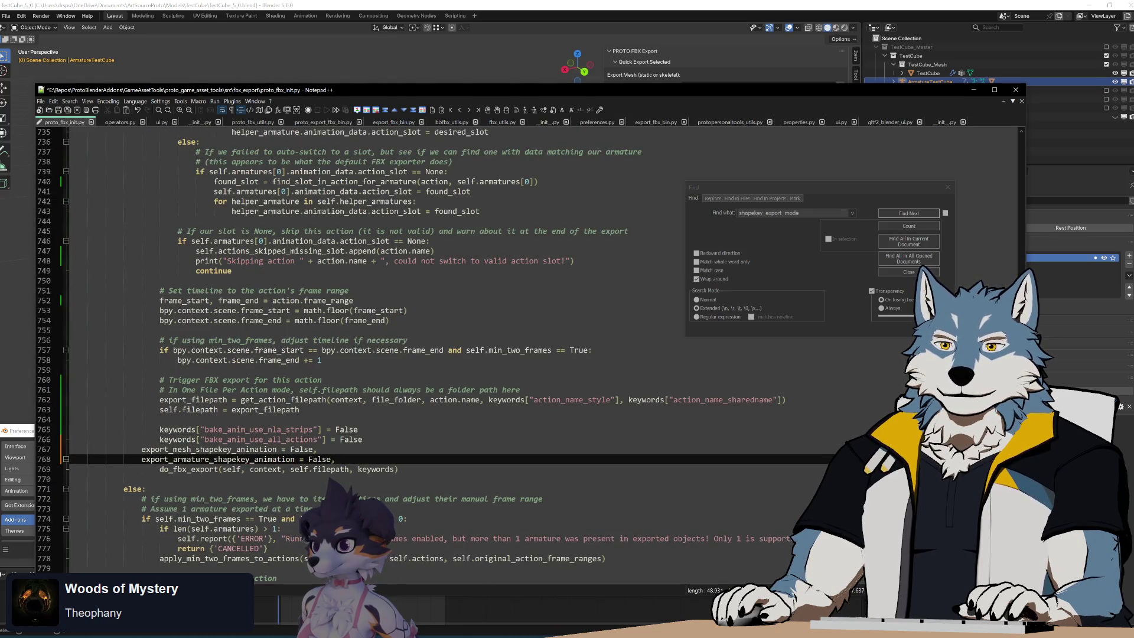
Step: Indent both pasted lines and prefix each with keywords[ copied from line 766
key("Up")
key("Up")
key("Home")
key("shift+Right")
key("shift+Right")
key("shift+Right")
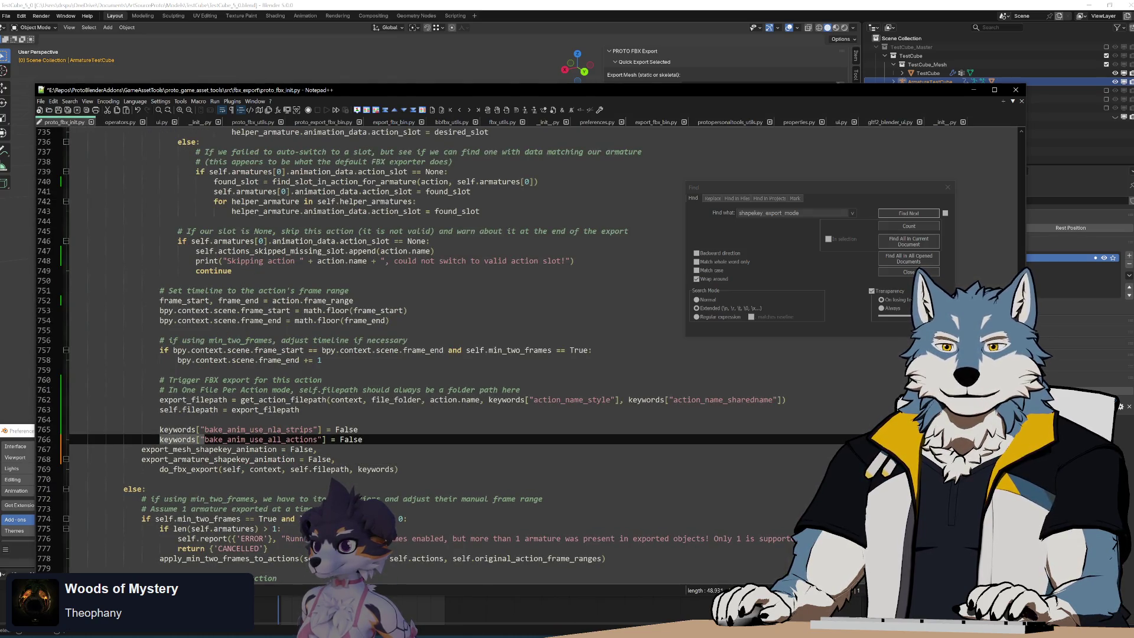
key("ctrl+c")
key("Down")
key("Home")
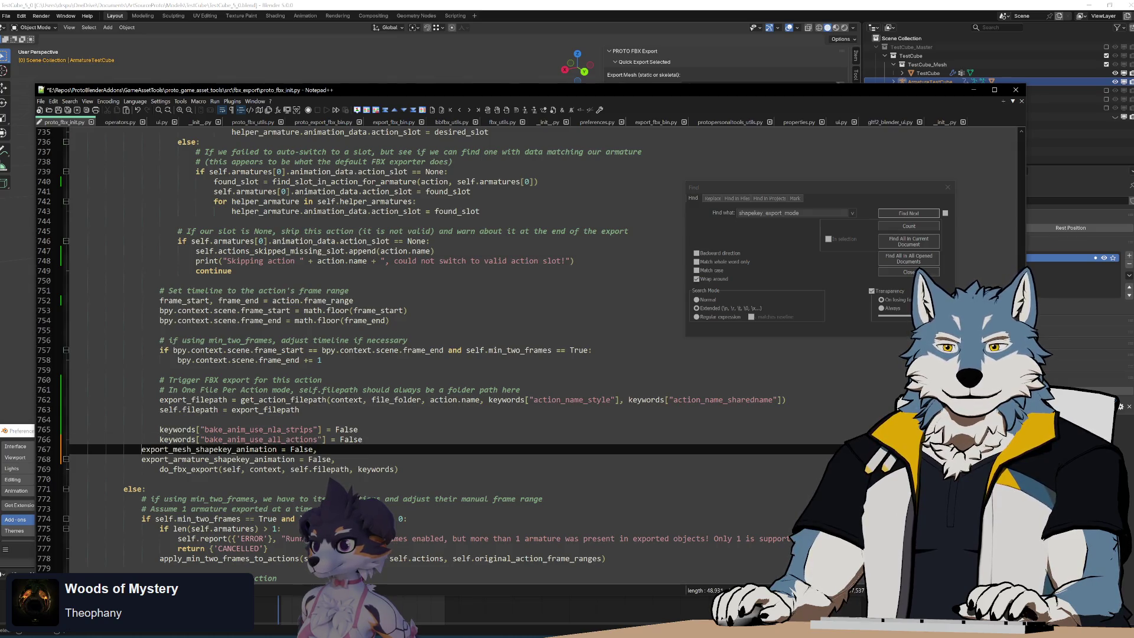
key("Tab")
key("ctrl+v")
key("Down")
key("Home")
key("Tab")
key("ctrl+v")
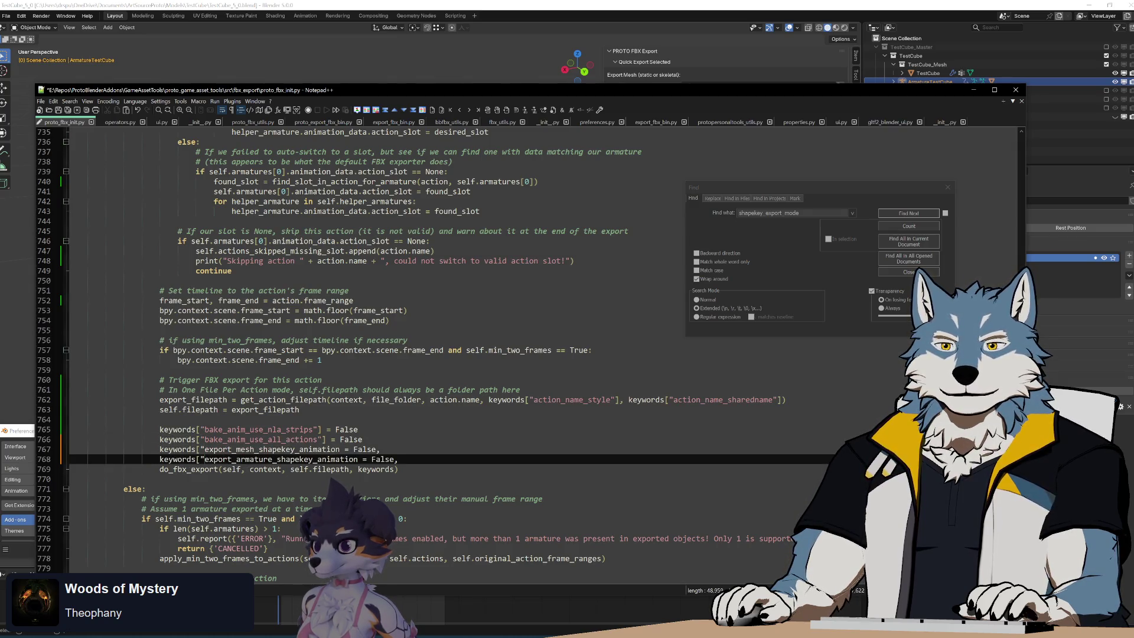
Step: Replace the endings of lines 767 and 768 with "] = False copied from line 766
left_click(322, 439)
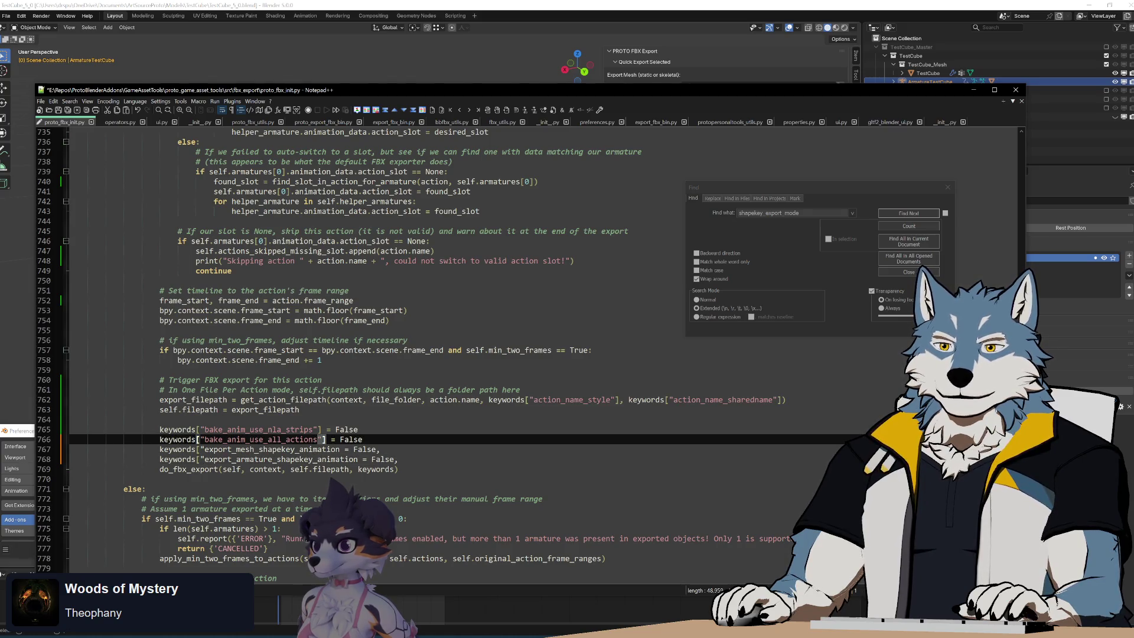
key("shift+End")
key("ctrl+c")
key("Down")
key("End")
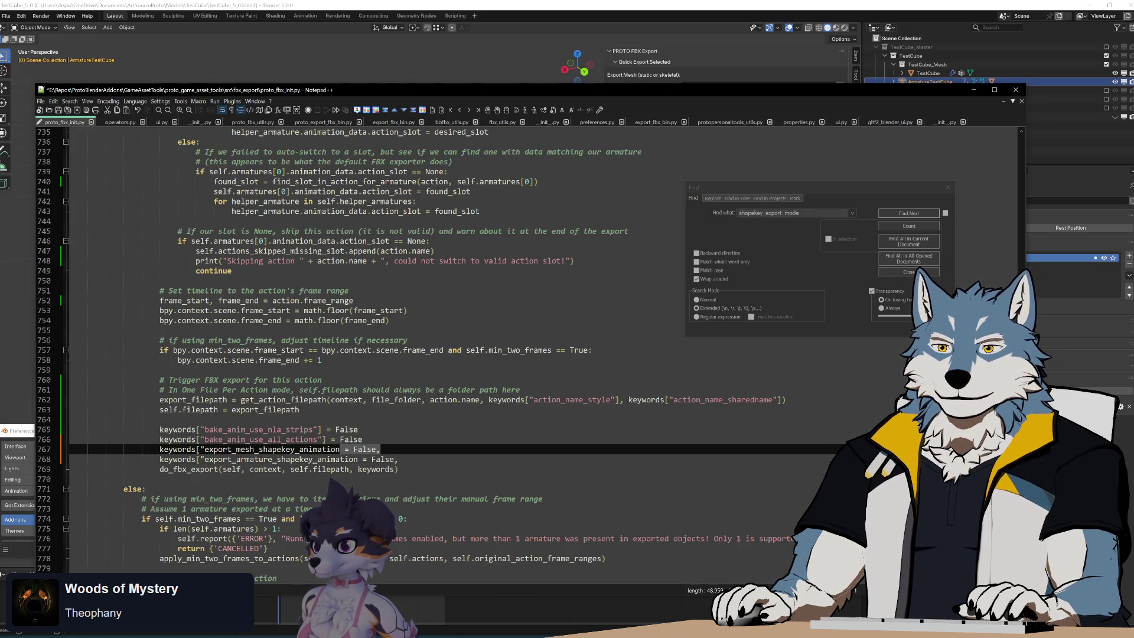
key("ctrl+shift+Left")
key("ctrl+shift+Left")
key("ctrl+shift+Left")
key("ctrl+v")
key("Down")
key("End")
key("ctrl+shift+Left")
key("ctrl+shift+Left")
key("ctrl+shift+Left")
key("ctrl+v")
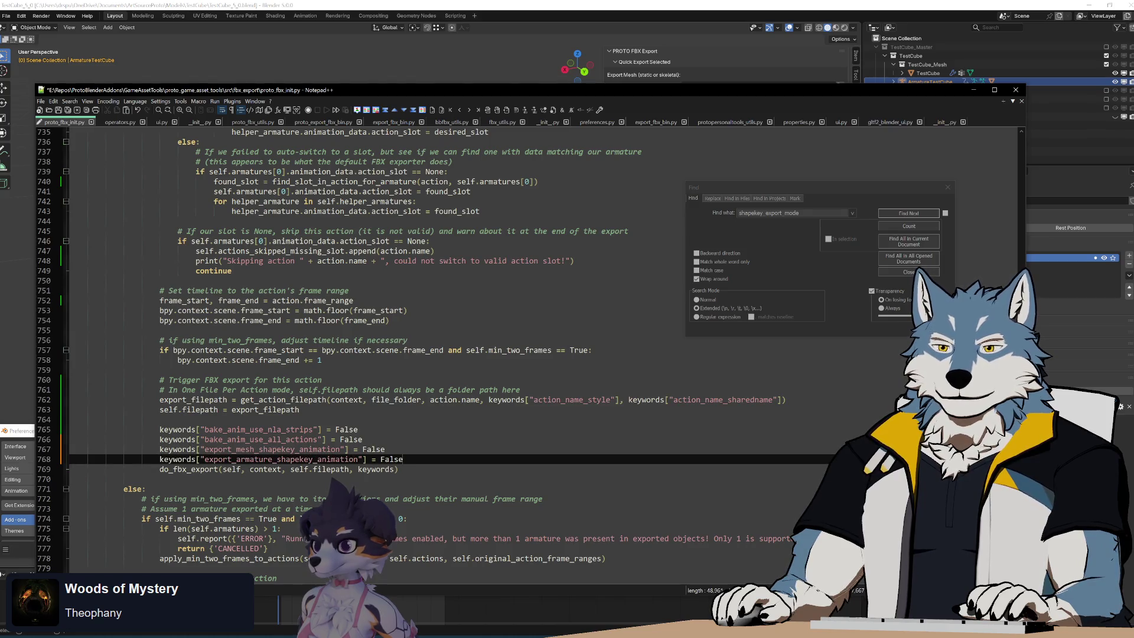
Step: Check the export_mesh_shapekey_animation and export_armature_shapekey_animation names against operators.py
key("Up")
key("Up")
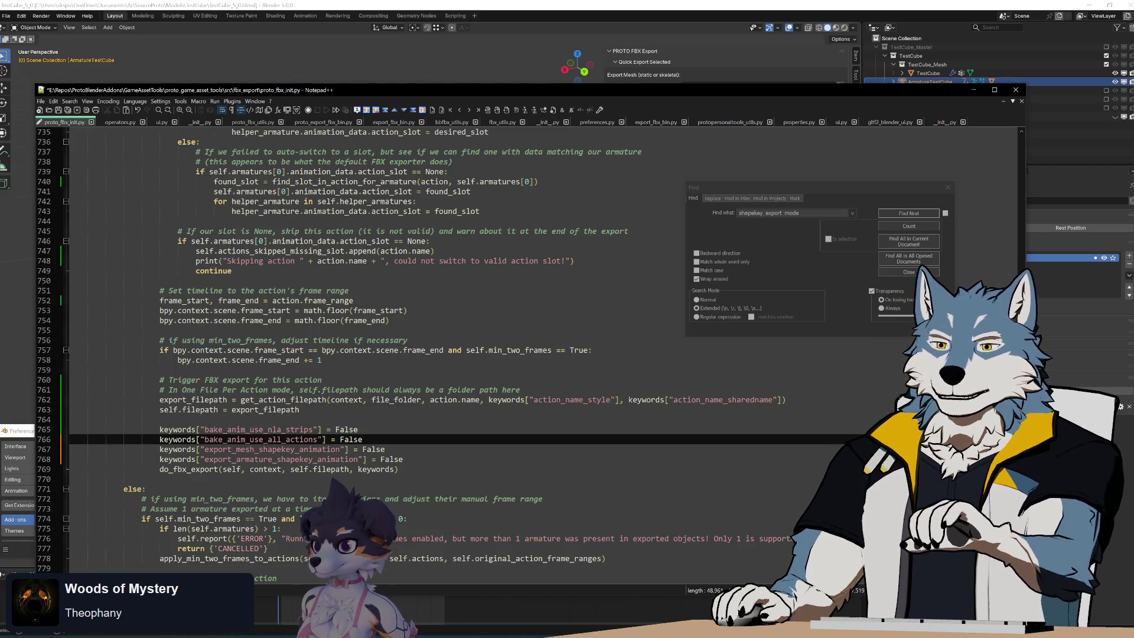
double_click(271, 449)
double_click(280, 459)
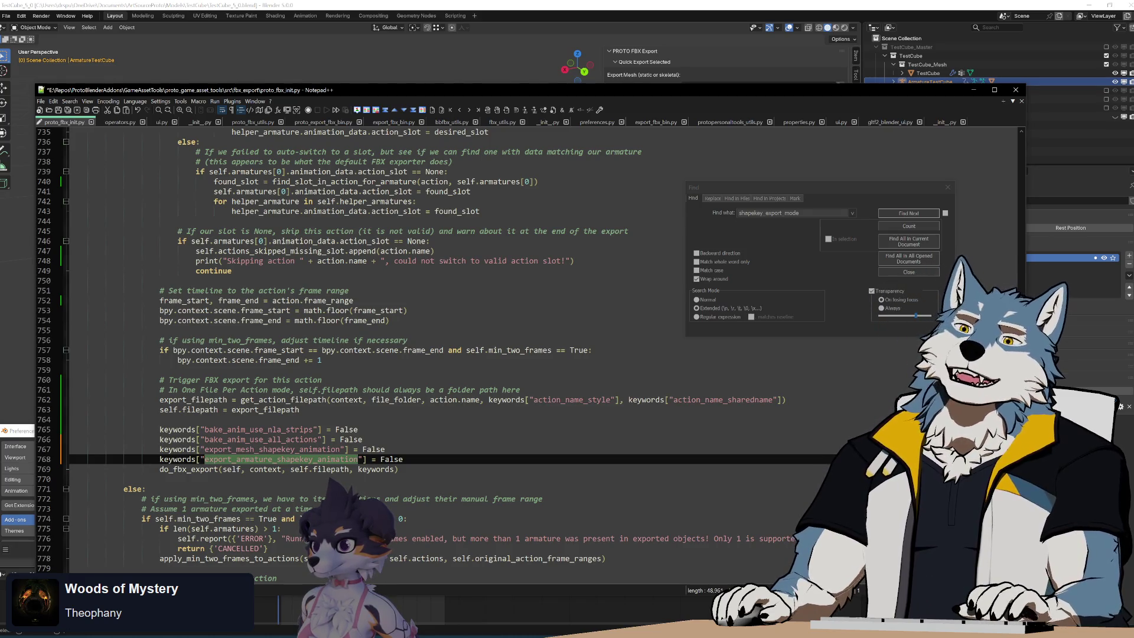
left_click(132, 123)
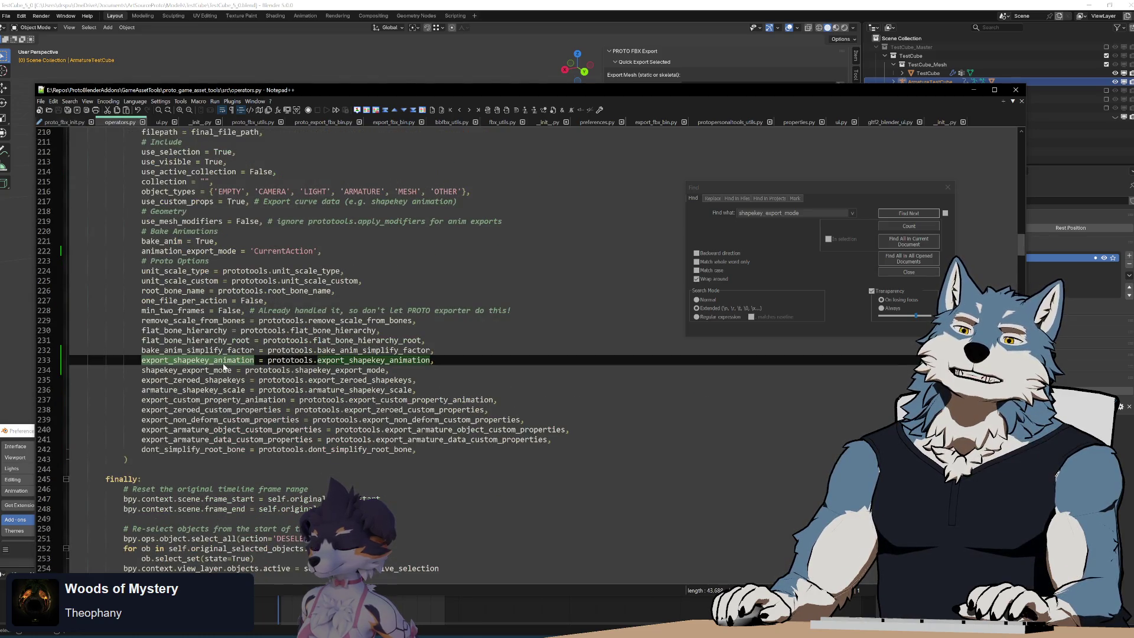
Step: Replace False on line 767 with keywords["export_shapekey_animation"]
double_click(199, 371)
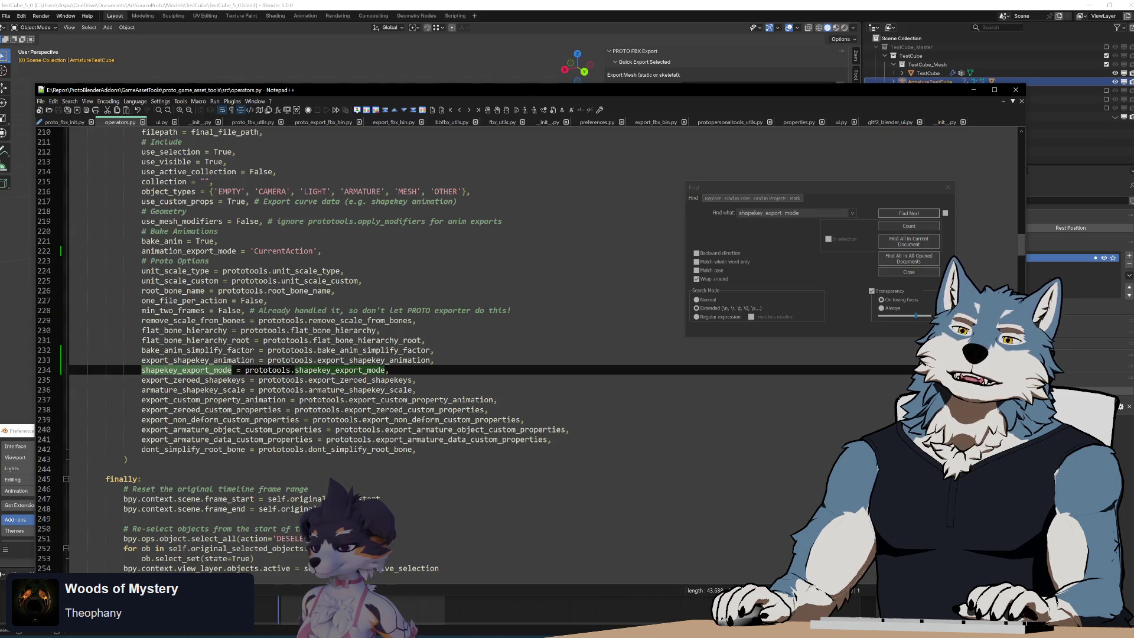
double_click(199, 360)
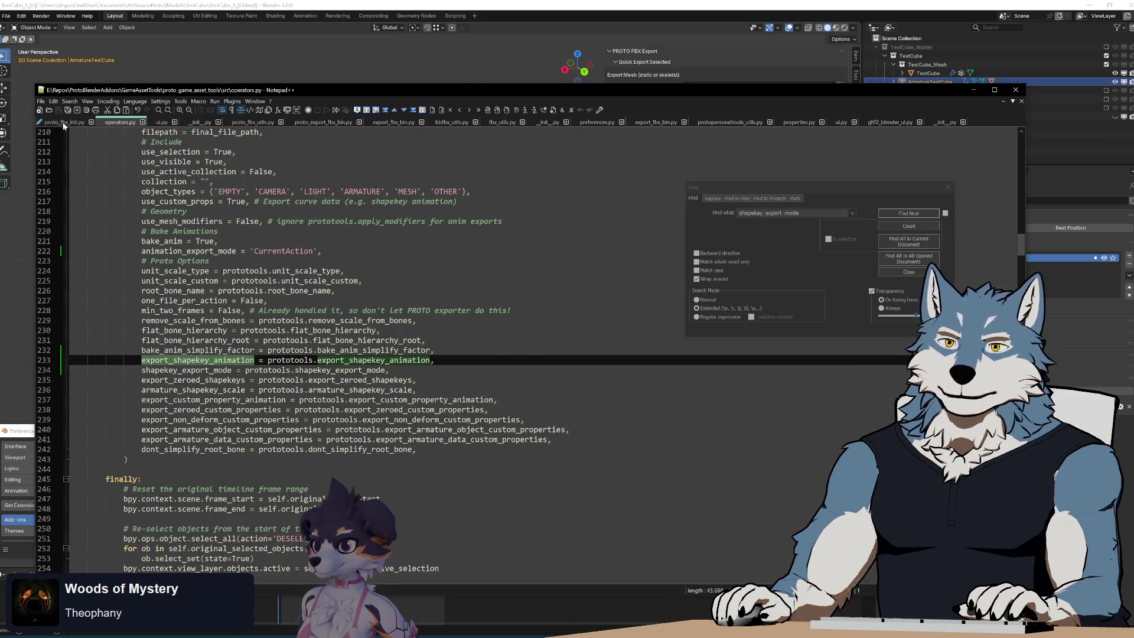
left_click(64, 122)
double_click(373, 449)
key("ctrl+v")
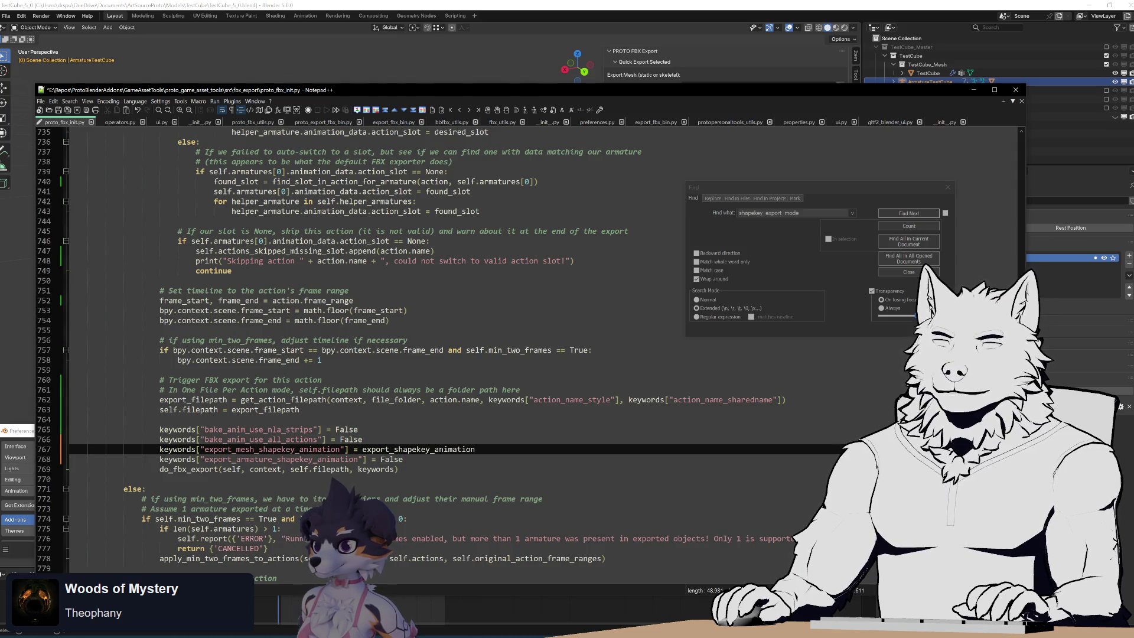
key("Home")
key("ctrl+shift+Right")
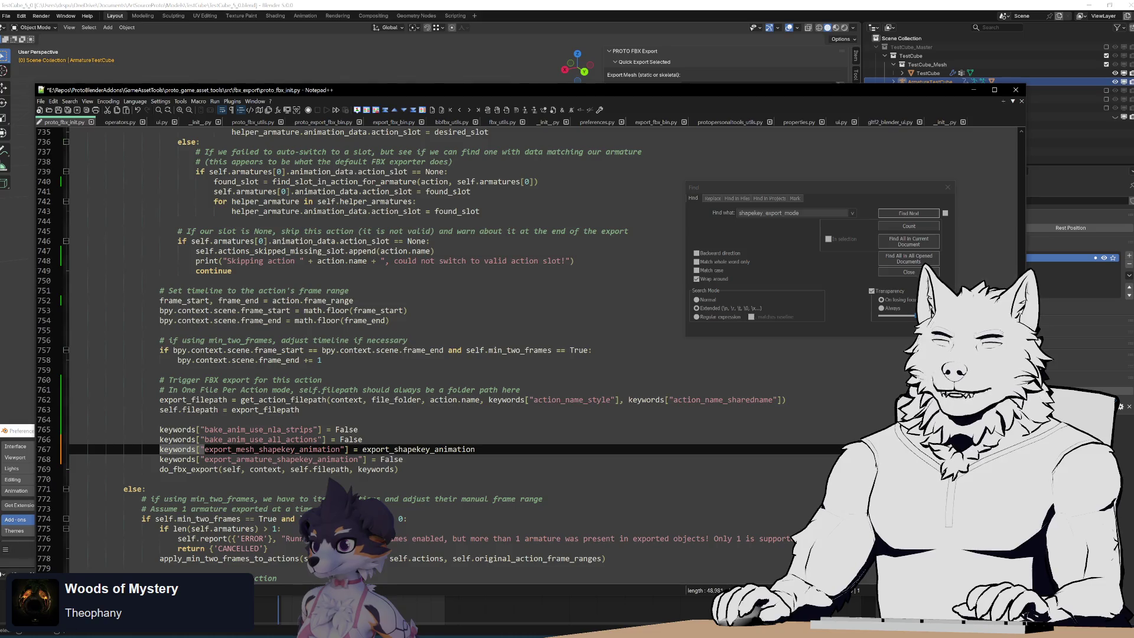
key("ctrl+c")
key("End")
key("ctrl+Left")
key("ctrl+v")
type("\"")
key("End")
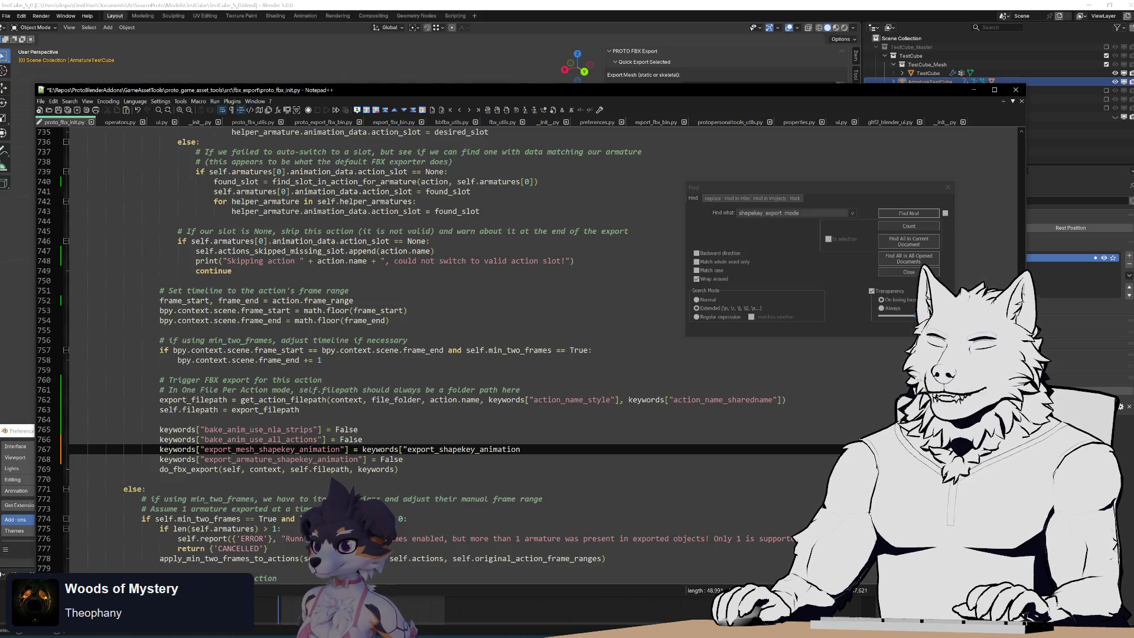
type("\"]")
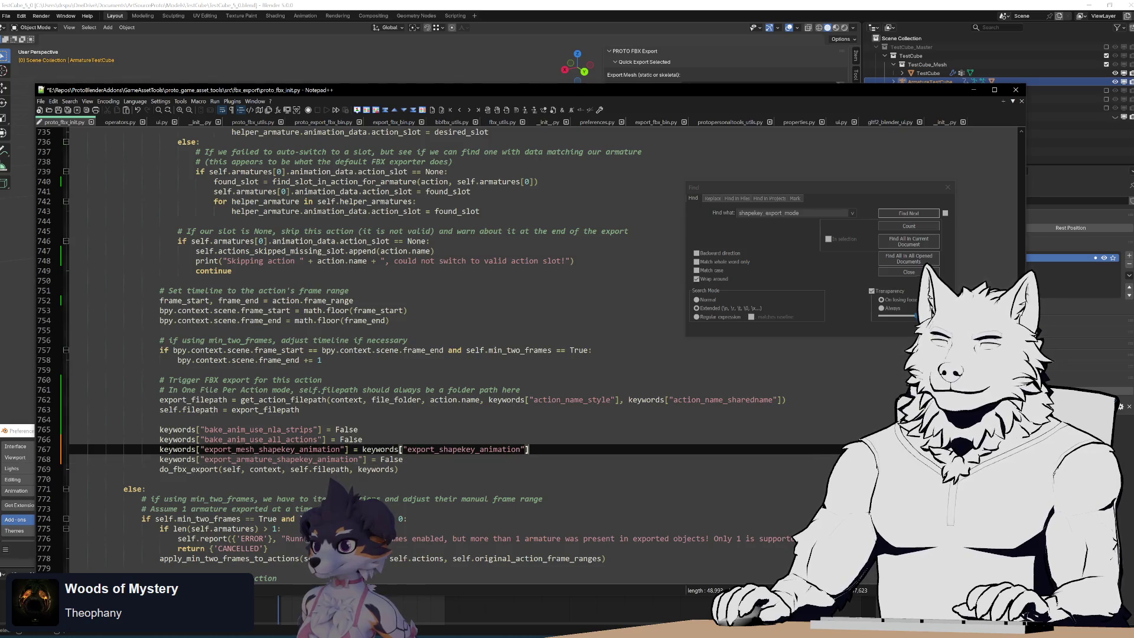
Step: Use the same keywords["export_shapekey_animation"] value in place of False on line 768
left_click_drag(362, 448, 403, 459)
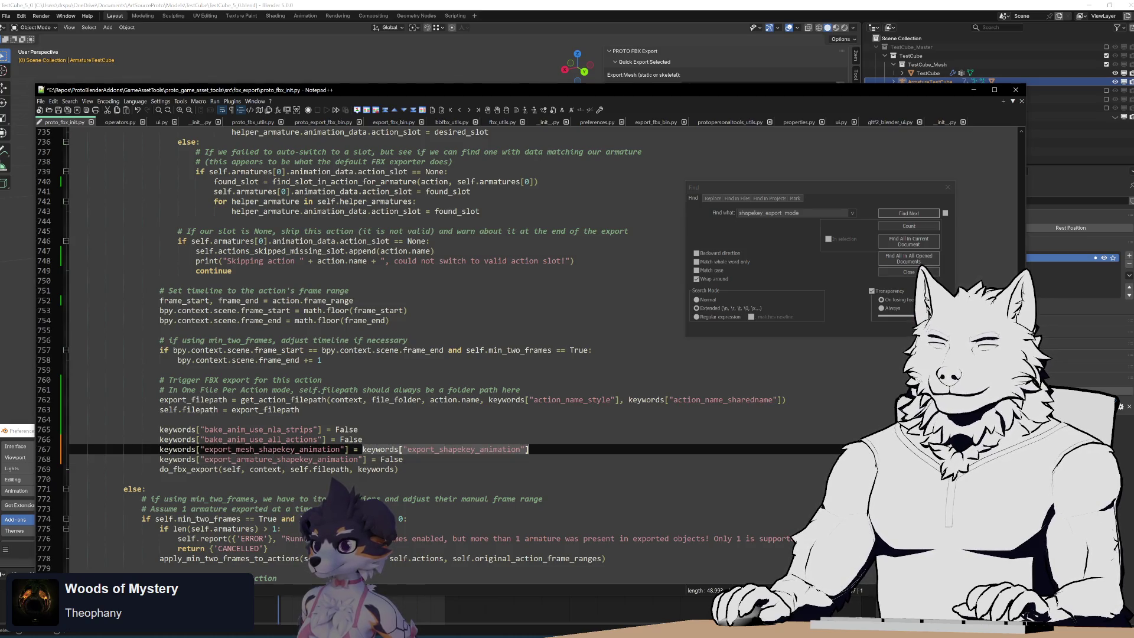
key("ctrl+c")
key("Down")
key("End")
key("ctrl+shift+Left")
key("ctrl+v")
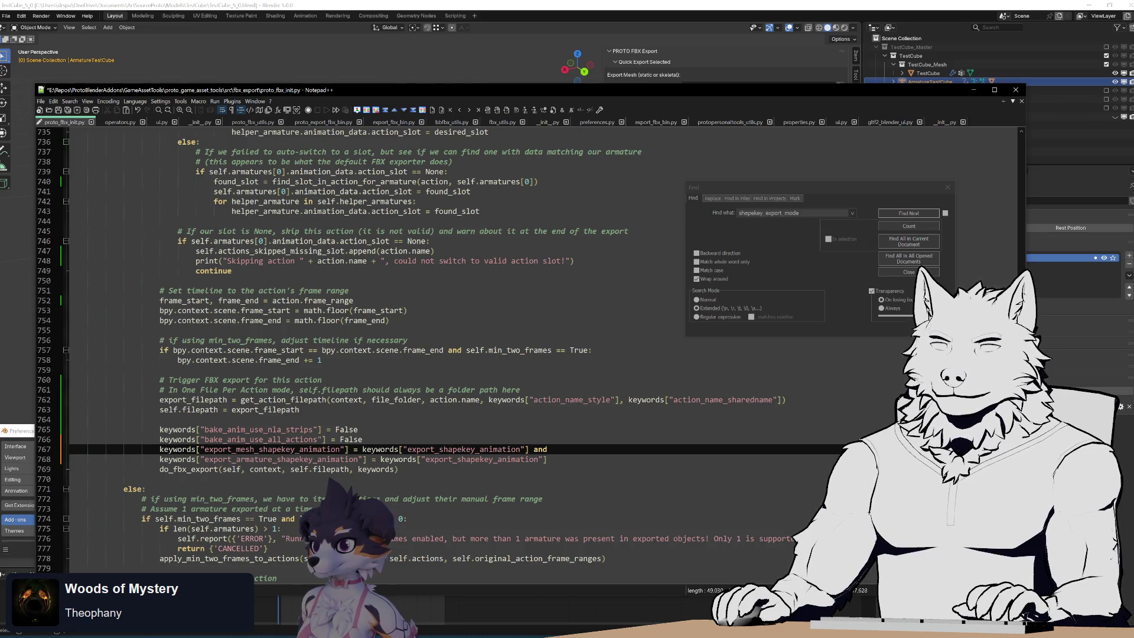
Step: Append an 'and' condition with the keyword value to the ends of lines 767 and 768
key("ctrl+shift+Right")
key("ctrl+shift+Right")
key("ctrl+shift+Right")
key("shift+Right")
key("shift+Right")
key("ctrl+c")
key("End")
key("ctrl+v")
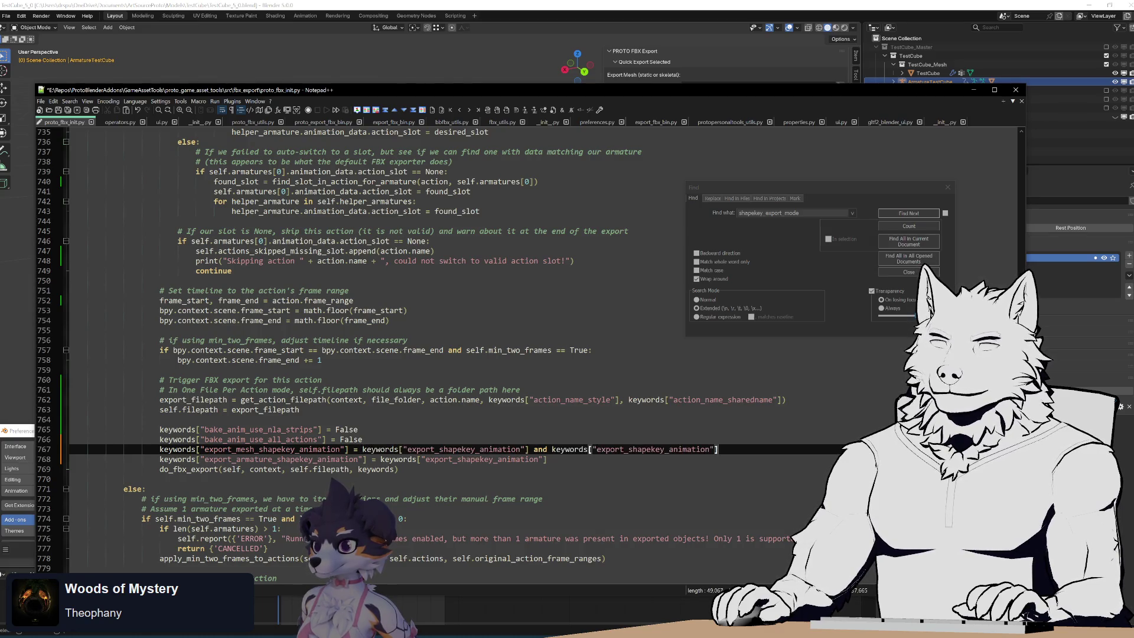
key("Down")
key("End")
type("and")
key("ctrl+v")
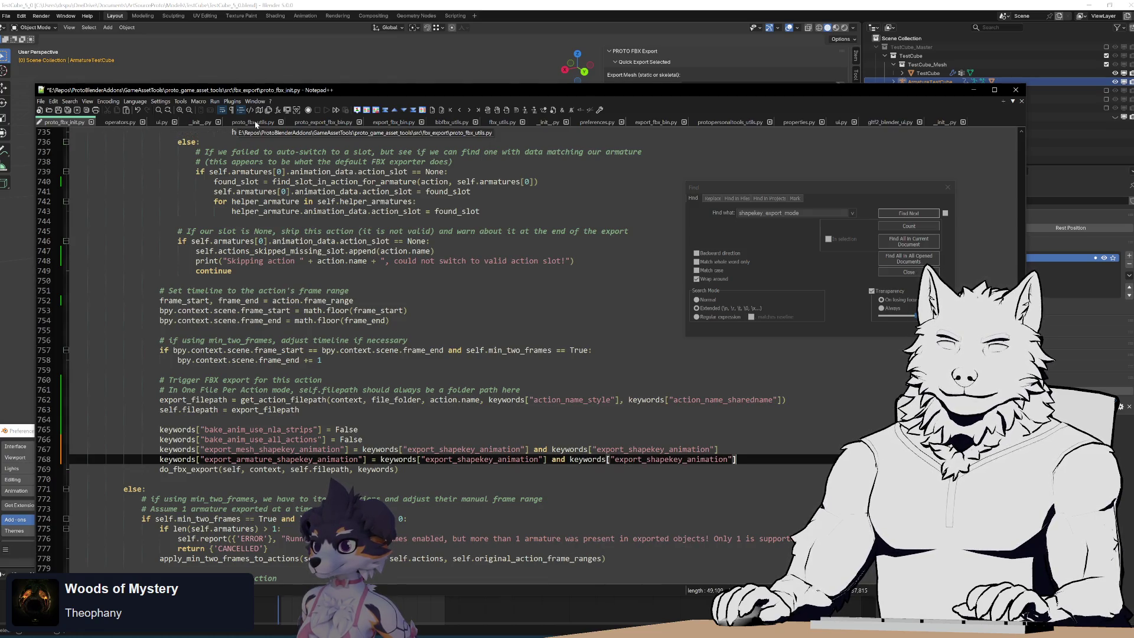
Step: Change the added conditions to compare shapekey_export_mode against a quoted mode string
left_click(121, 123)
double_click(186, 370)
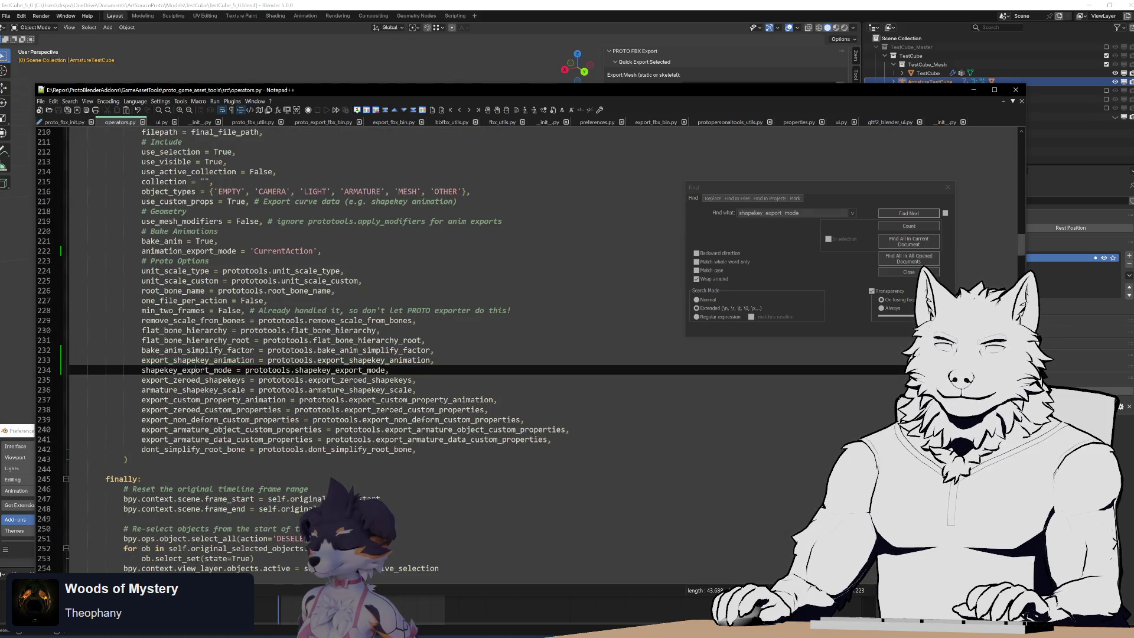
key("ctrl+Tab")
left_click(642, 449)
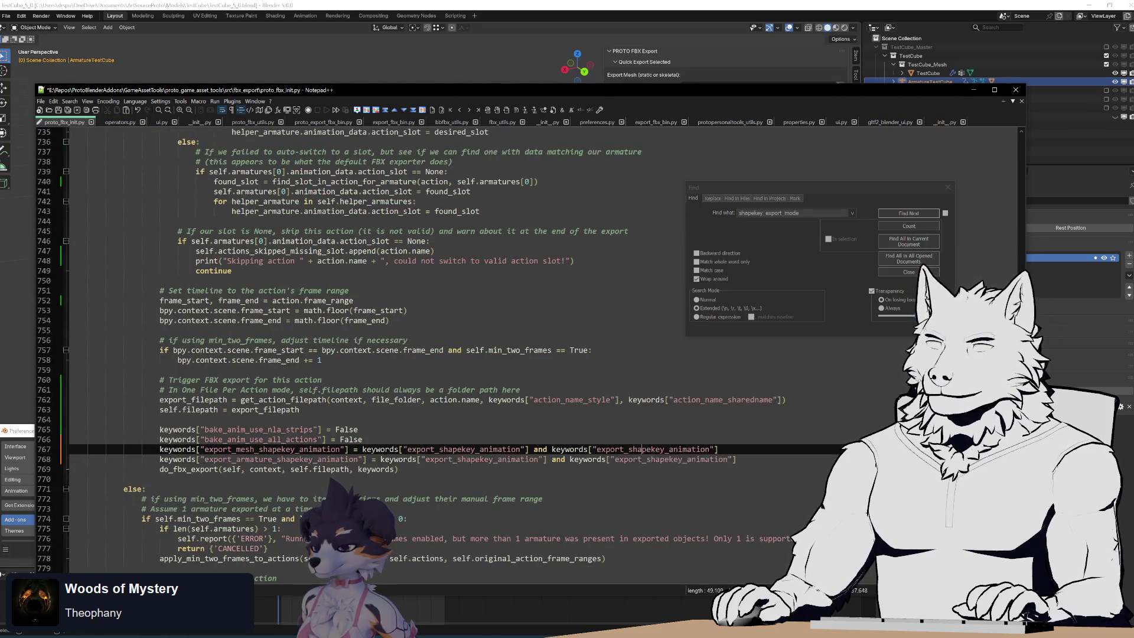
double_click(673, 460)
key("ctrl+v")
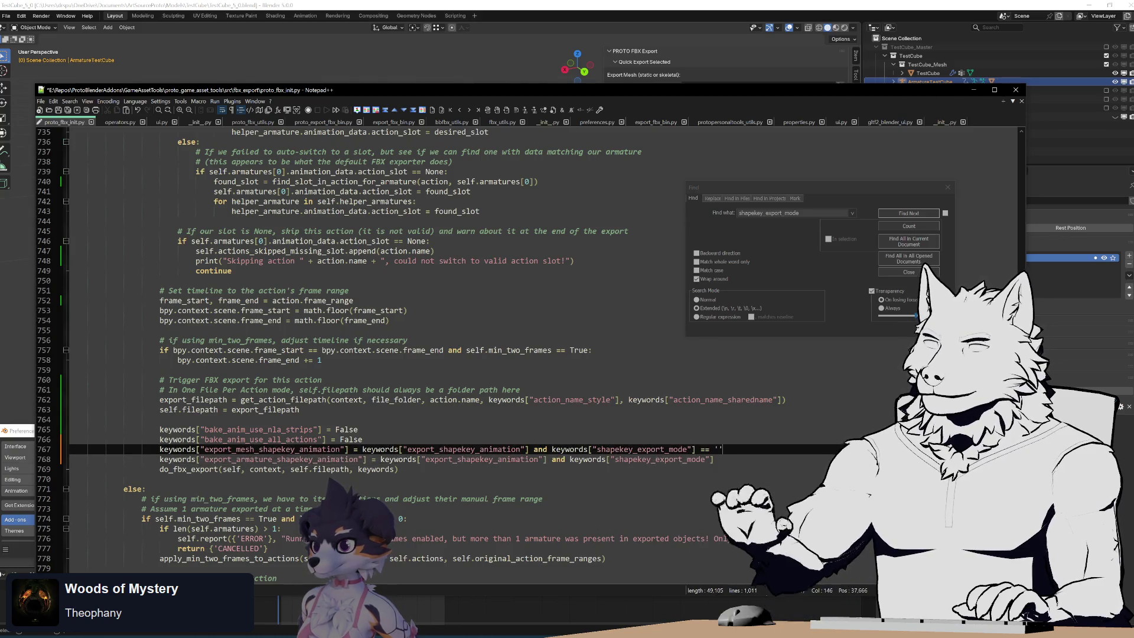
type("''")
key("Down")
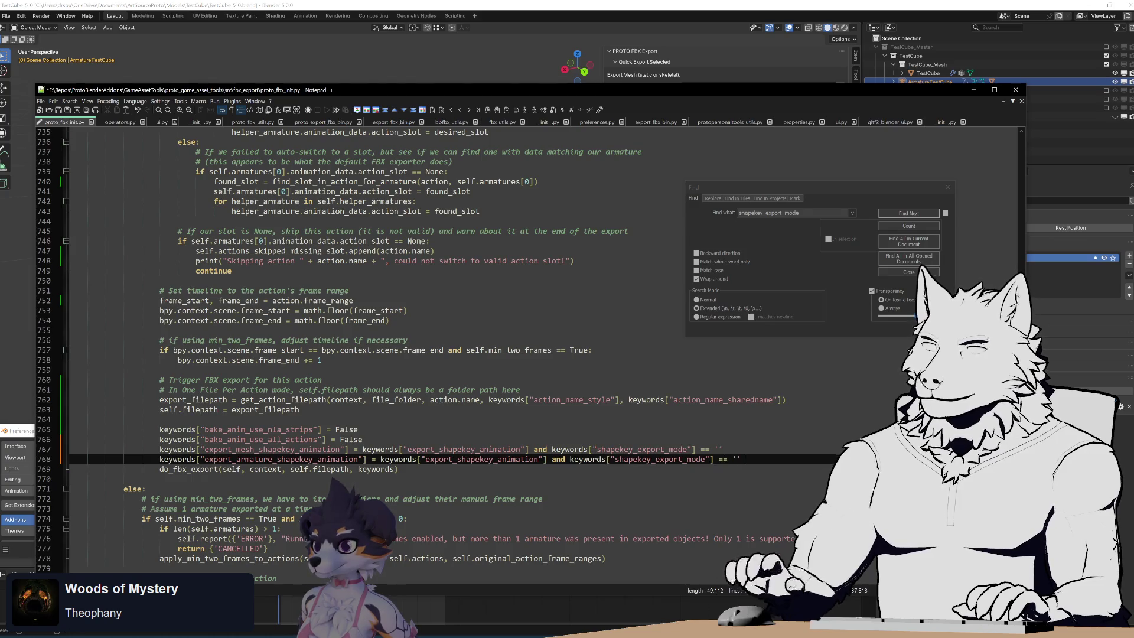
key("BackSpace")
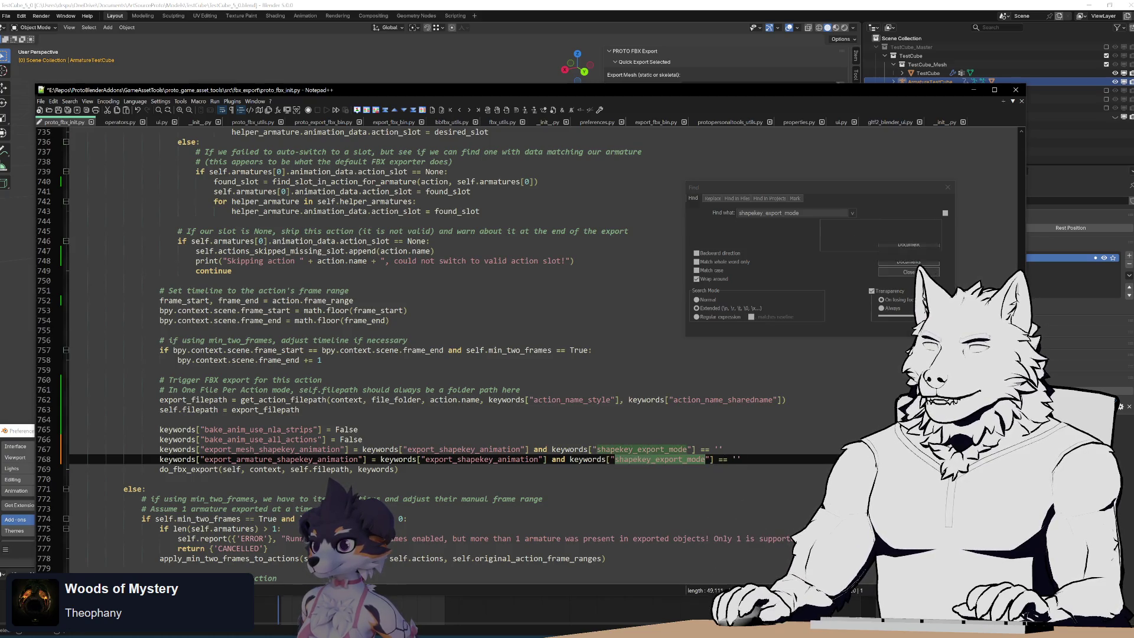
Step: Look up the ArmatureDummyMesh, Mesh and ArmatureCustomProps identifiers in the shapekey_export_mode property
left_click(707, 250)
left_click(914, 216)
left_click(914, 216)
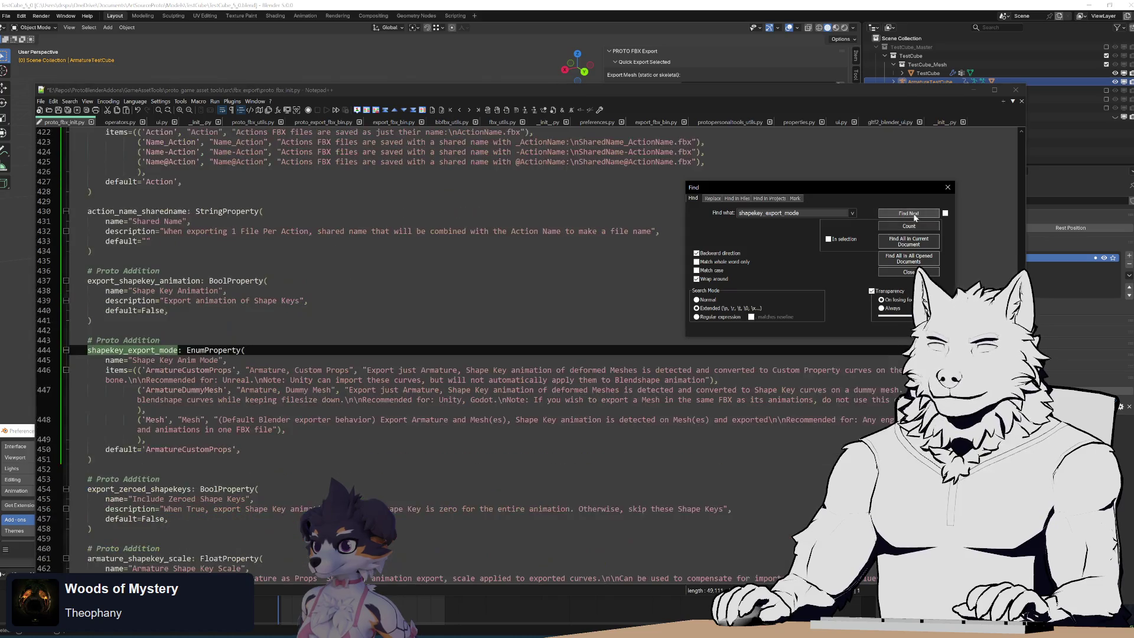
double_click(173, 389)
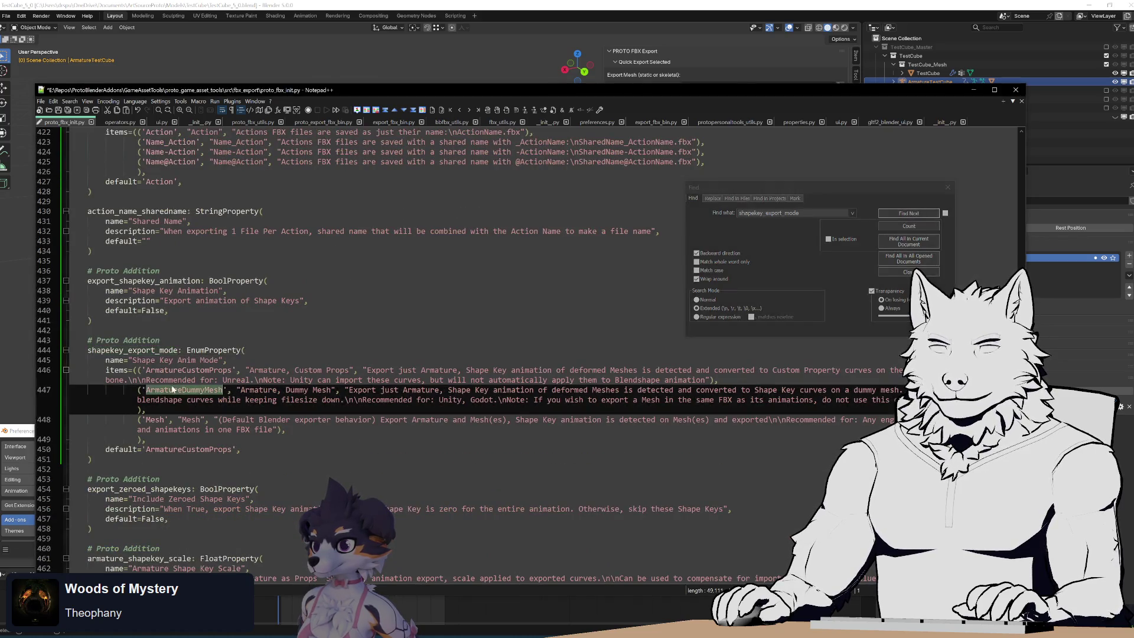
double_click(155, 419)
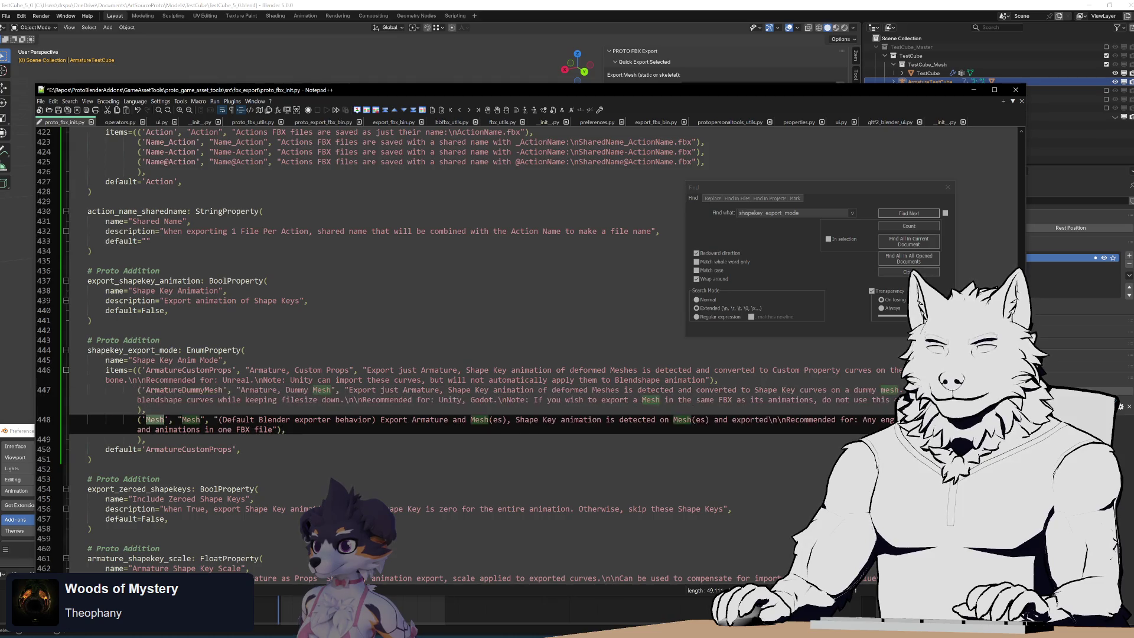
double_click(188, 370)
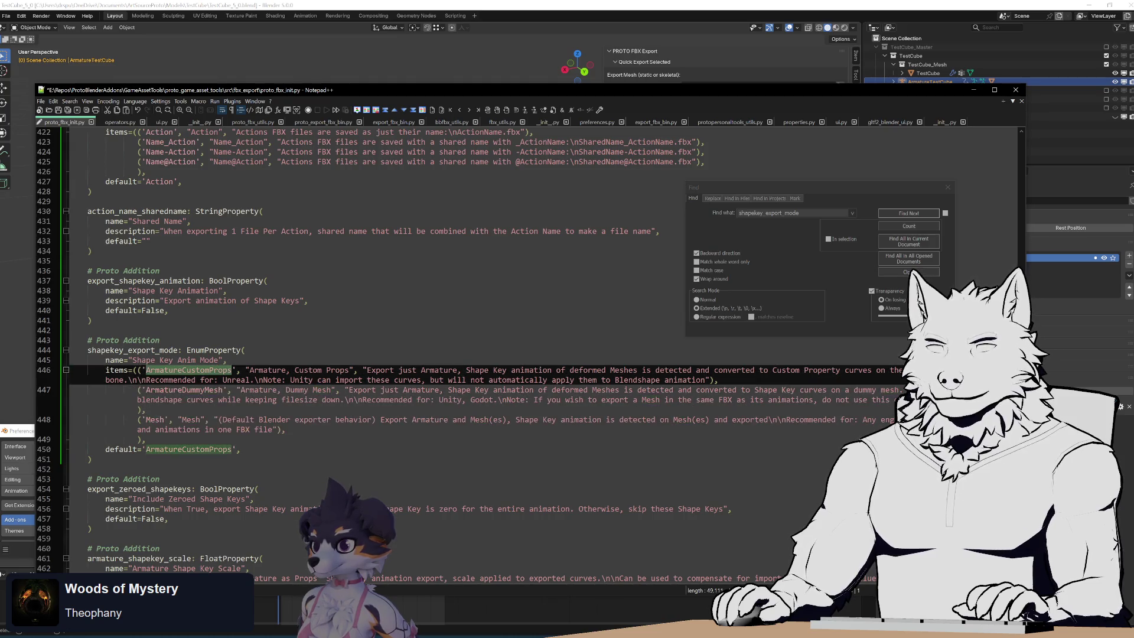
left_click(700, 253)
left_click(913, 214)
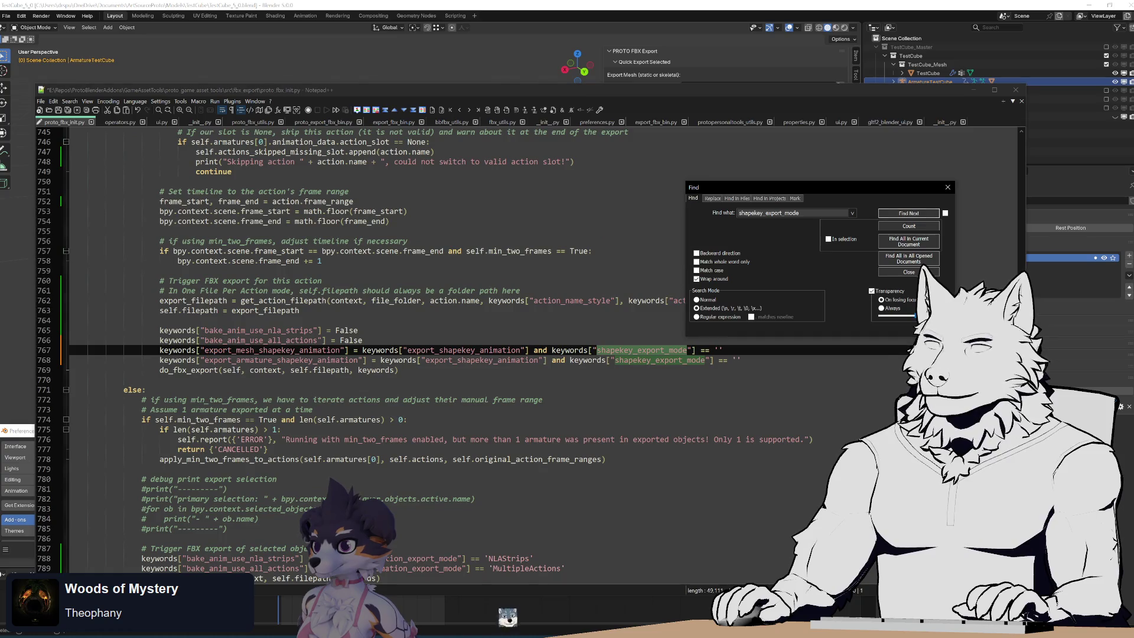
Step: Search the code for ArmatureCustomProps and ArmatureDummyMesh occurrences
scroll(520, 566, "up", 2)
double_click(272, 409)
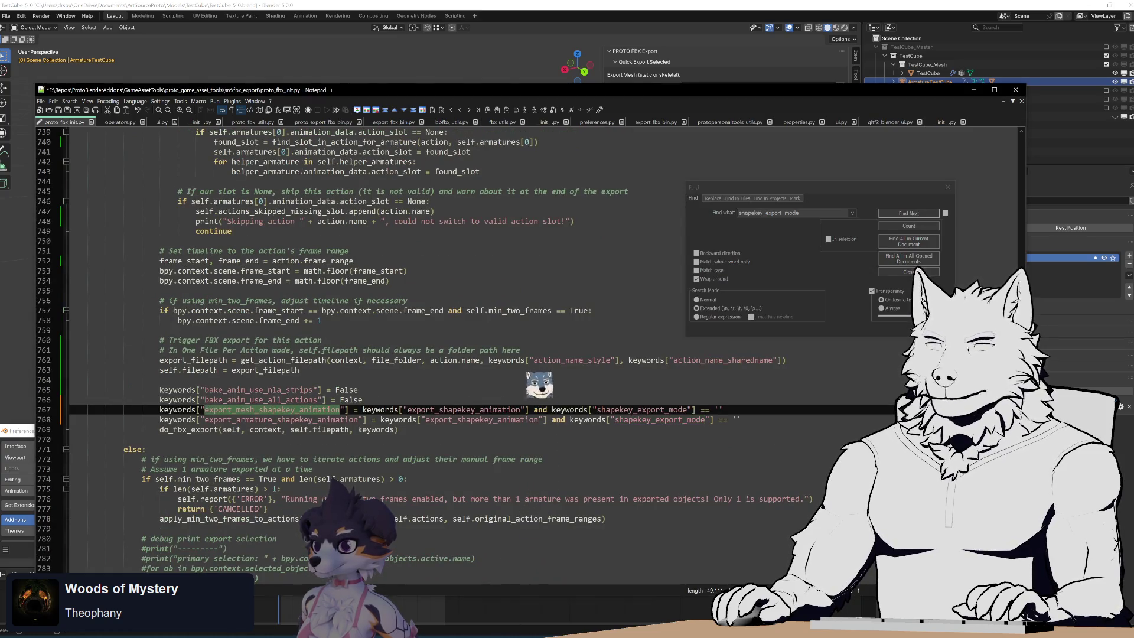
key("Down")
key("End")
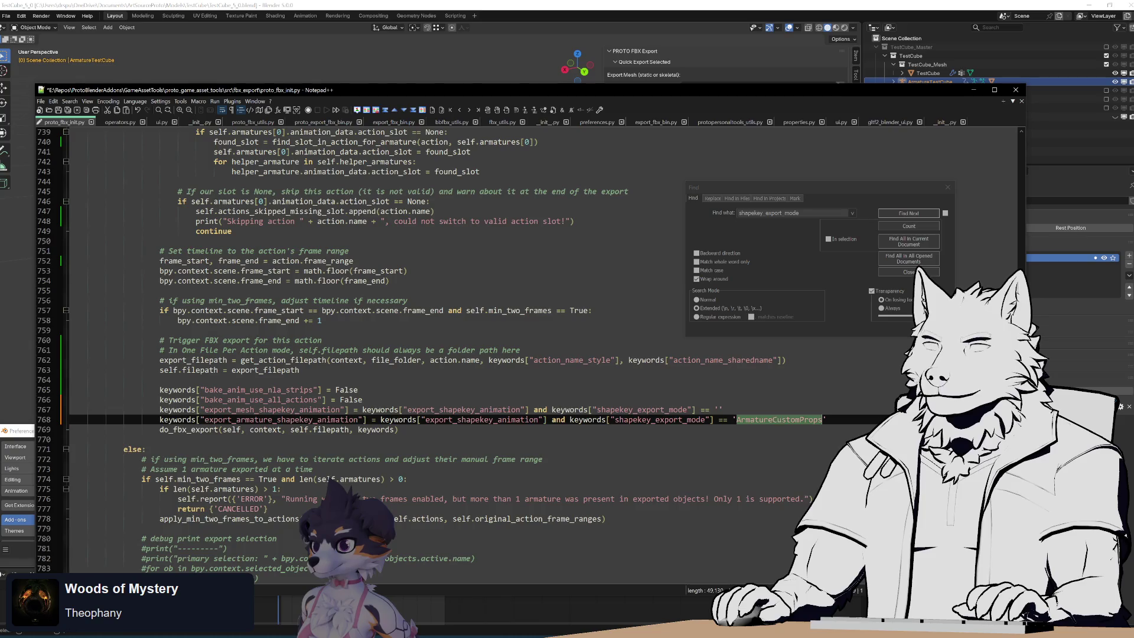
key("ctrl+f")
key("Return")
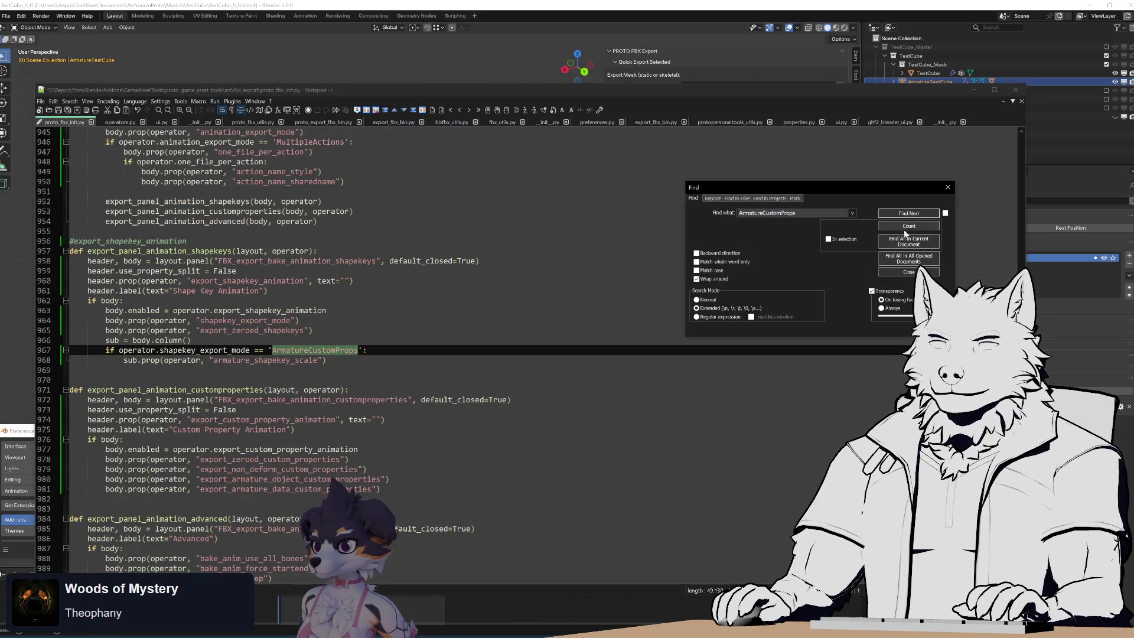
left_click(908, 213)
double_click(184, 370)
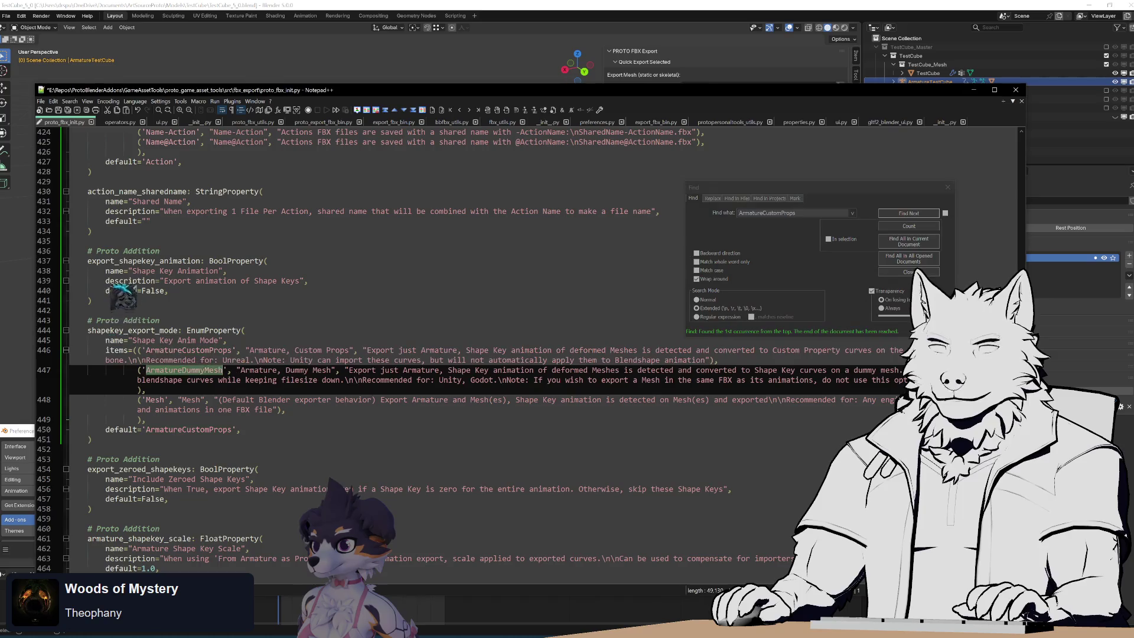
left_click(905, 212)
Step: Extend line 767 with an 'or' Mesh mode comparison in a grouped condition and save
scroll(531, 355, "up", 4)
left_click(720, 459)
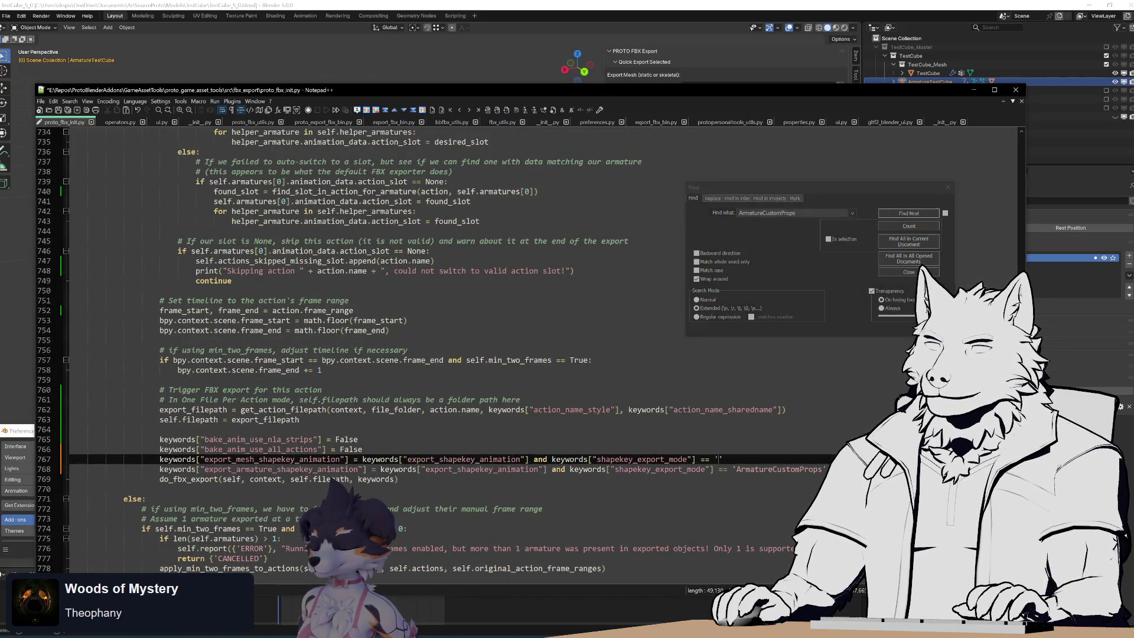
left_click_drag(704, 459, 552, 459)
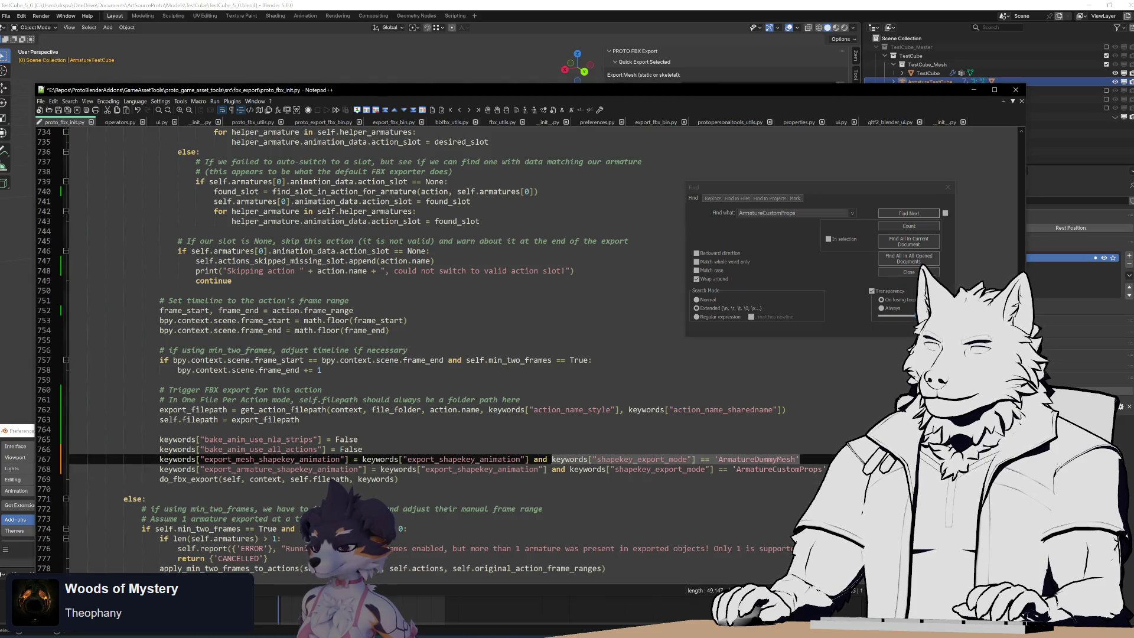
key("End")
key("ctrl+v")
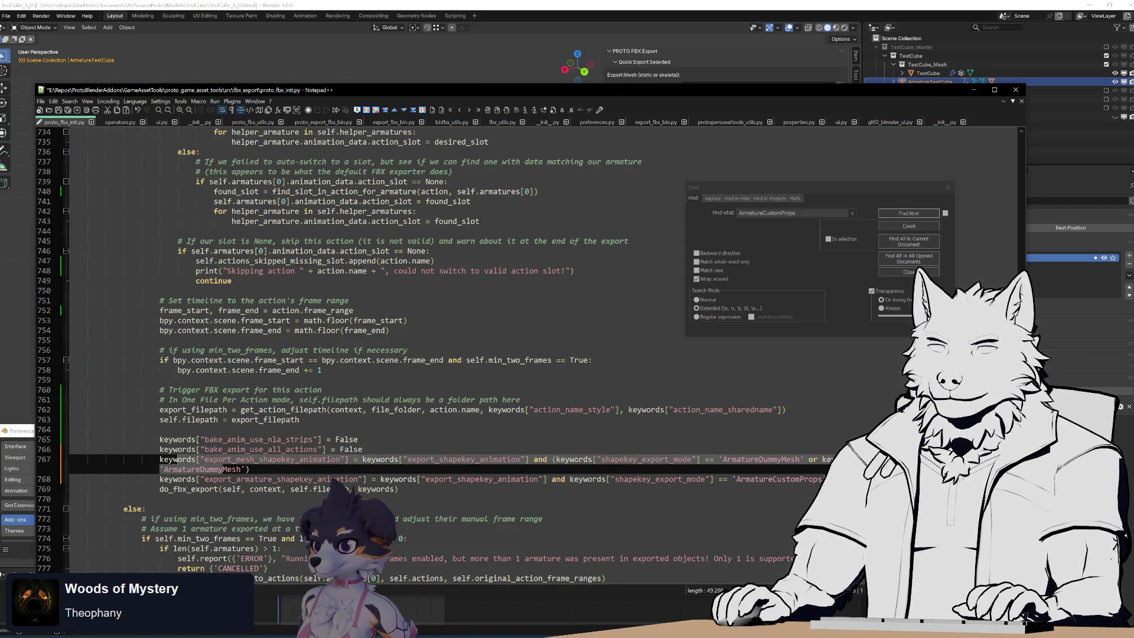
key("BackSpace")
left_click(824, 469)
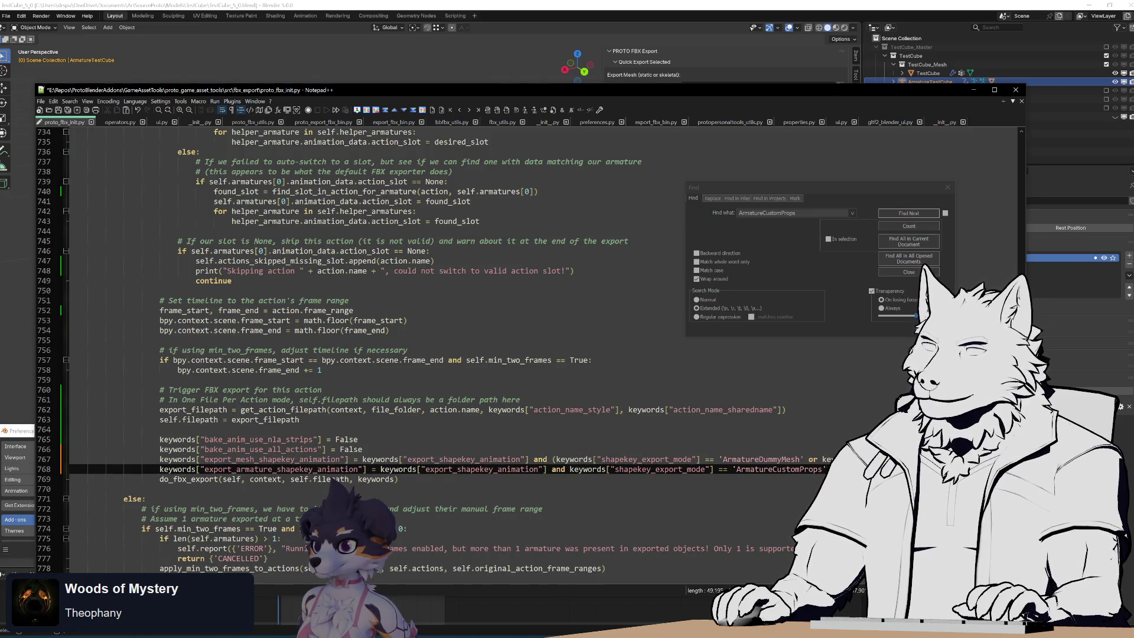
left_click(554, 459)
left_click(588, 458)
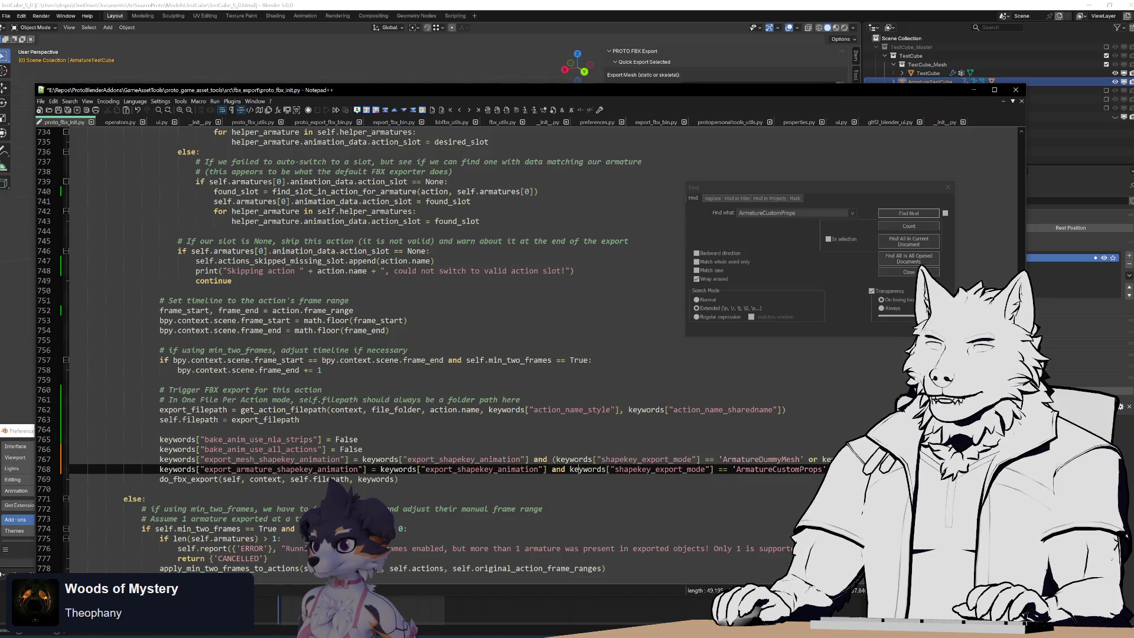
key("Up")
key("ctrl+s")
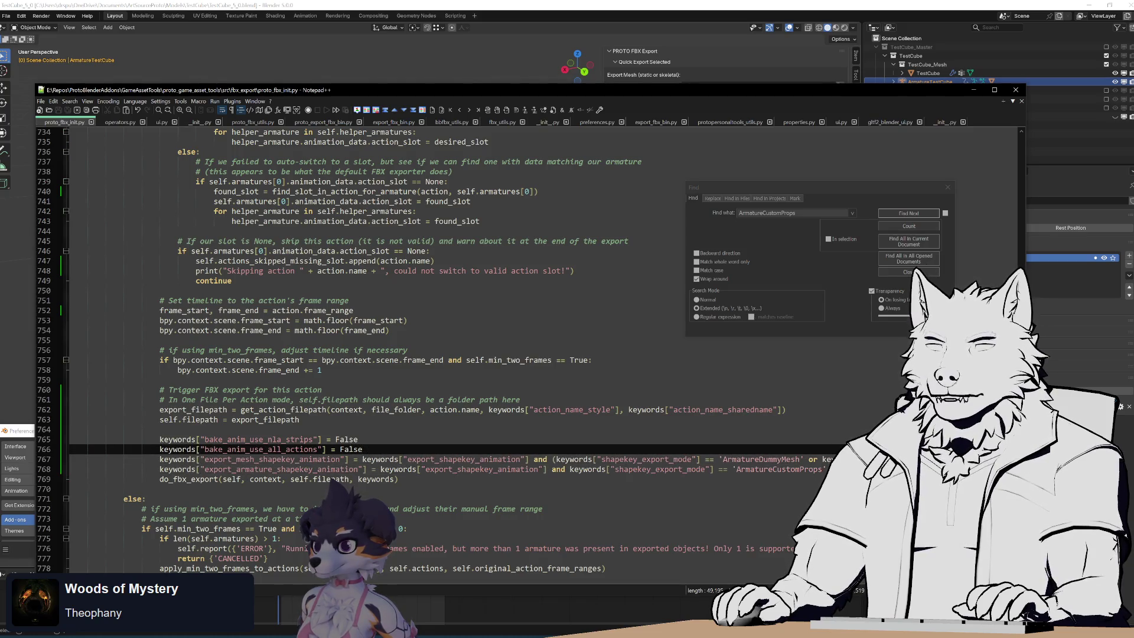
Step: Copy the two shape-key keyword lines into the selected-objects export branch after line 789
key("Down")
key("Down")
key("Down")
key("Home")
key("shift+Up")
key("shift+Up")
key("shift+Up")
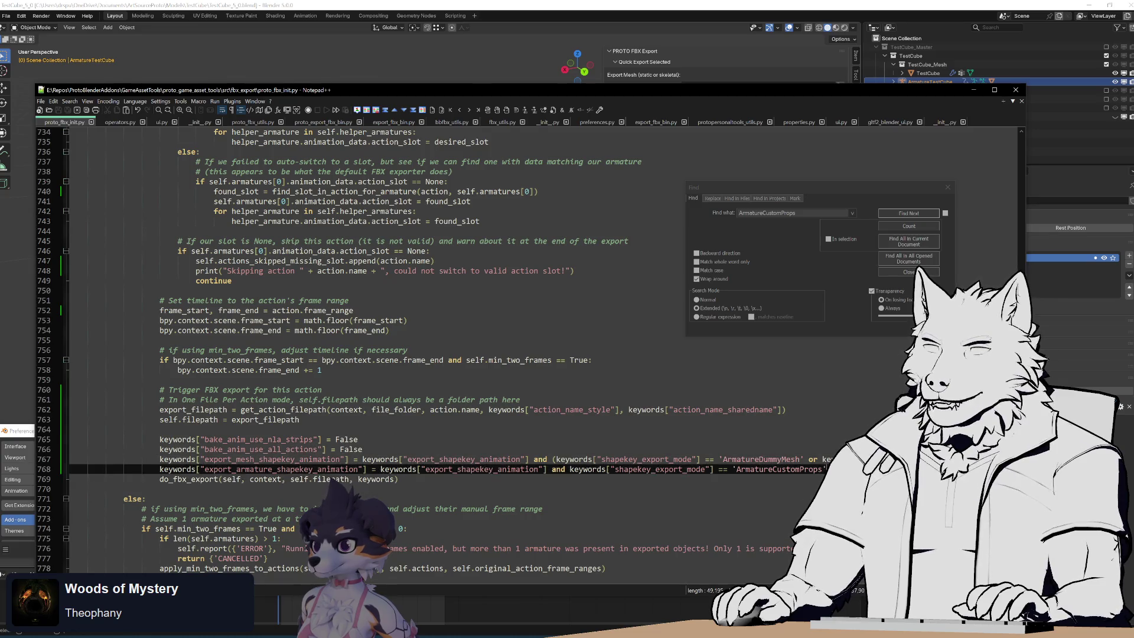
key("shift+End")
scroll(534, 467, "down", 7)
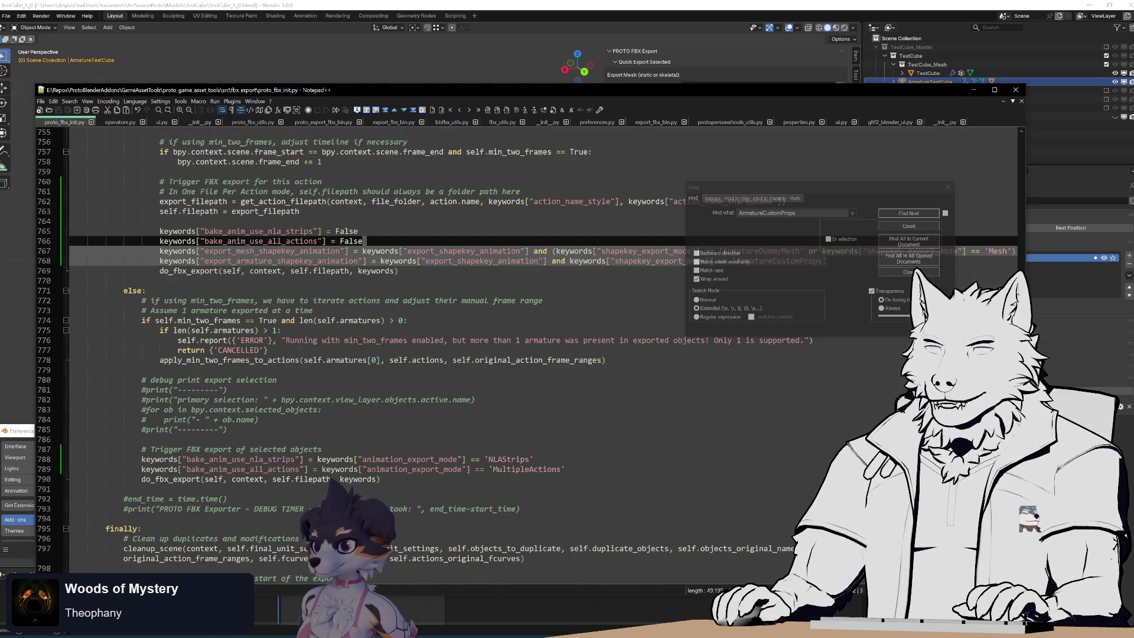
key("ctrl+c")
left_click(567, 469)
key("ctrl+v")
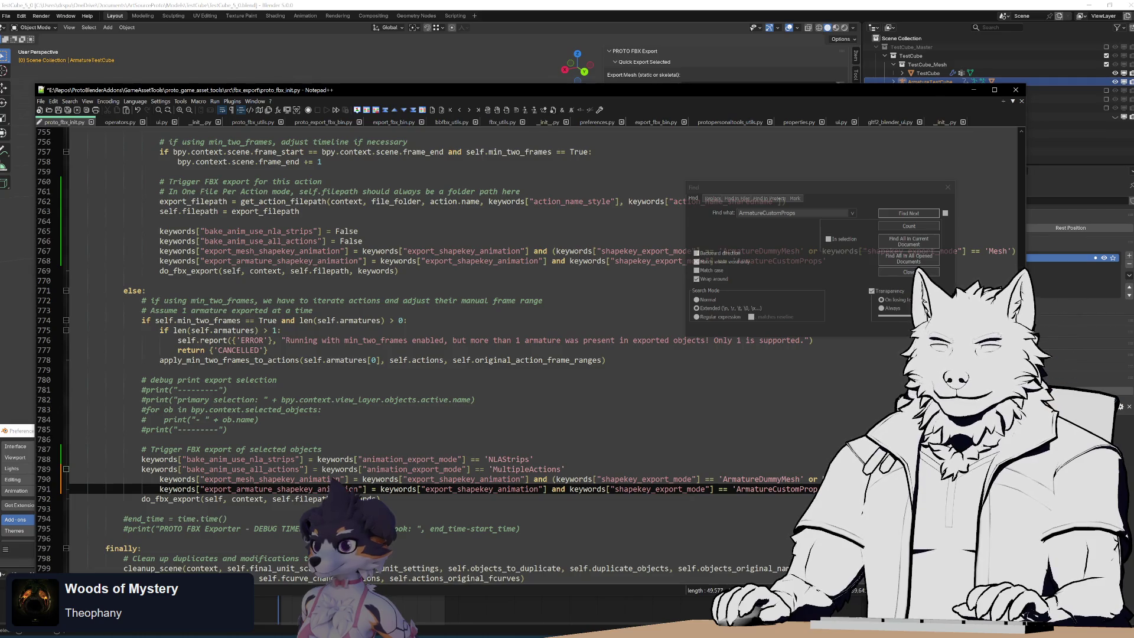
Step: Dedent the pasted lines to match line 789 and save the file
key("Up")
key("Home")
key("shift+Tab")
key("Down")
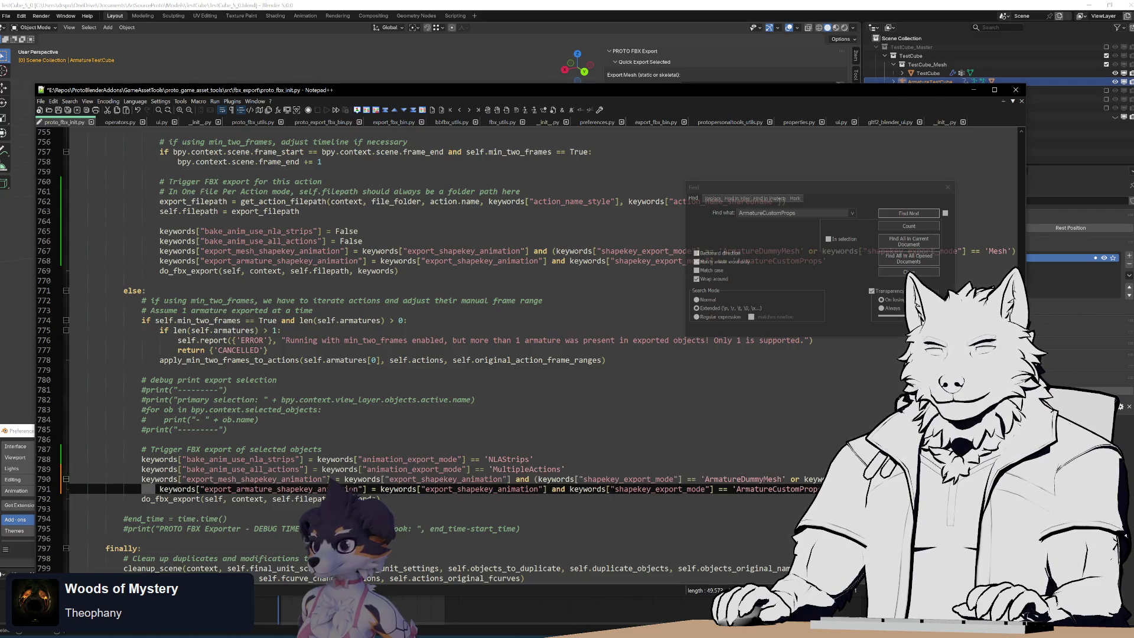
key("shift+Tab")
key("Up")
key("Up")
key("End")
key("ctrl+s")
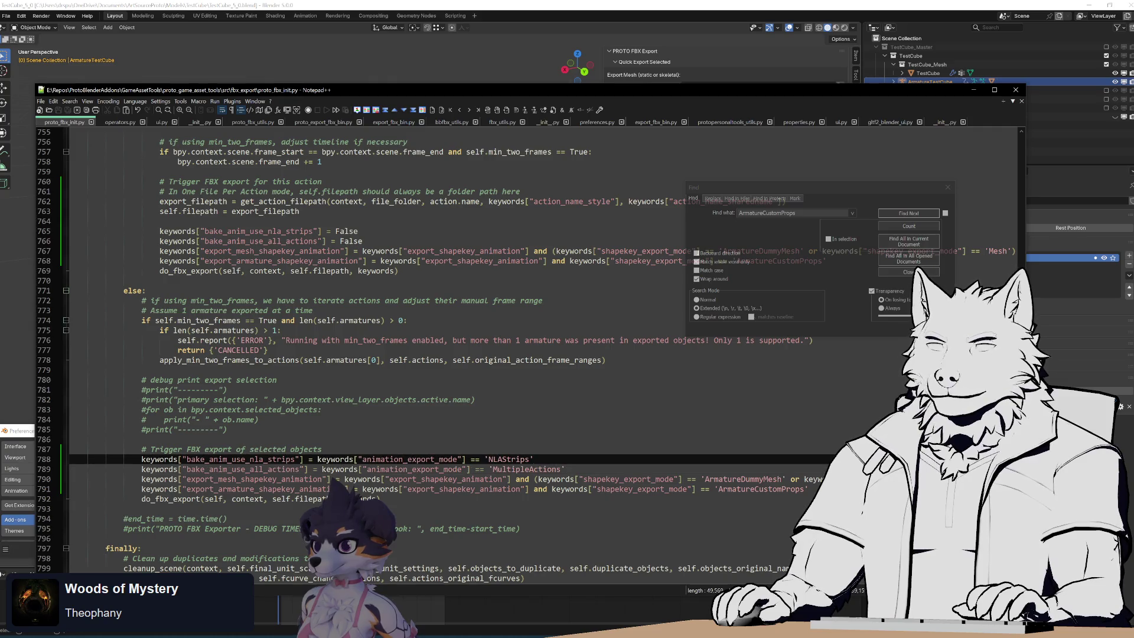
key("alt+Tab")
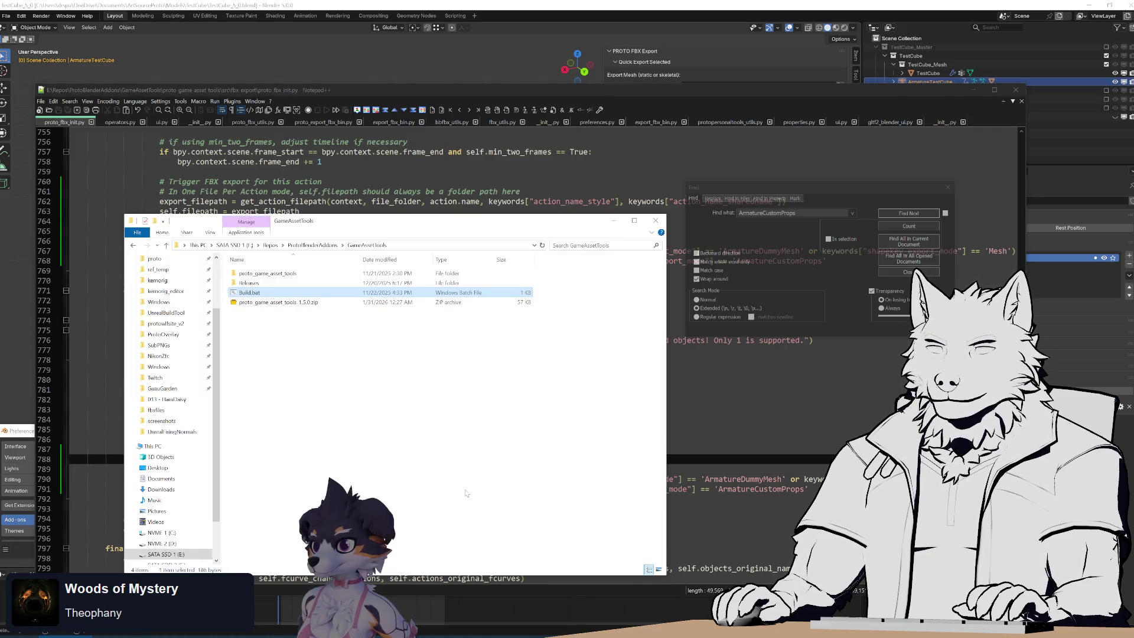
Step: Run Build.bat to rebuild the proto_game_asset_tools-1.5.0 zip, then close the console
key("Return")
key("alt+Tab")
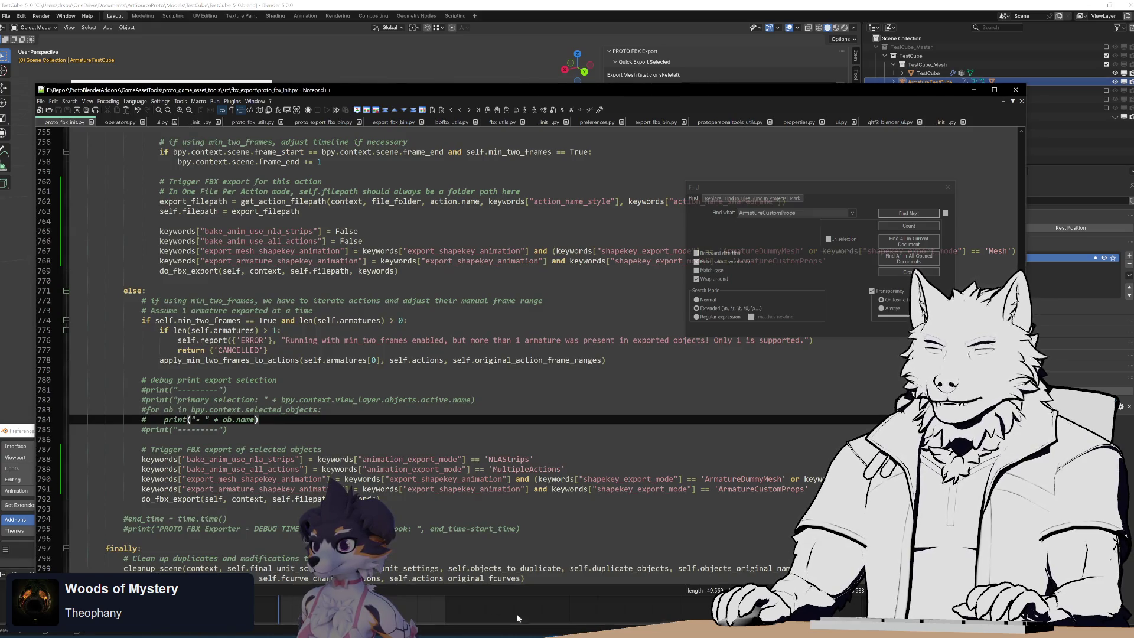
key("alt+Tab")
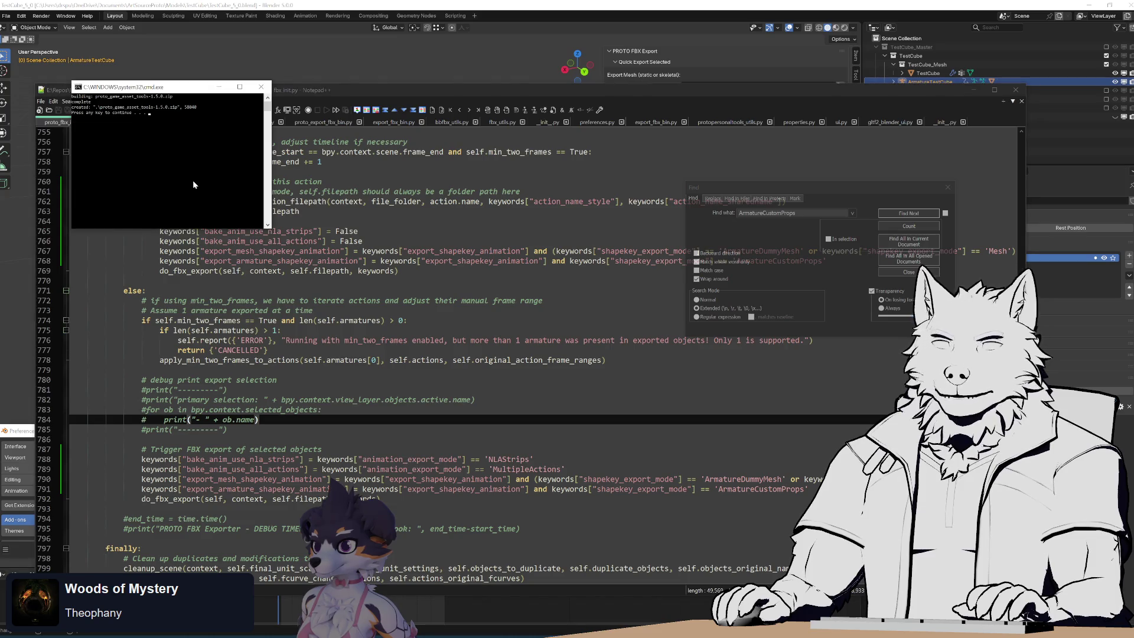
key("Return")
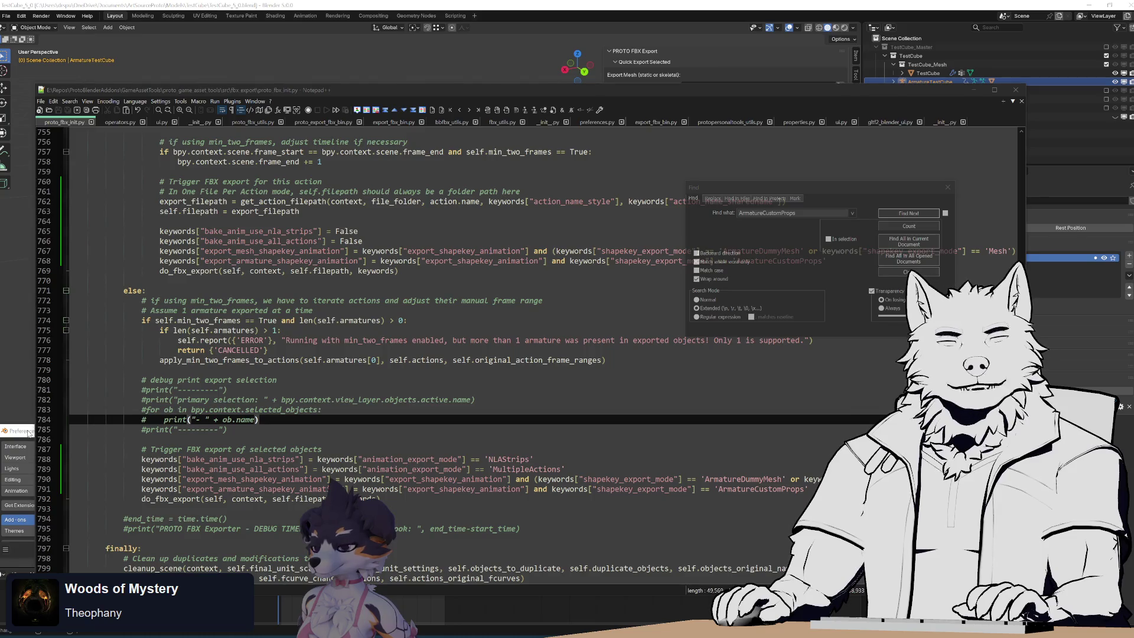
left_click(28, 435)
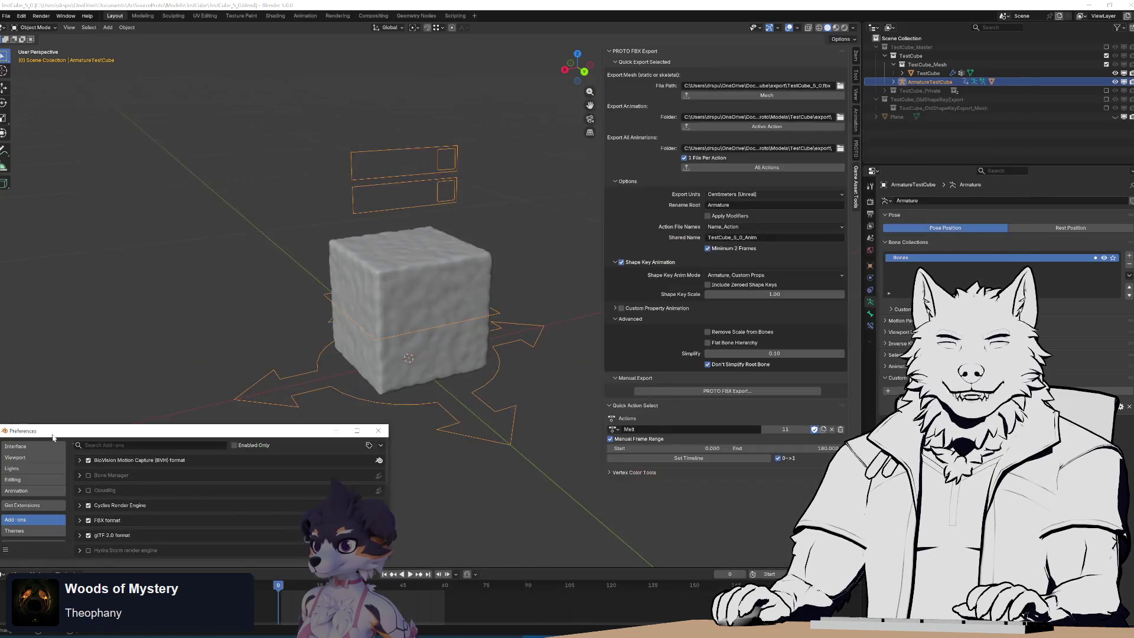
Step: Reinstall the rebuilt add-on zip with Install from Disk
left_click(381, 446)
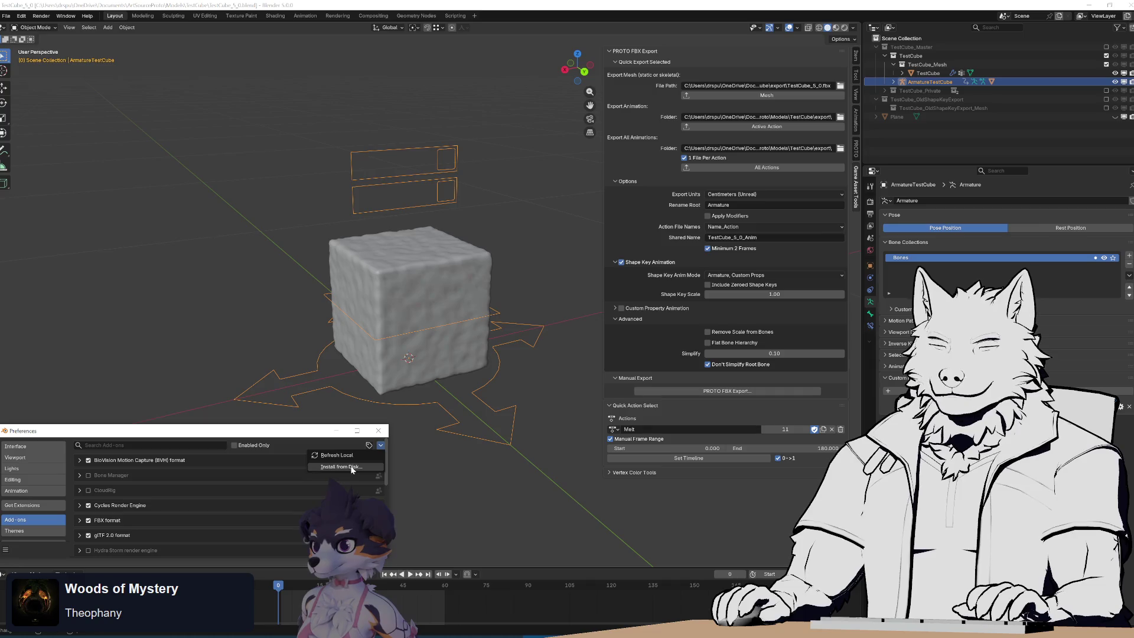
left_click(341, 466)
double_click(313, 128)
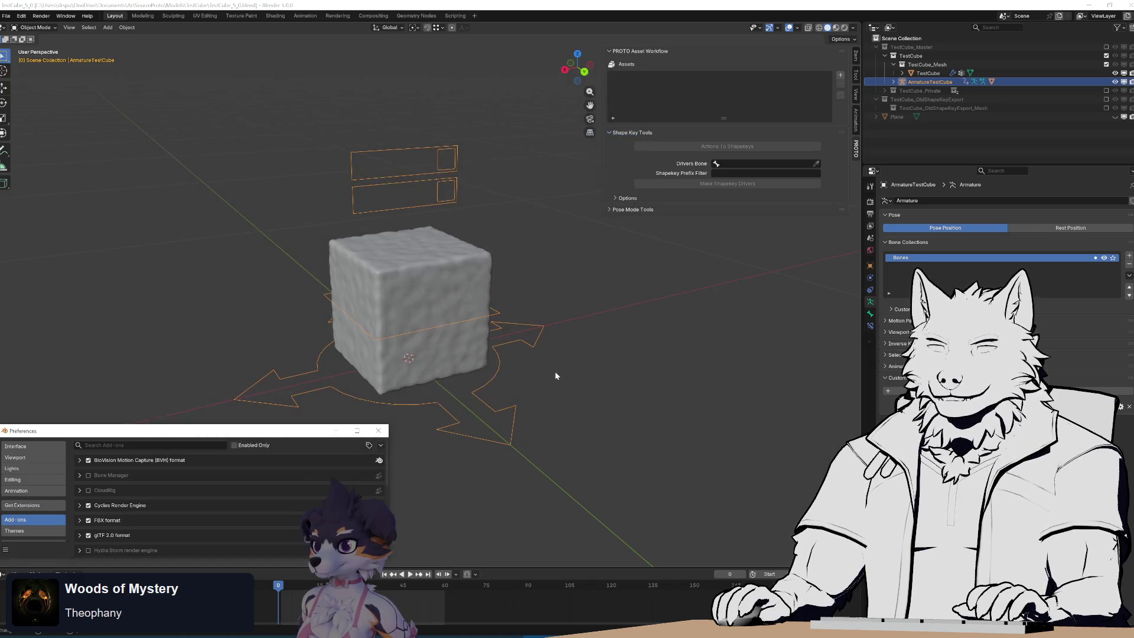
Step: Reselect the armature rig and re-export TestCube_5_0_Anim_Melt.fbx, then check Unreal's Melt animation
left_click(519, 193)
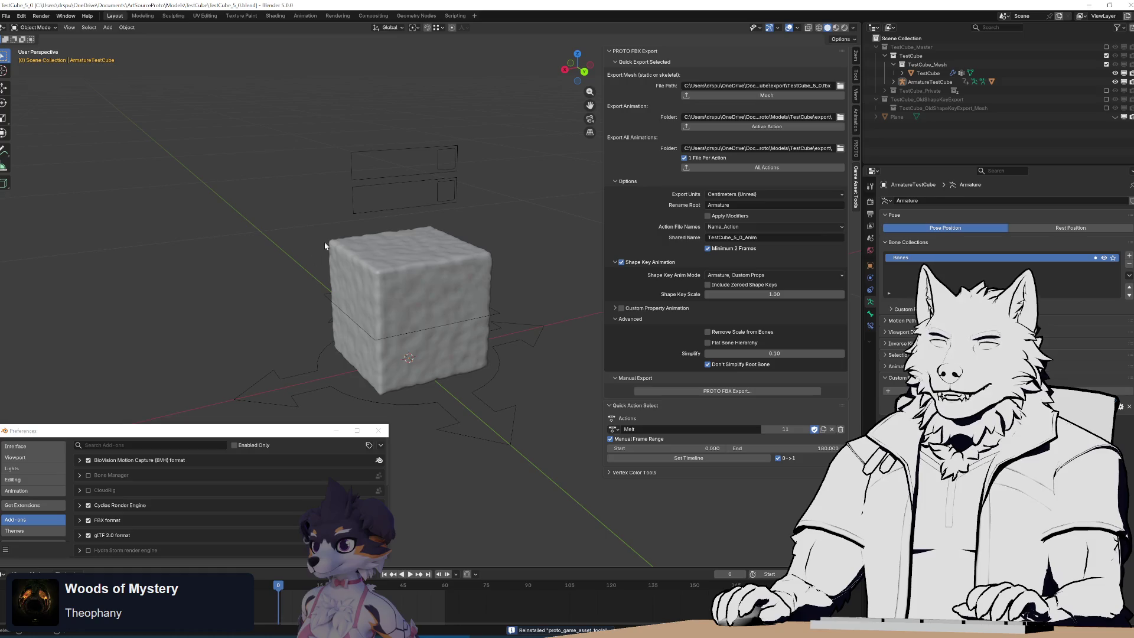
left_click_drag(326, 50, 384, 197)
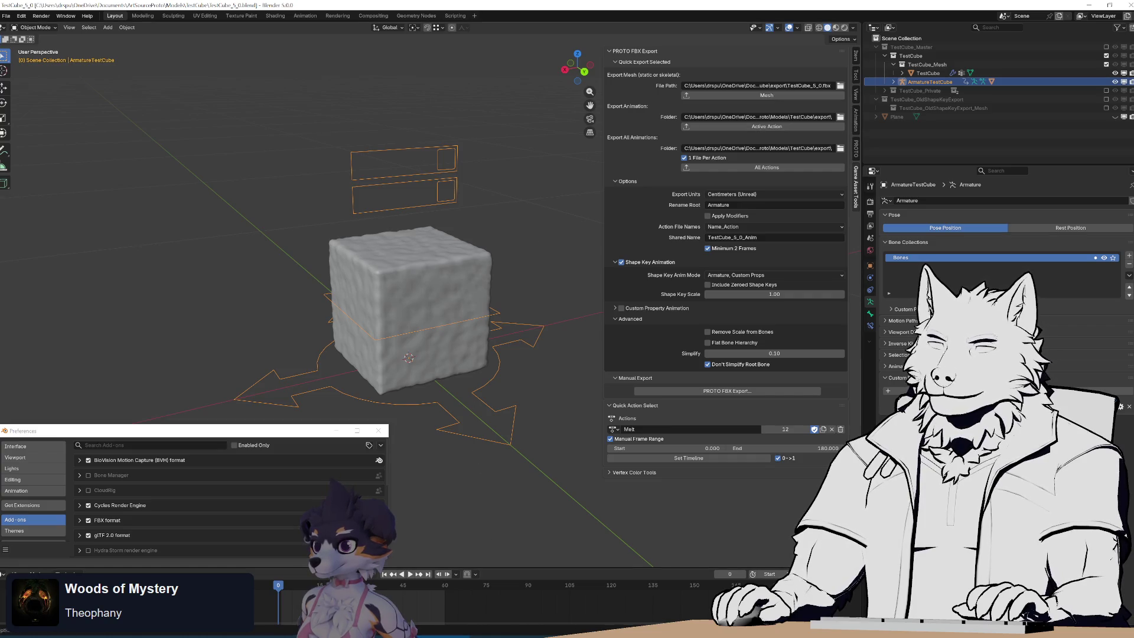
key("alt+Tab")
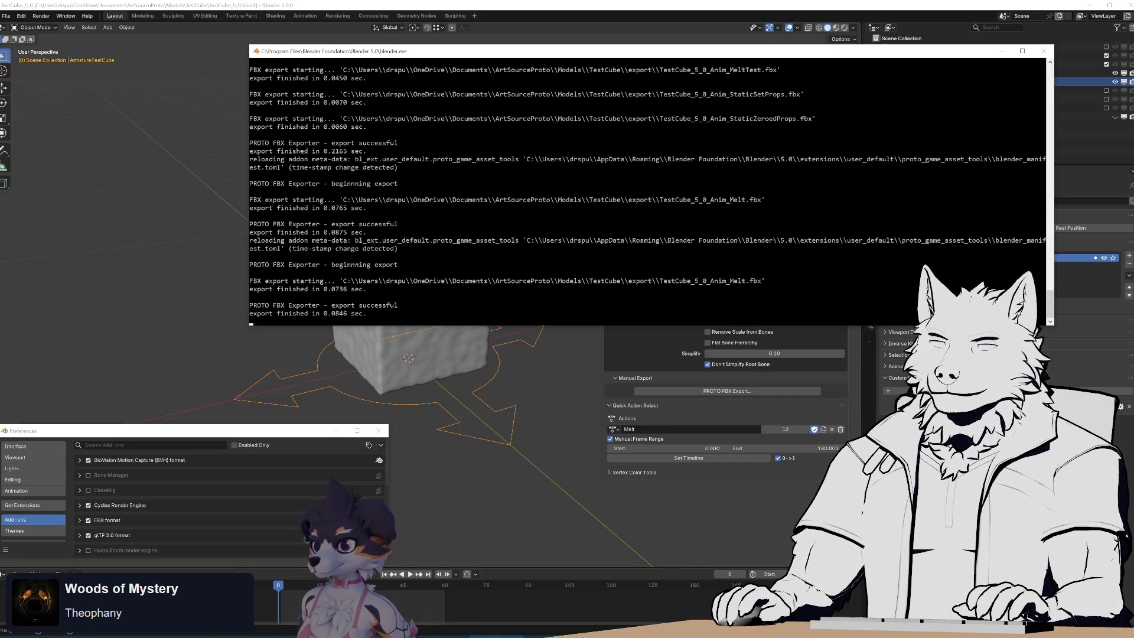
key("alt+Tab")
left_click(614, 124)
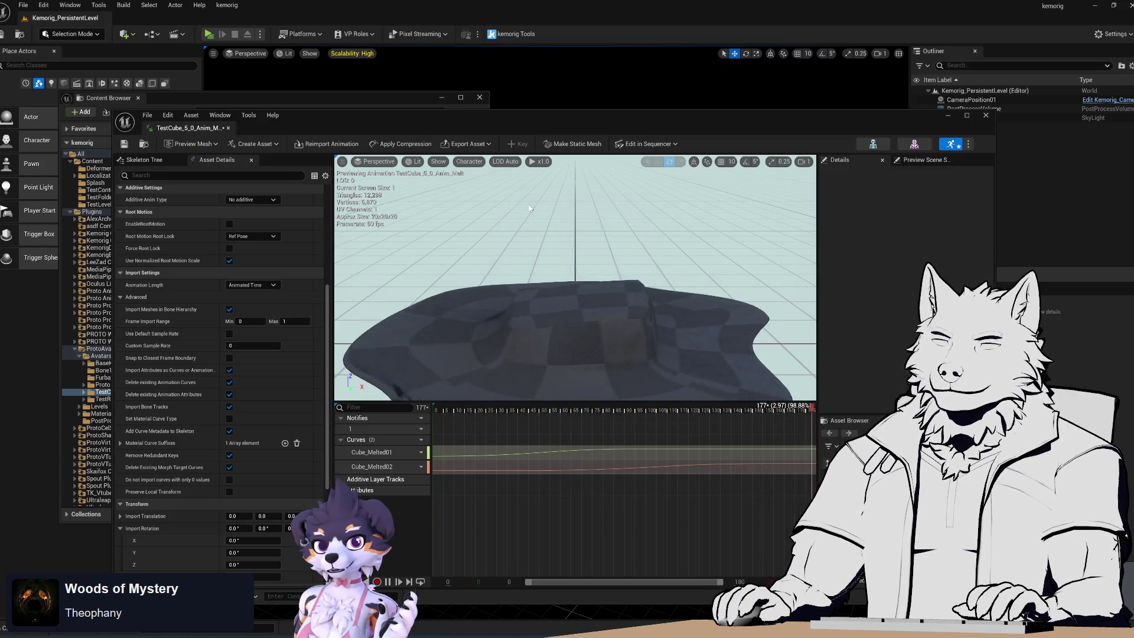
Step: Save TestCube_5_0_Anim_Melt after confirming its Cube_Melted01/02 curves melt the cube
left_click_drag(589, 118, 575, 83)
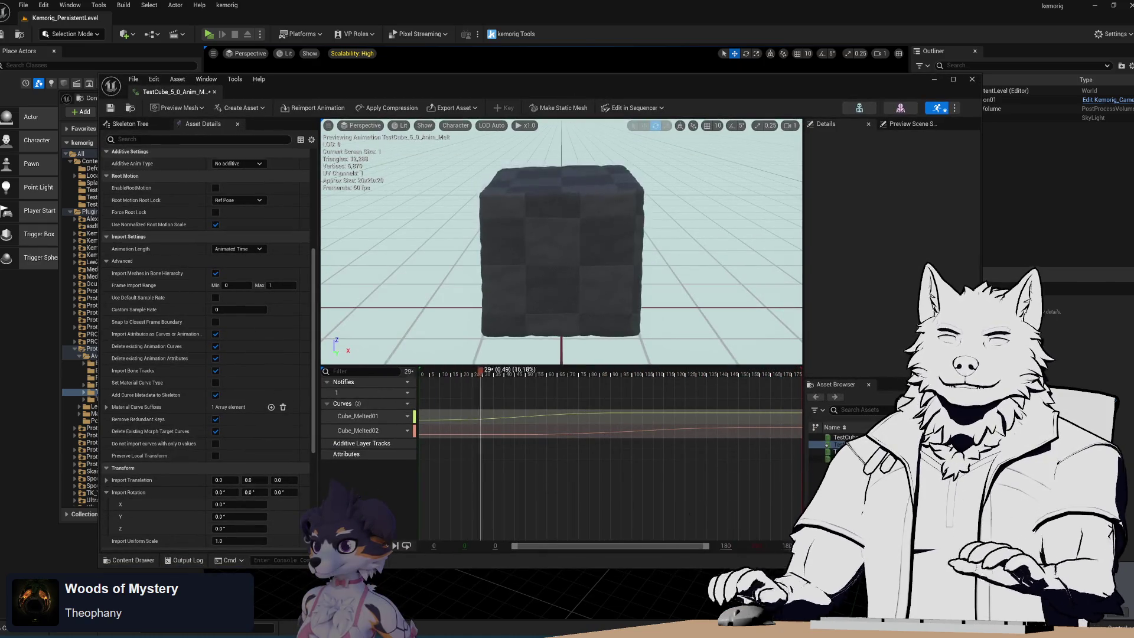
left_click(110, 108)
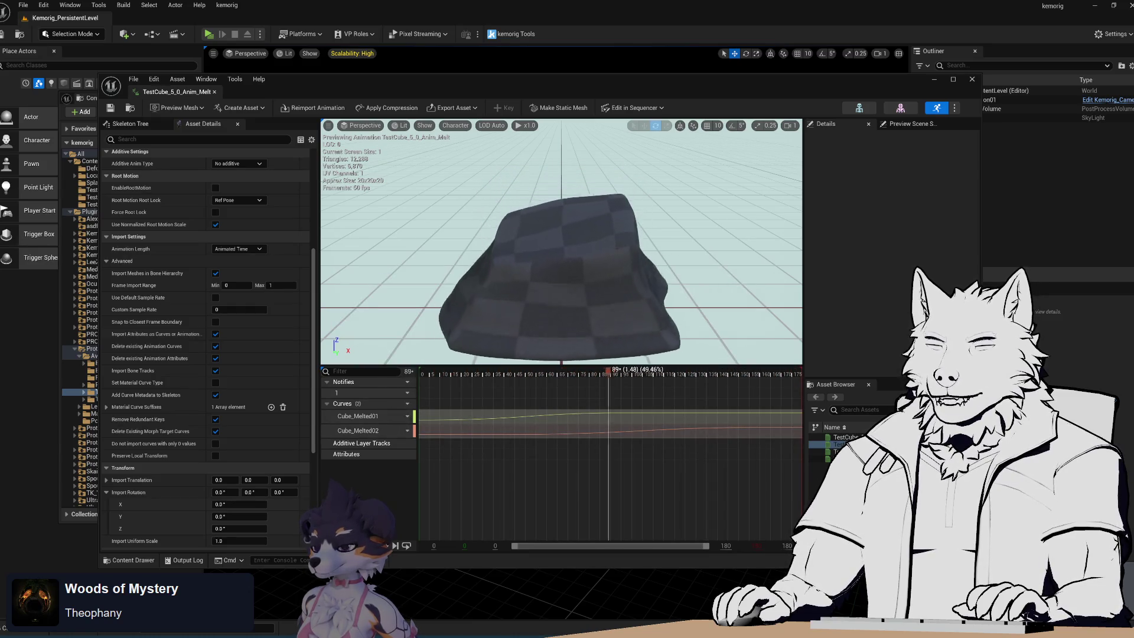
key("alt+Tab")
key("alt+Tab")
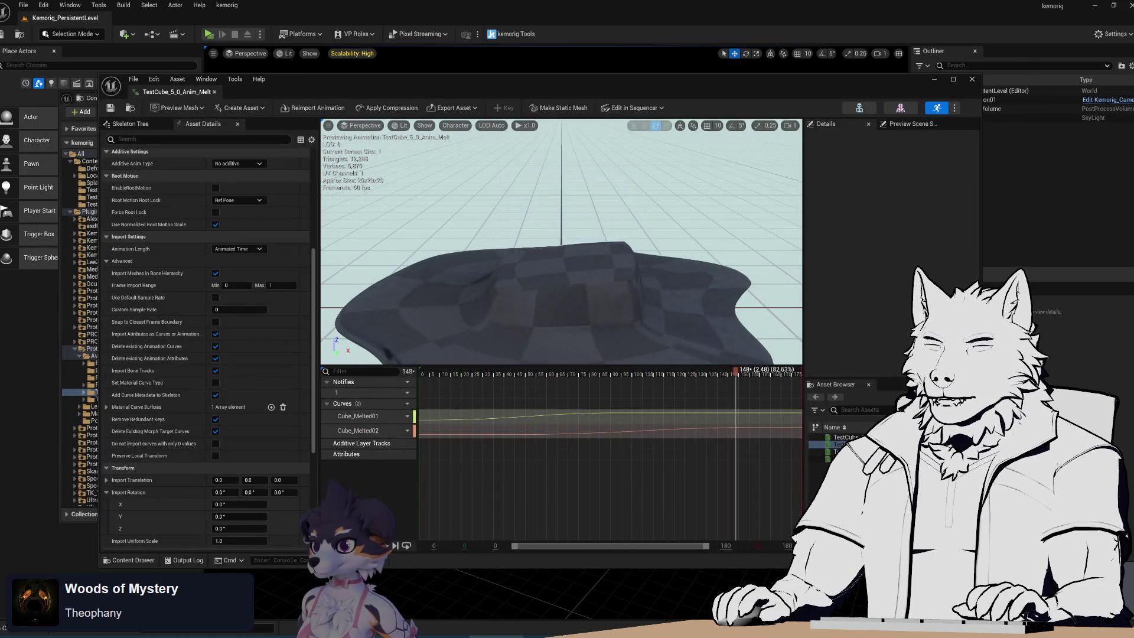
key("alt+Tab")
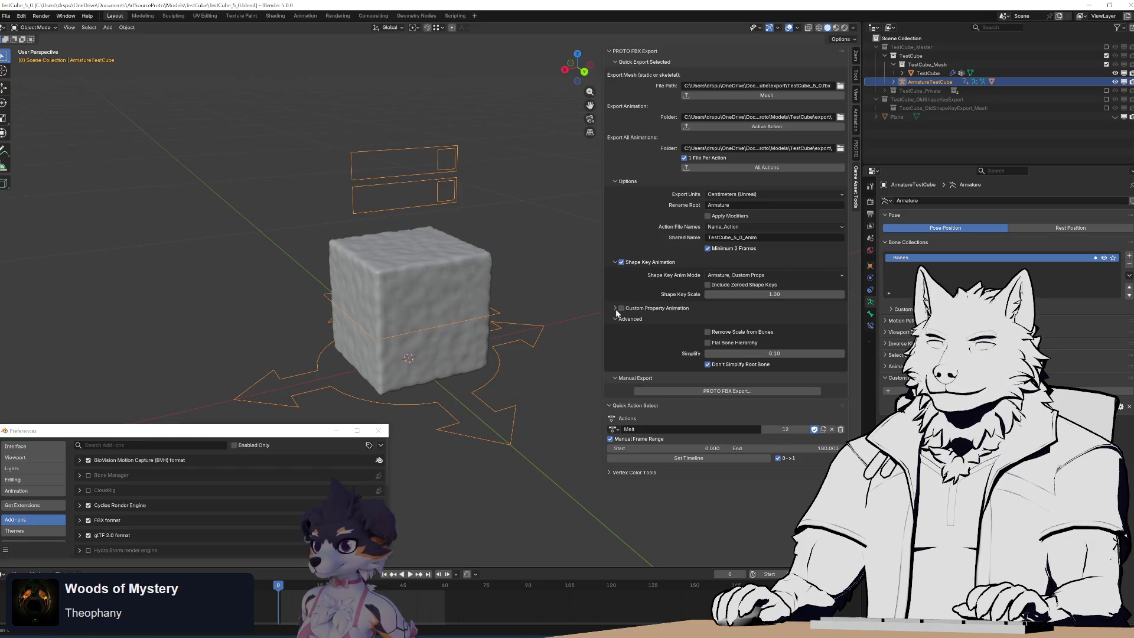
Step: Tick Include Zeroed Shape Keys, then expand and tick Custom Property Animation
left_click(708, 286)
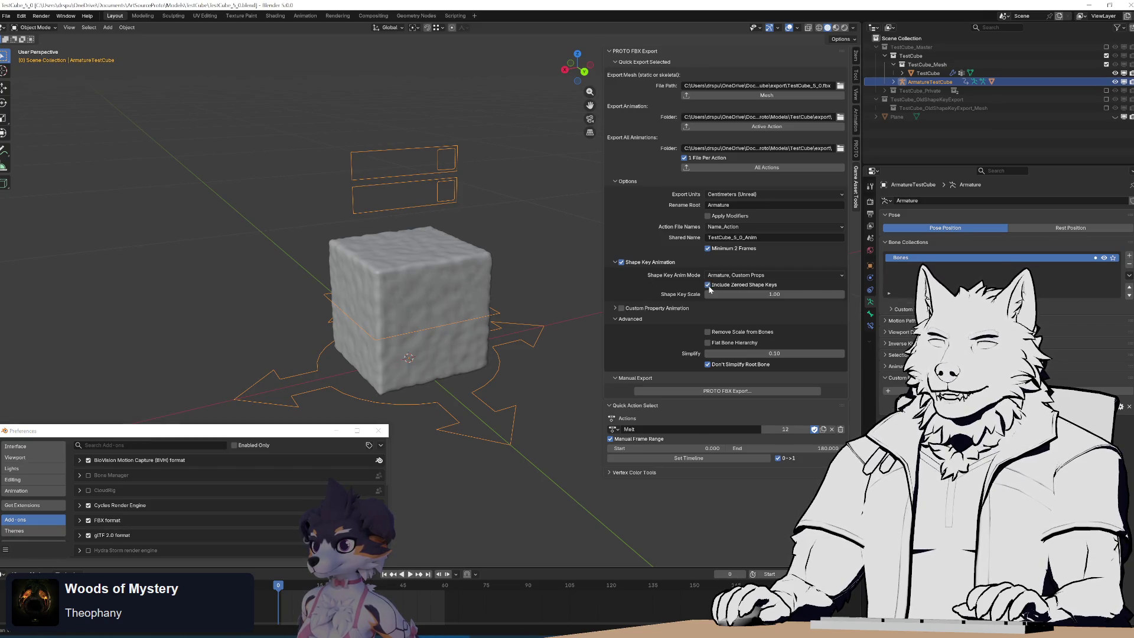
left_click(612, 308)
left_click(621, 308)
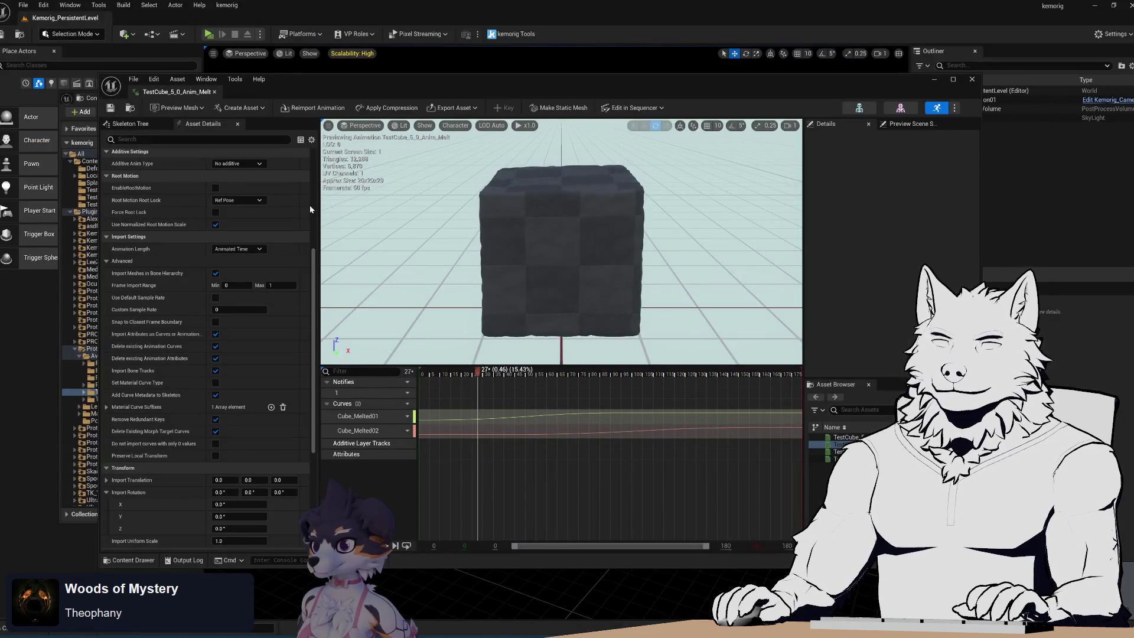
Step: Reimport the Melt and AnimatedProps animations from the updated FBX
left_click(317, 109)
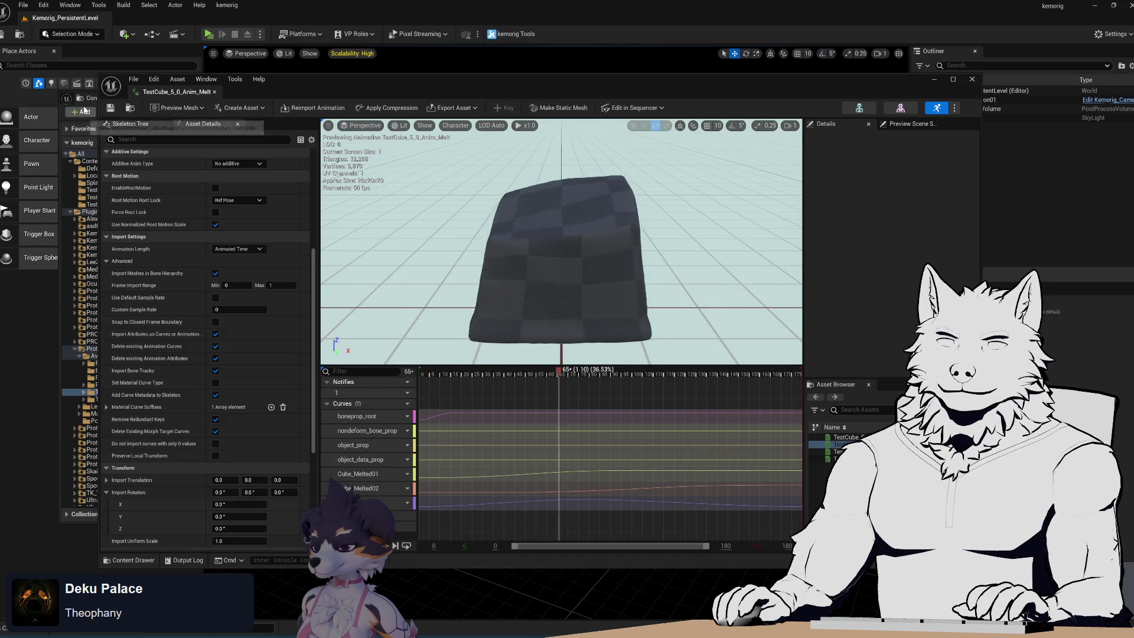
left_click(129, 108)
left_click(261, 292)
double_click(261, 292)
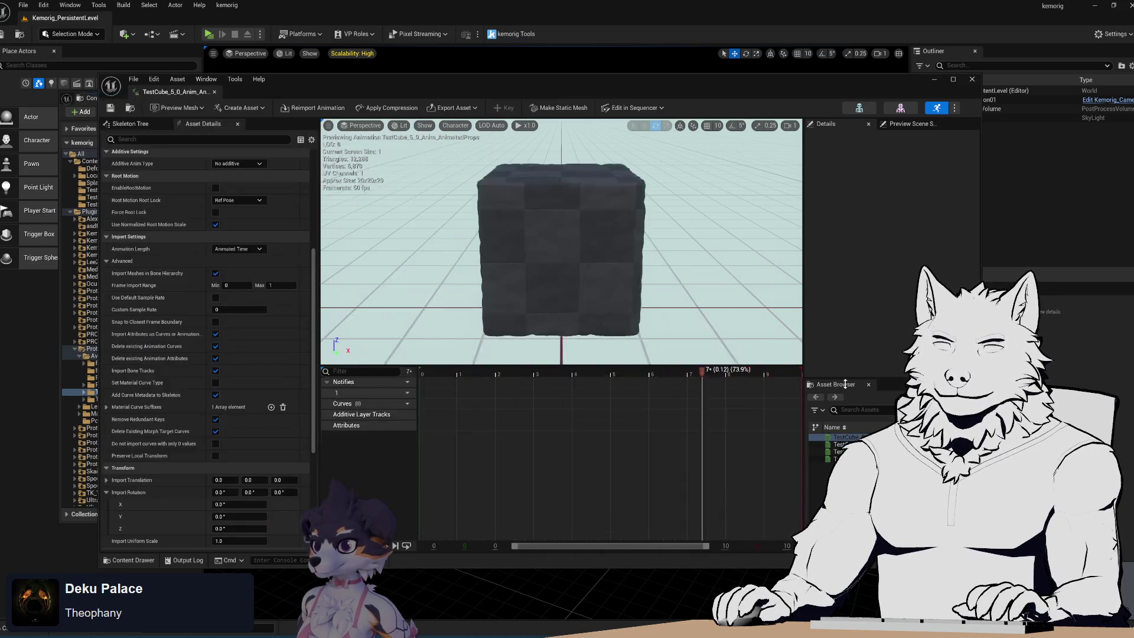
left_click(311, 109)
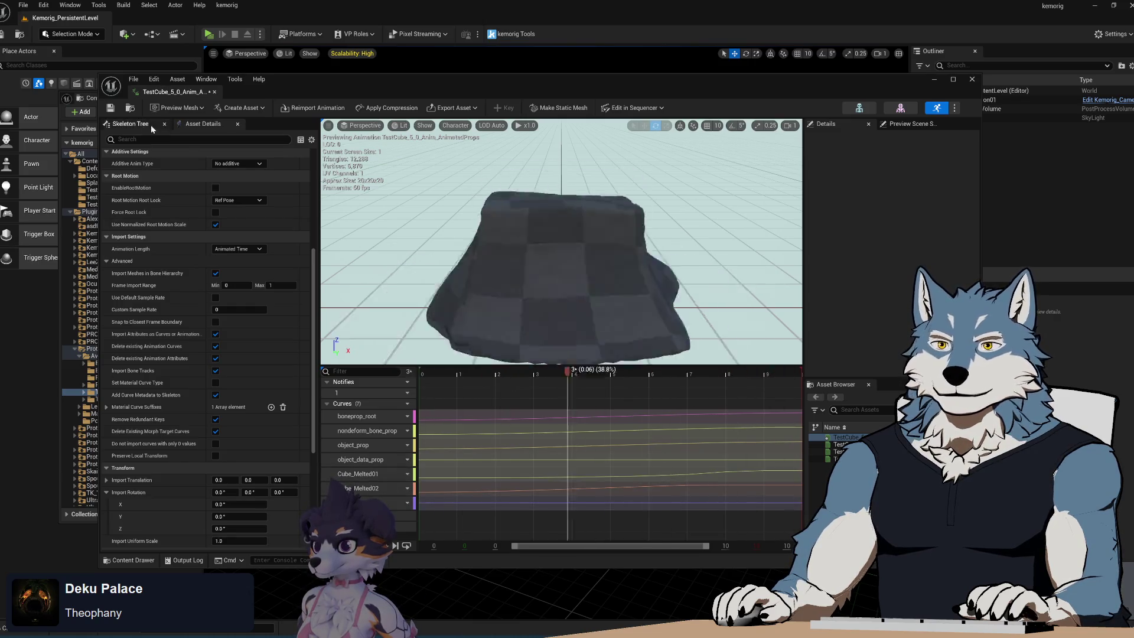
Step: Open the StaticSetProps animation and reimport it from its source file
key("ctrl+b")
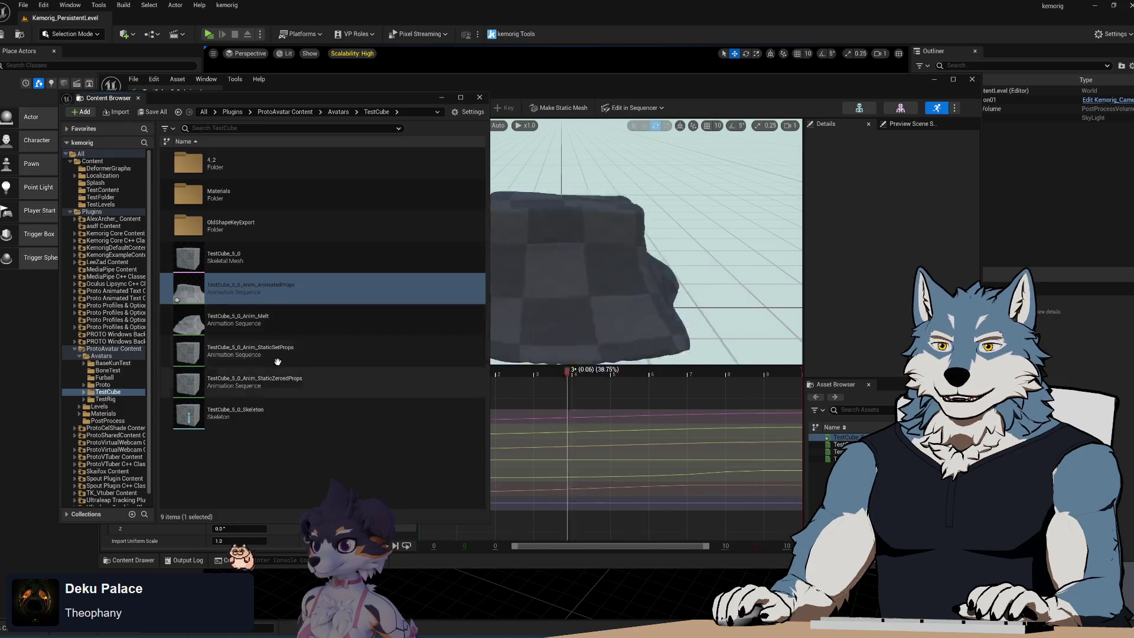
double_click(279, 353)
left_click(287, 109)
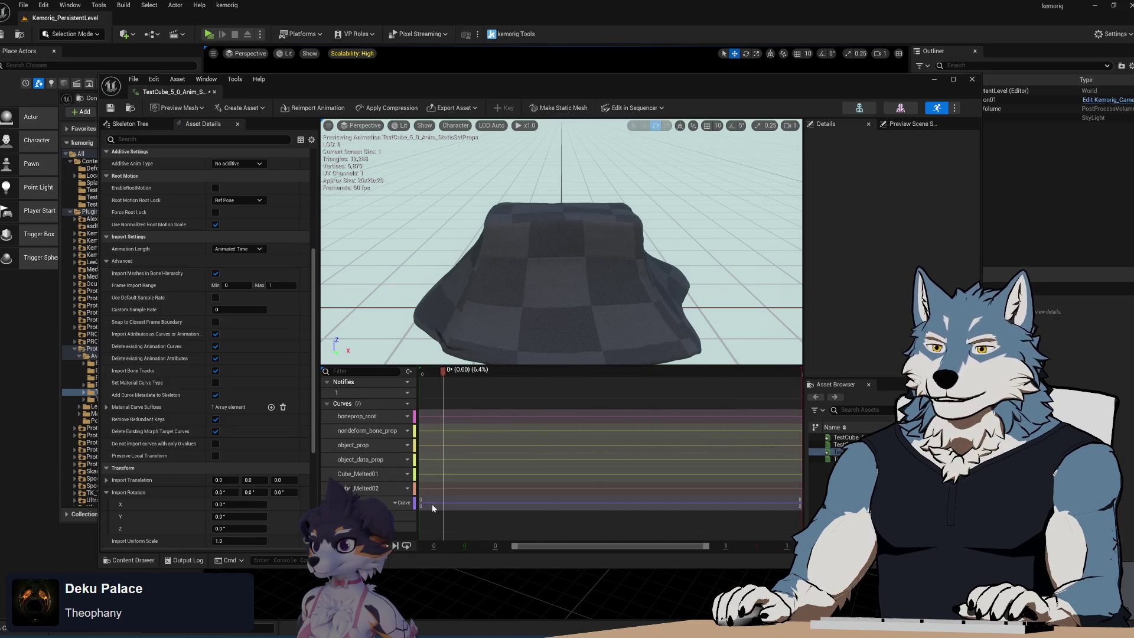
Step: Preview TestCube_5_0_Anim_StaticZeroedProps to confirm the cube stays undeformed, then close the editor
key("ctrl+space")
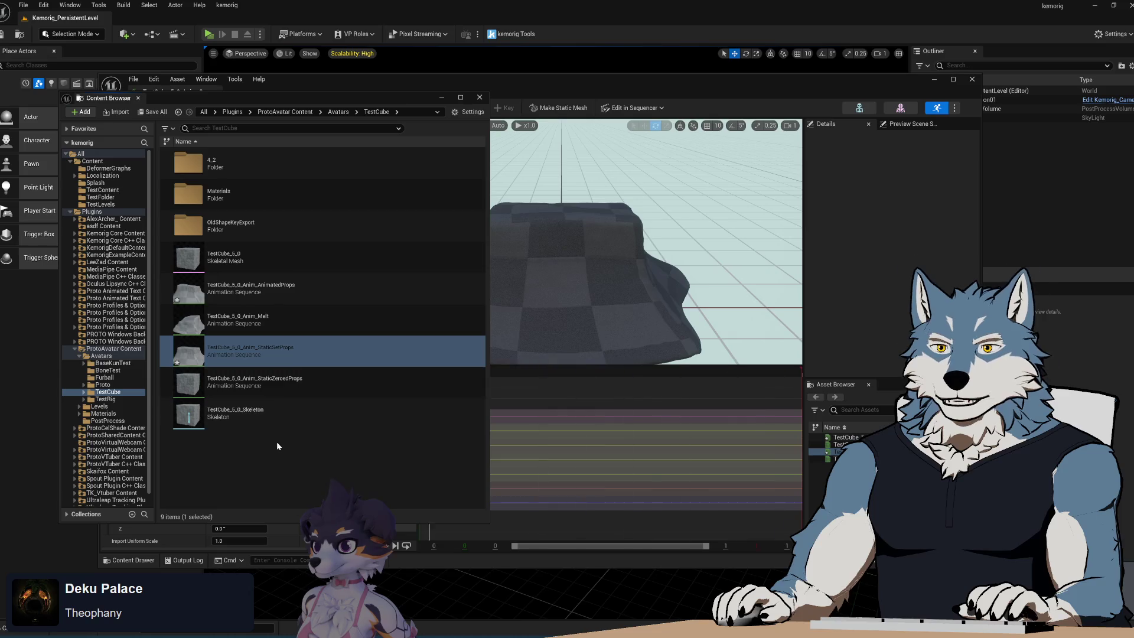
left_click(278, 374)
double_click(277, 375)
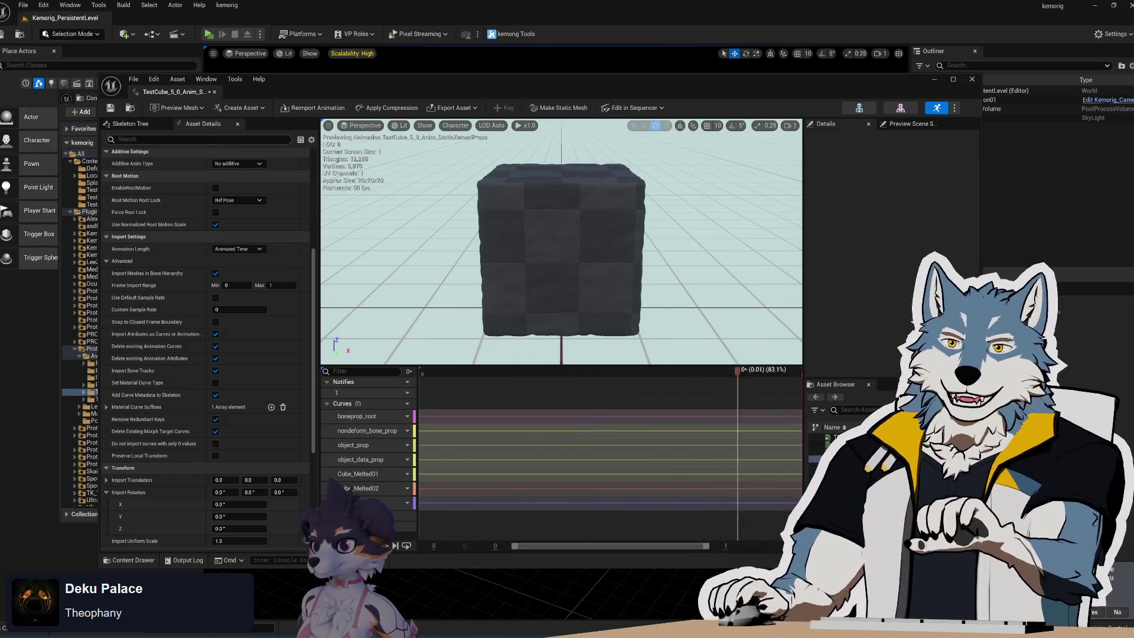
left_click(91, 102)
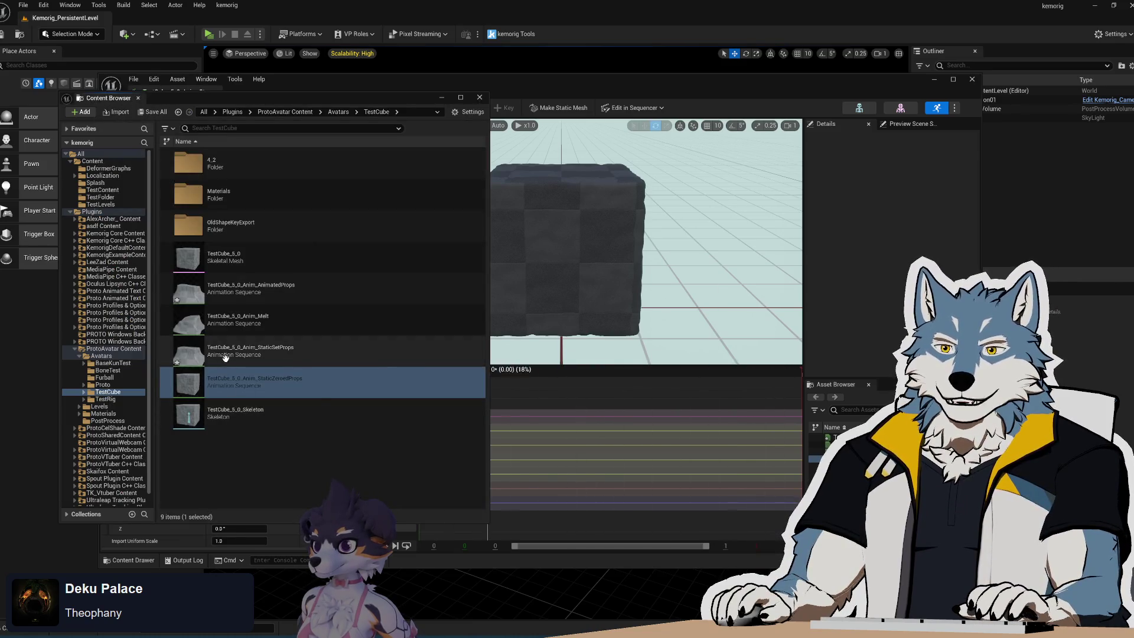
key("Up")
key("Up")
key("Up")
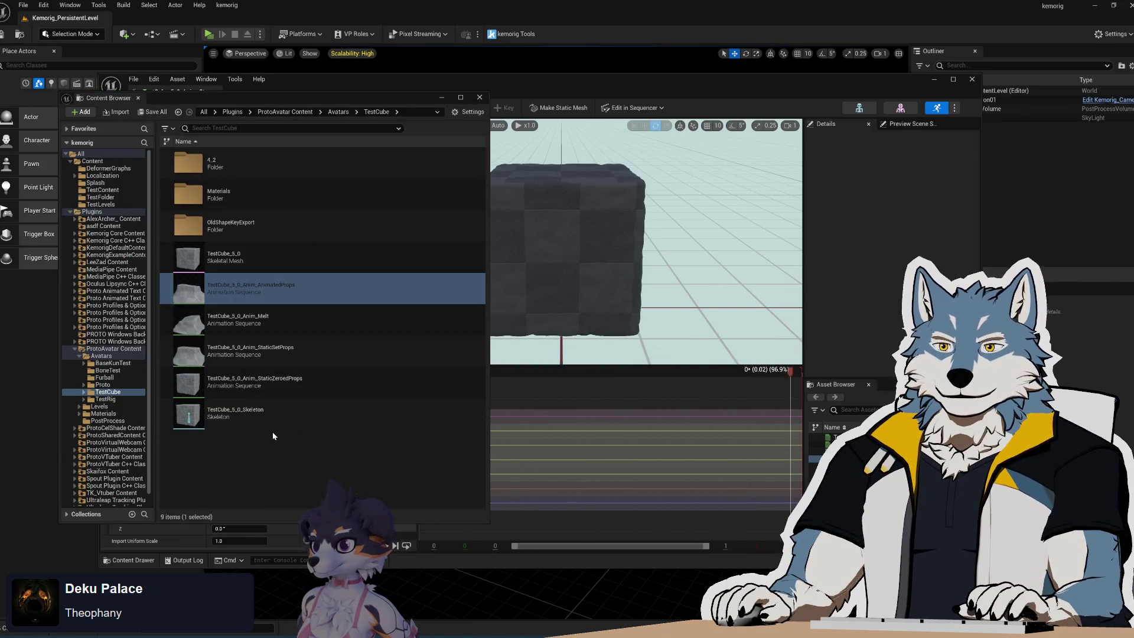
double_click(255, 346)
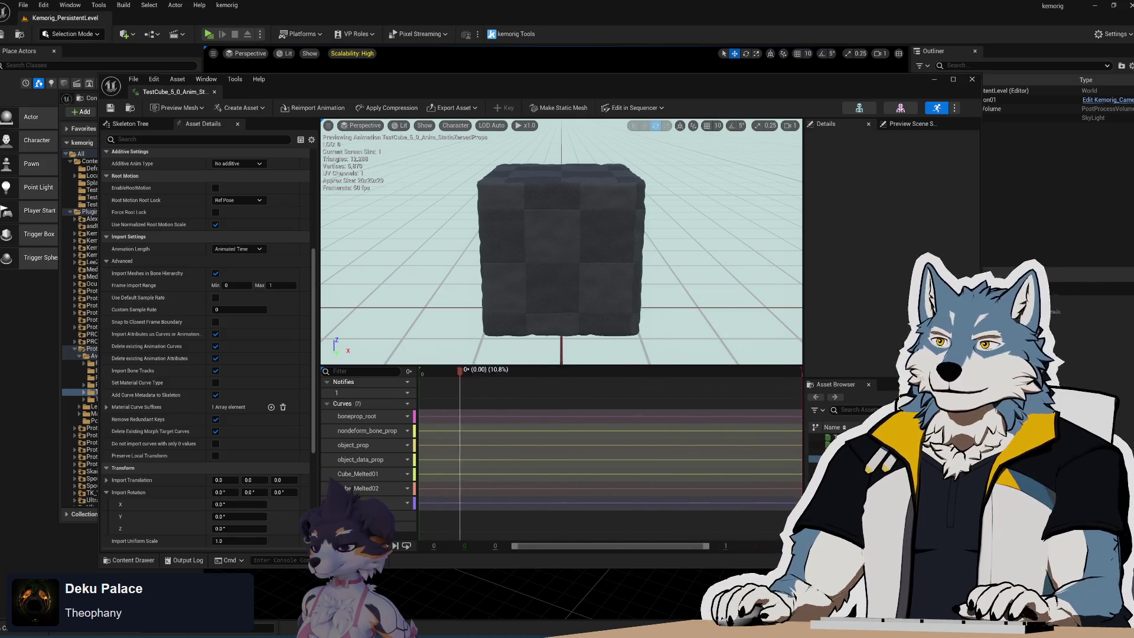
left_click(972, 80)
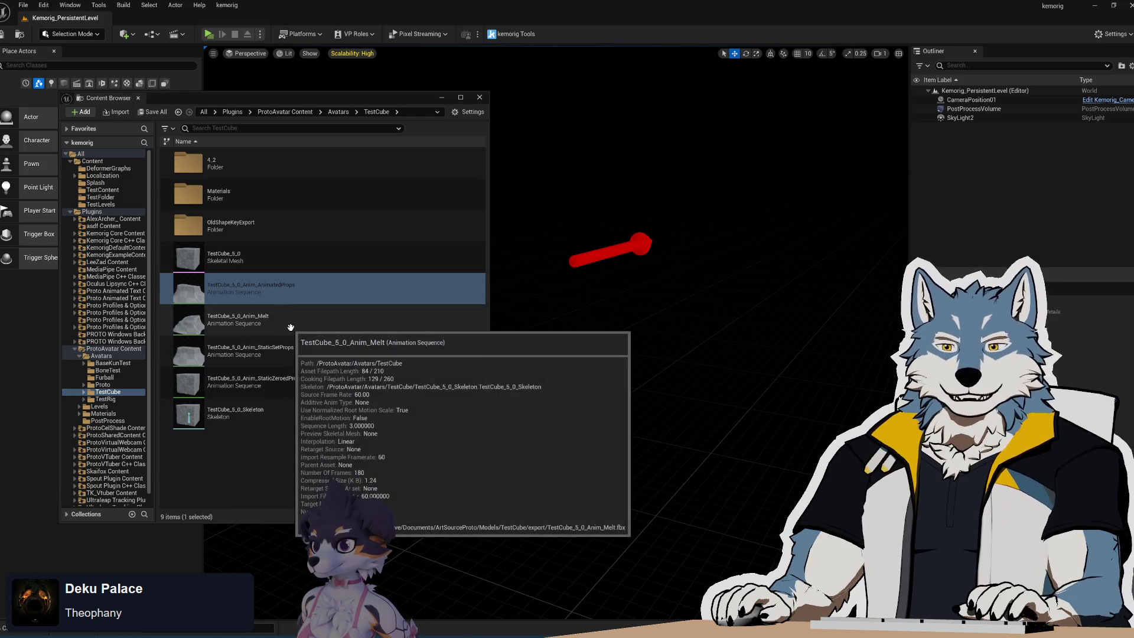
Step: Open TestCube_5_0_Anim_Melt and orbit the preview to view the melting mesh
double_click(290, 327)
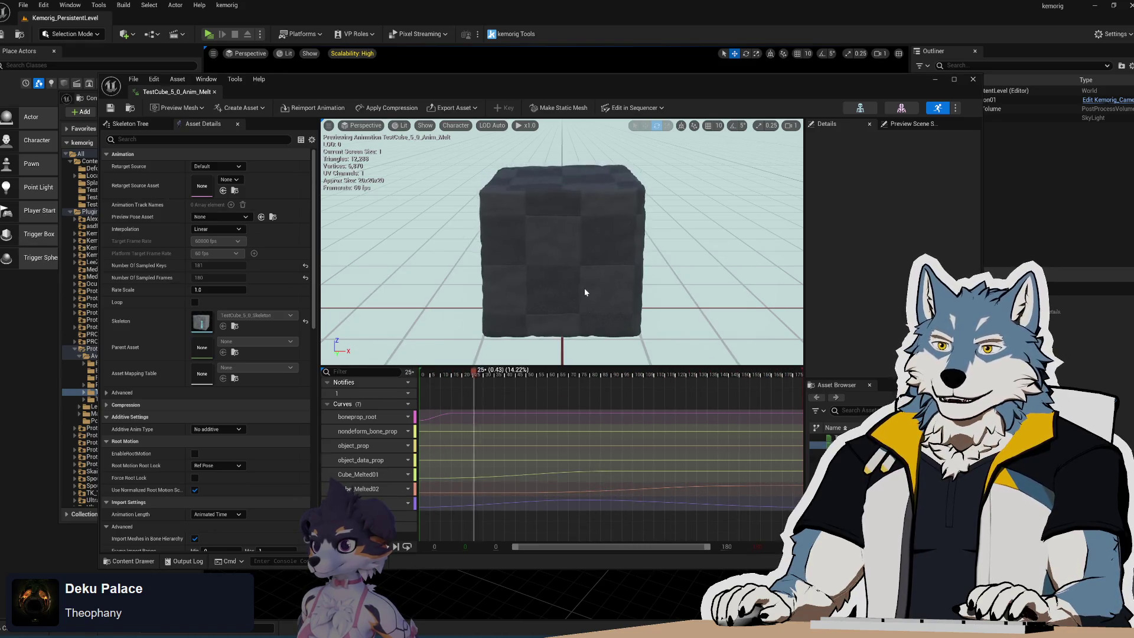
mouse_move(590, 282)
left_mouse_down()
mouse_move(538, 304)
mouse_move(397, 294)
left_mouse_up()
left_click_drag(461, 269, 518, 222)
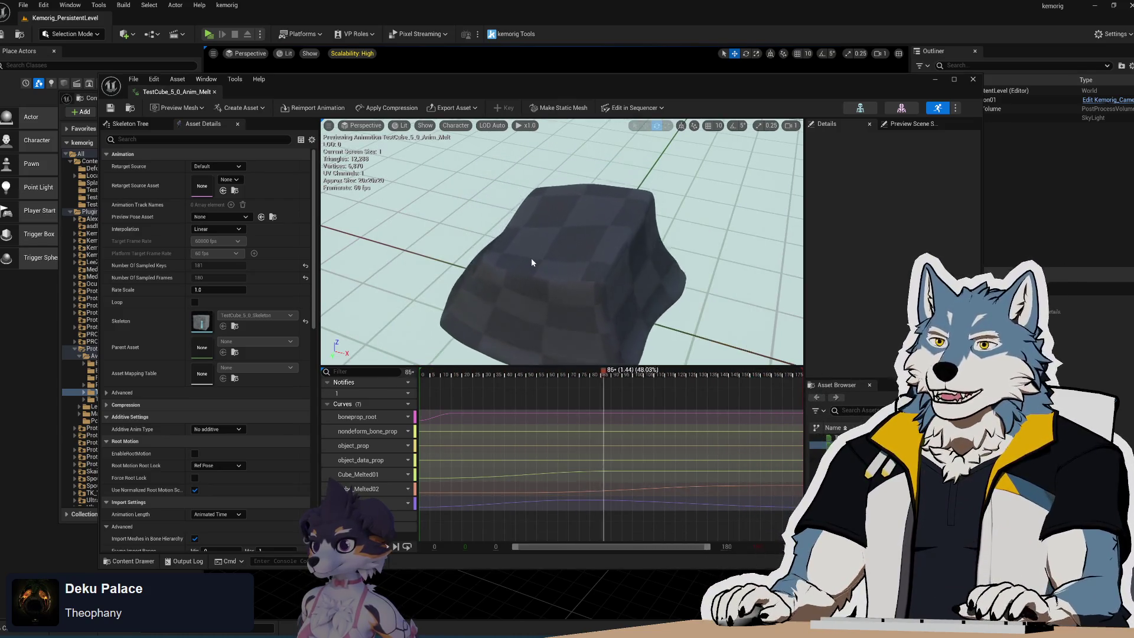
left_click_drag(313, 88, 347, 79)
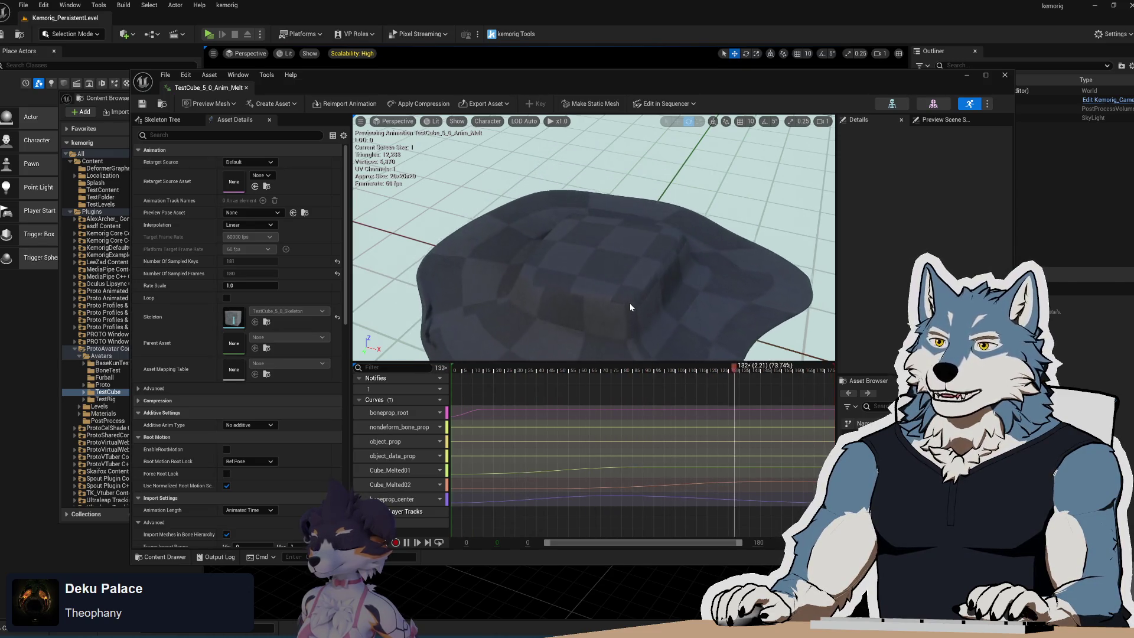
Step: Close the Melt animation editor and reopen TestCube_5_0_Anim_Melt
left_click(1004, 74)
mouse_move(307, 295)
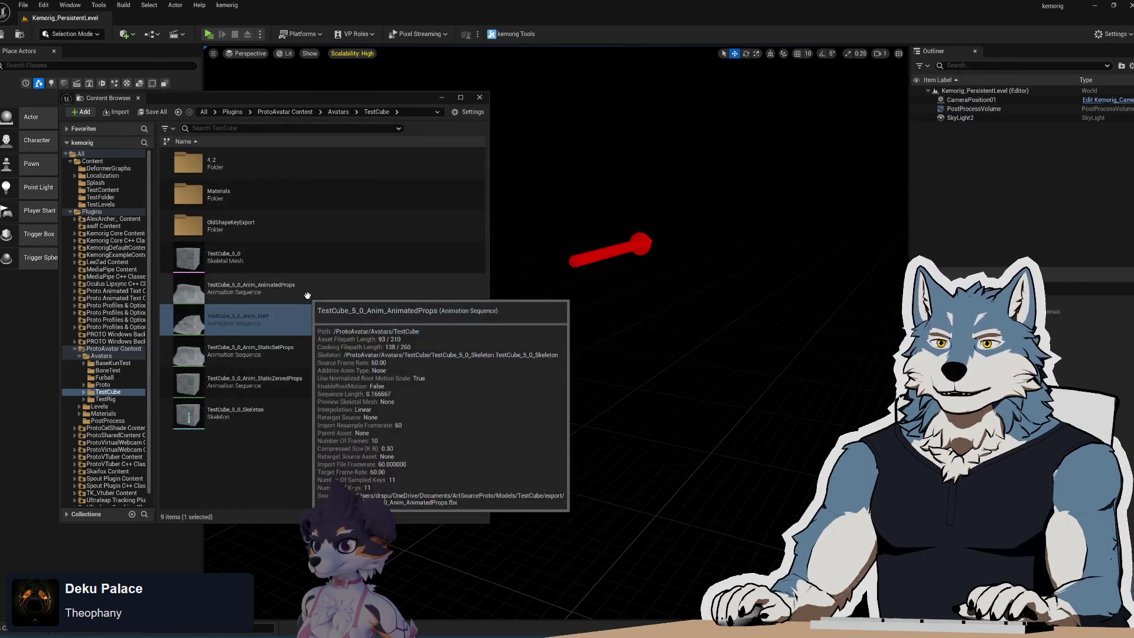
mouse_move(315, 387)
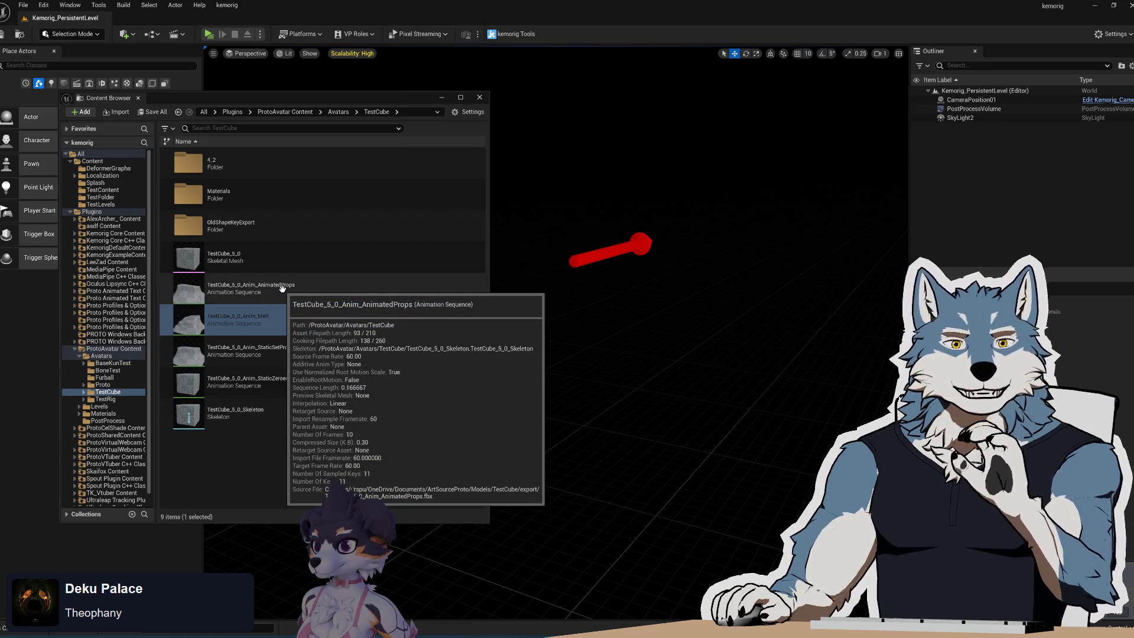
mouse_move(307, 355)
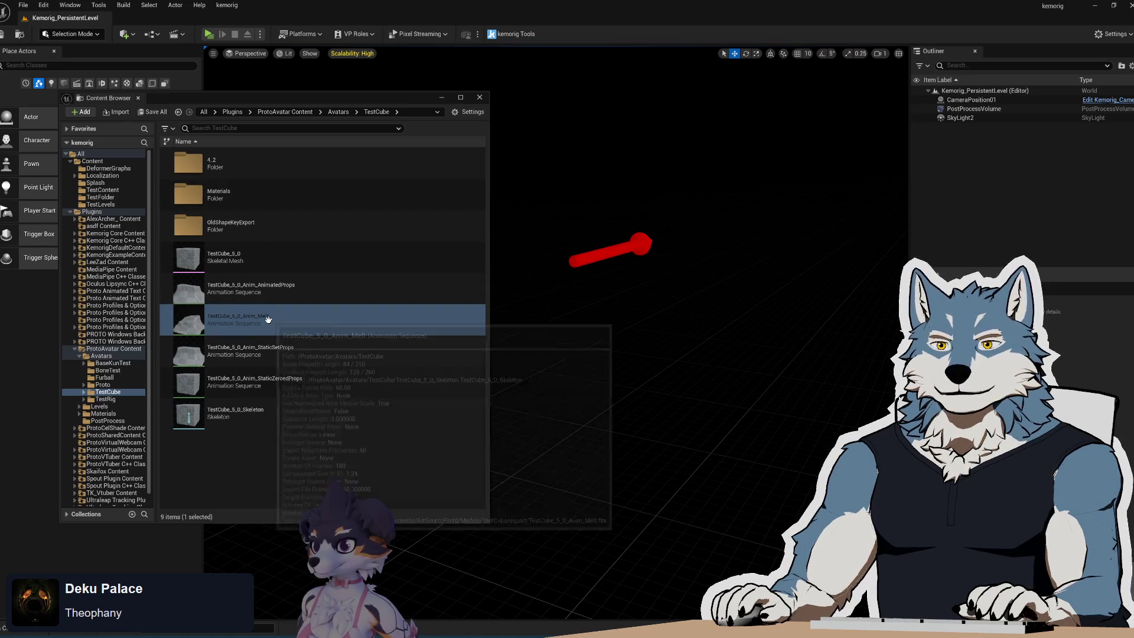
double_click(270, 322)
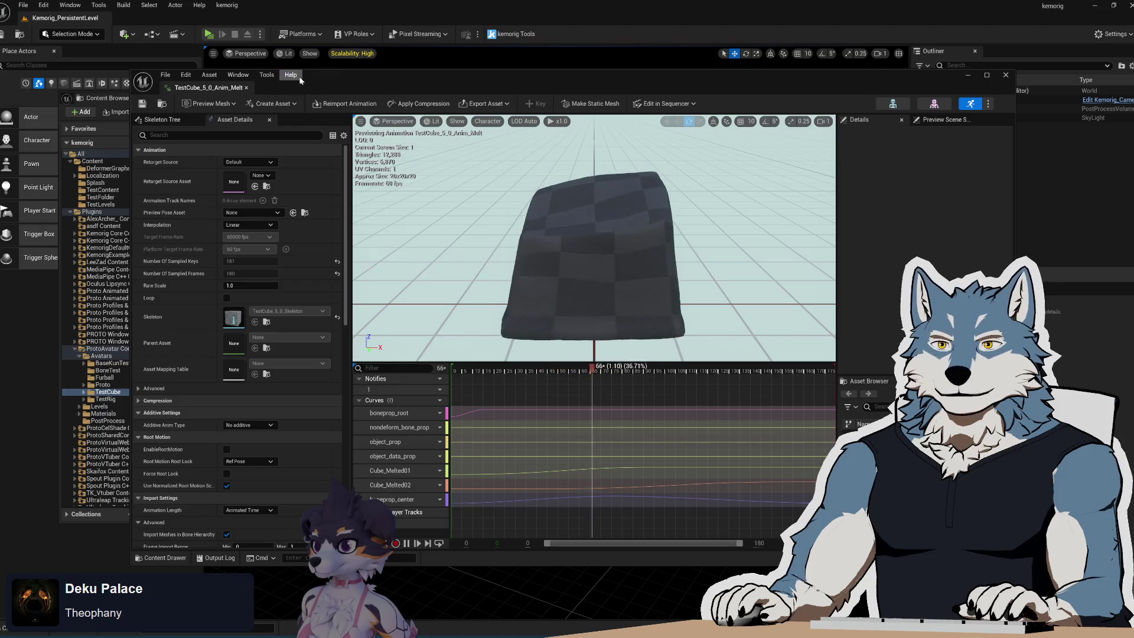
Step: Close the Melt animation editor and open the TestCube_5_0 skeletal mesh
left_click(290, 74)
left_click(1006, 75)
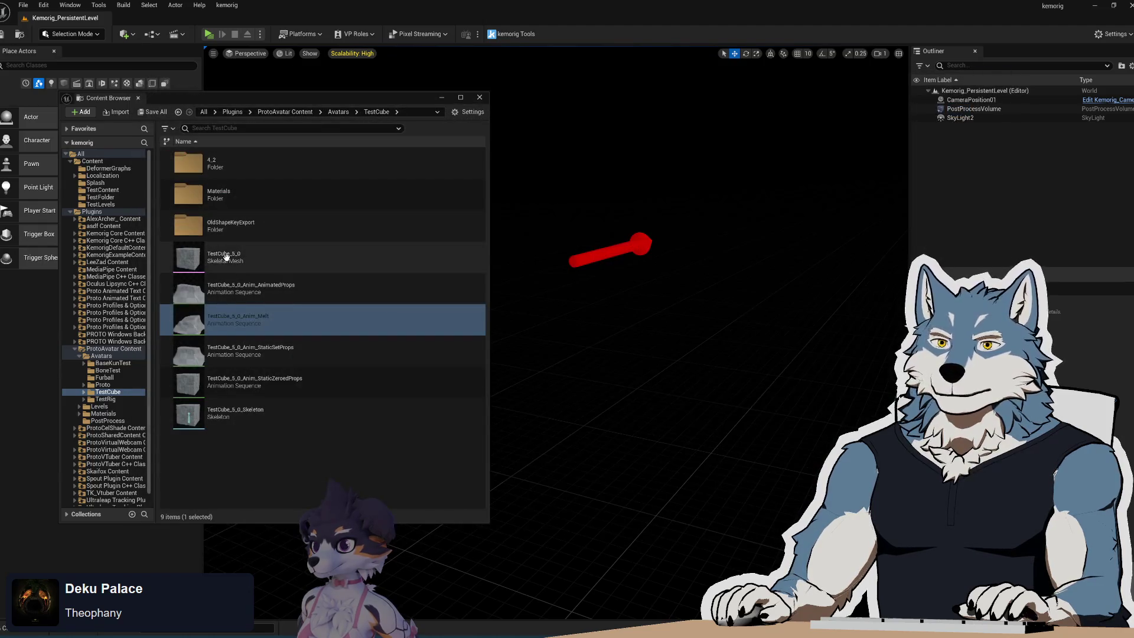
double_click(230, 257)
left_click_drag(353, 80, 533, 100)
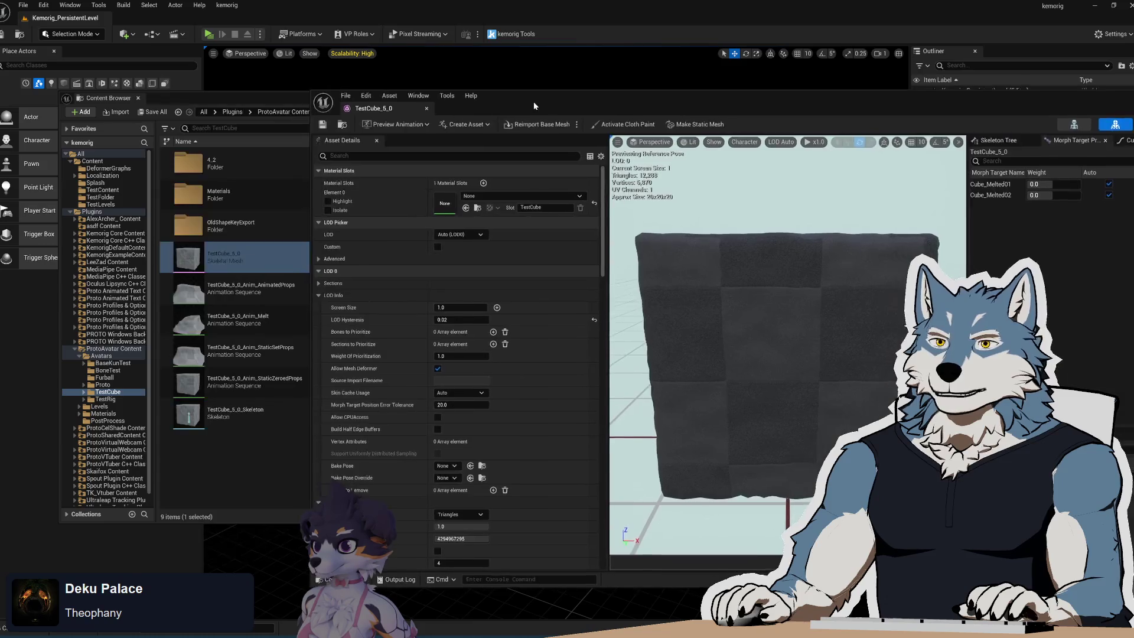
Step: Assign MI_TestCube from the Materials folder to Element 0, then close the mesh editor
left_click(192, 199)
double_click(193, 199)
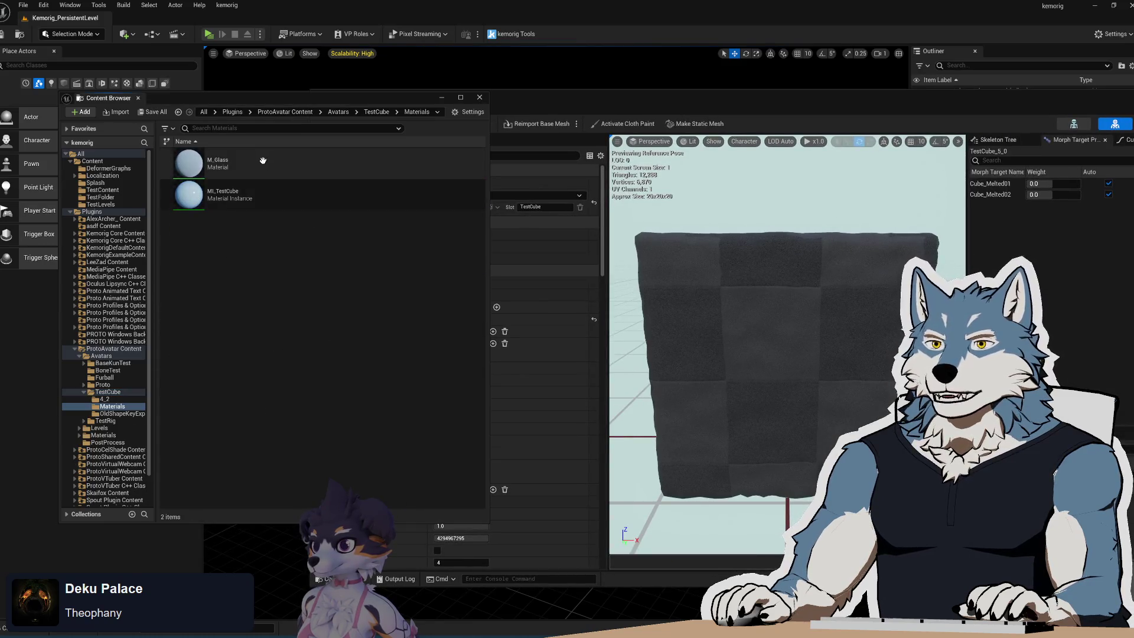
left_click_drag(575, 99, 625, 98)
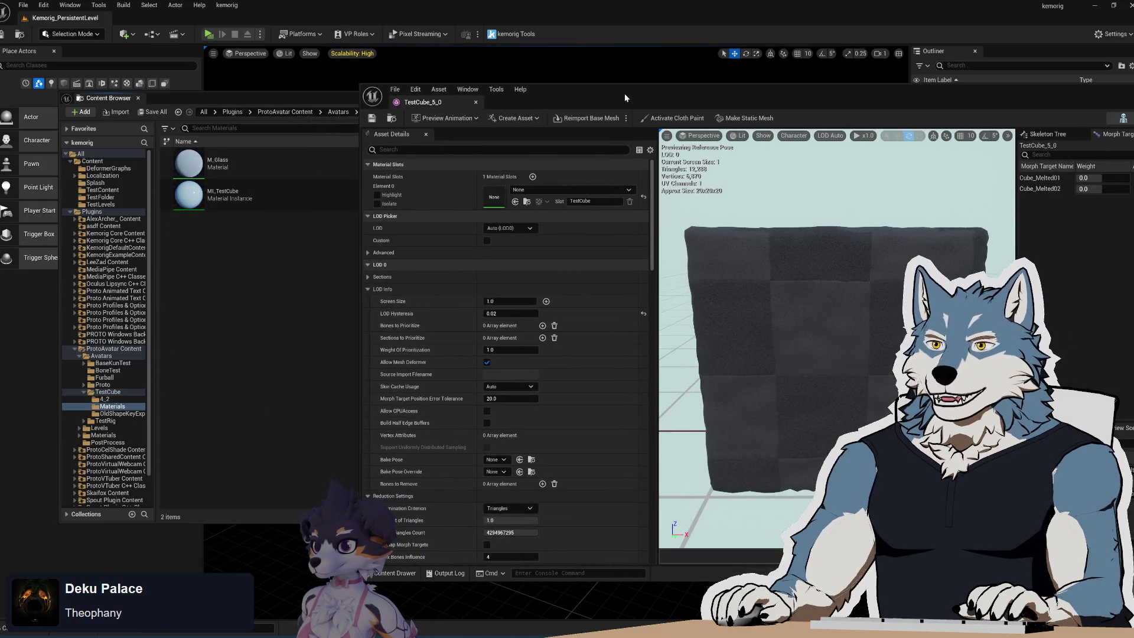
left_click_drag(199, 194, 502, 195)
left_click_drag(816, 90, 572, 76)
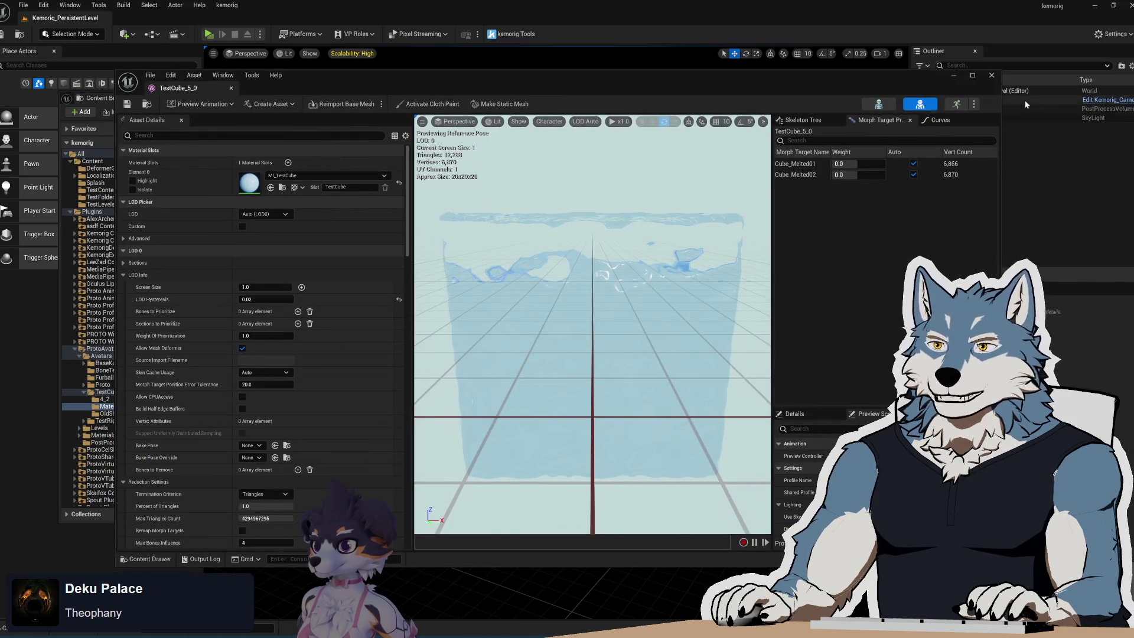
left_click(992, 75)
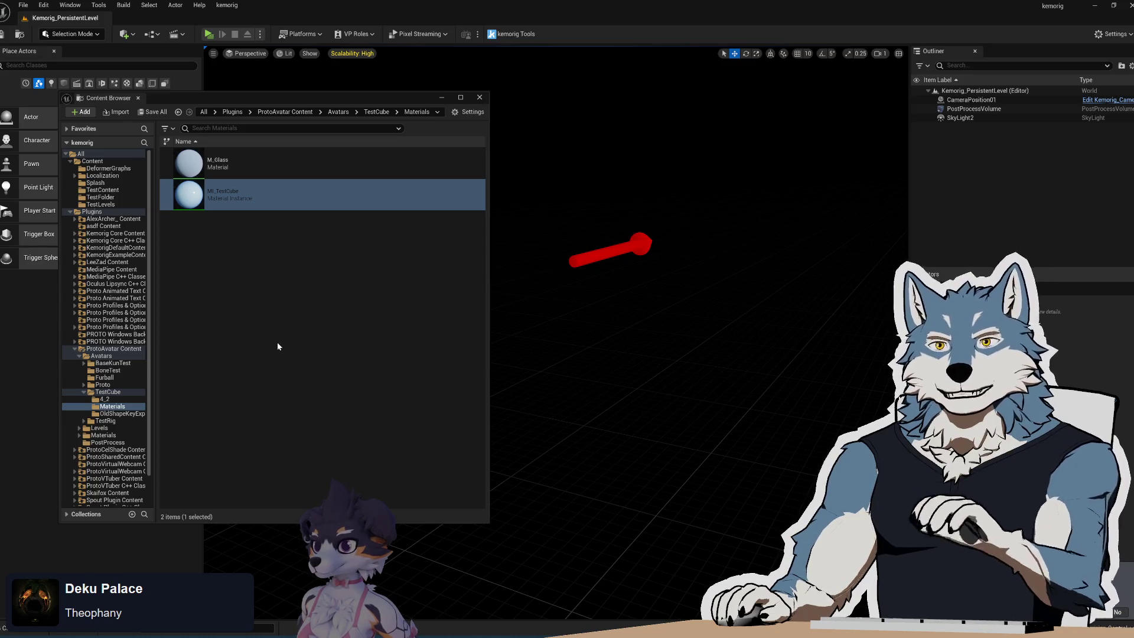
left_click(376, 112)
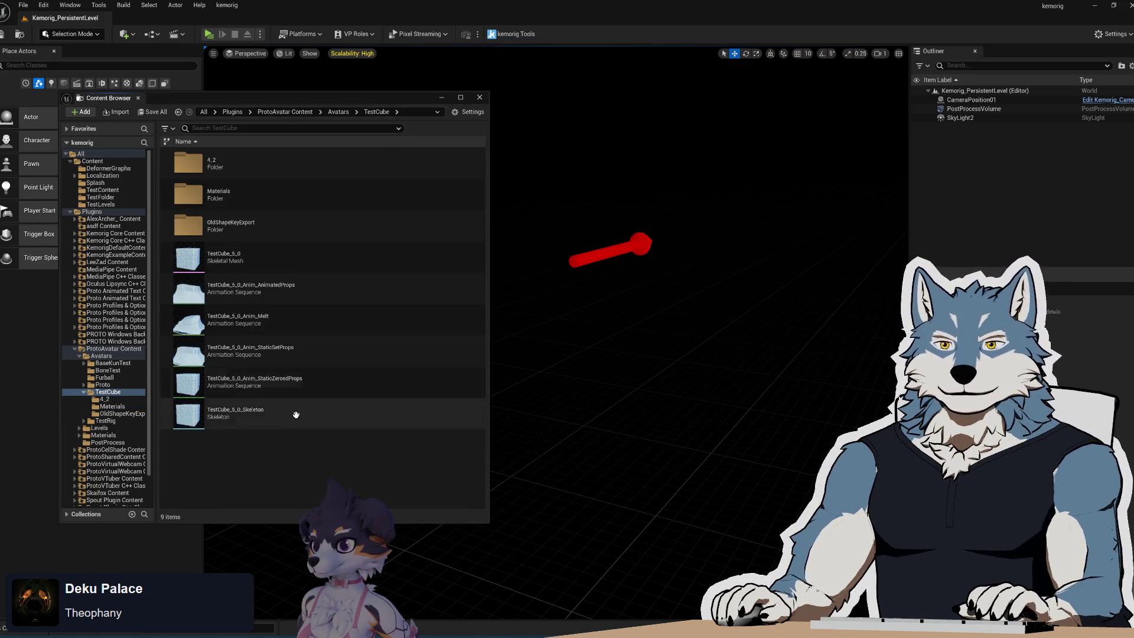
mouse_move(247, 328)
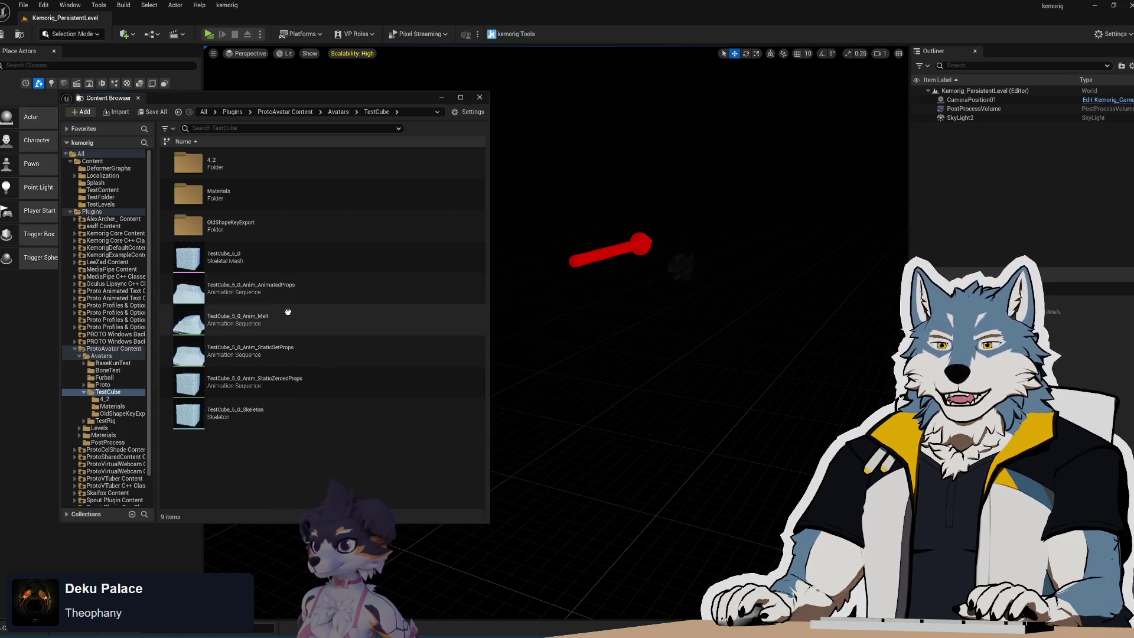
left_click(285, 322)
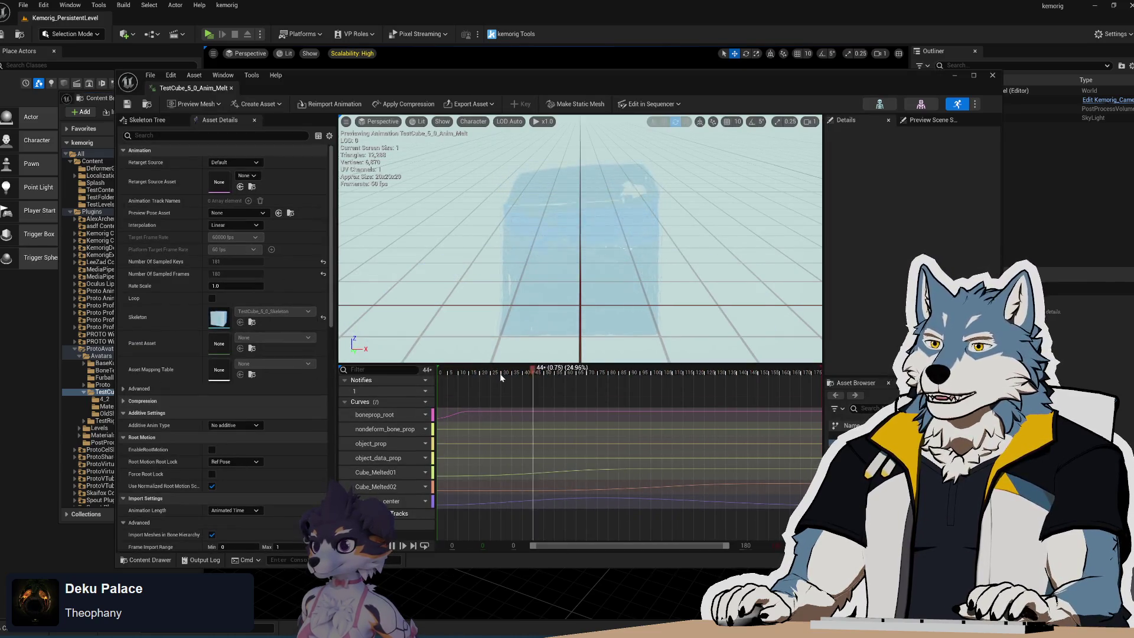
Step: Pause the Melt animation at an early frame to show the glass-looking cube
left_click(450, 374)
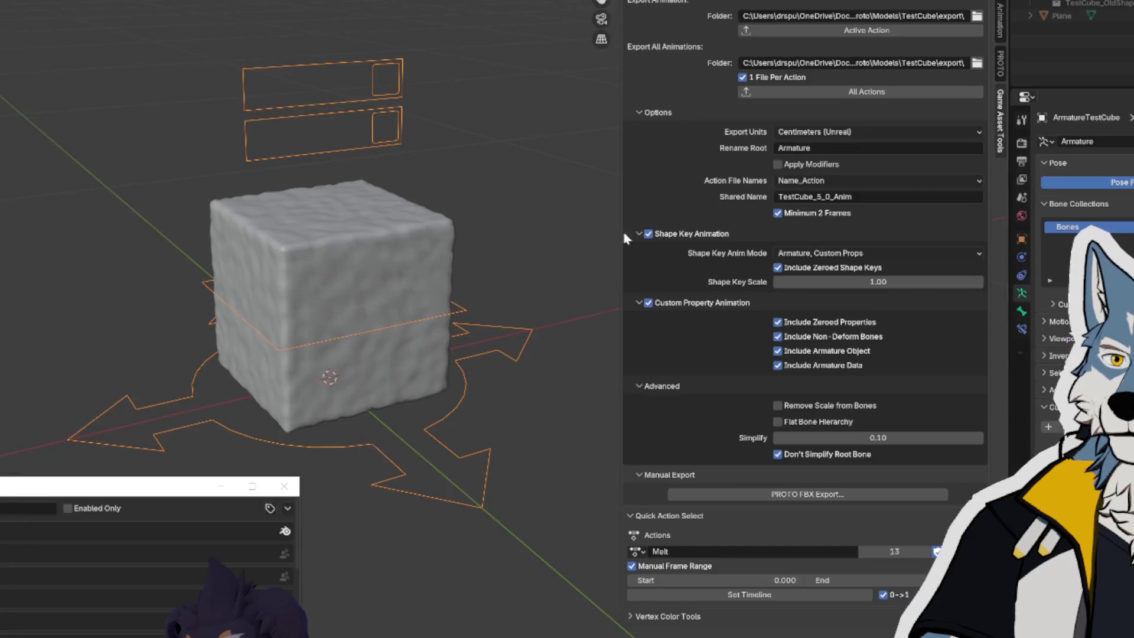
Step: Play the Melt action and orbit to watch the cube slump into a puddle
key("space")
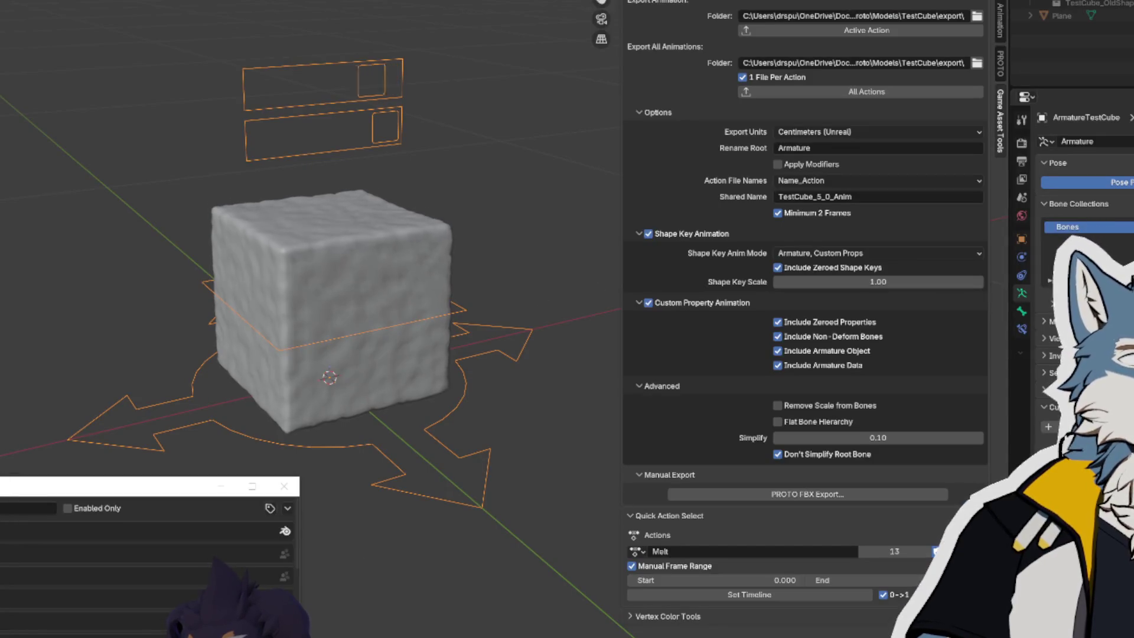
mouse_move(454, 393)
middle_mouse_down()
mouse_move(478, 464)
mouse_move(473, 419)
middle_mouse_up()
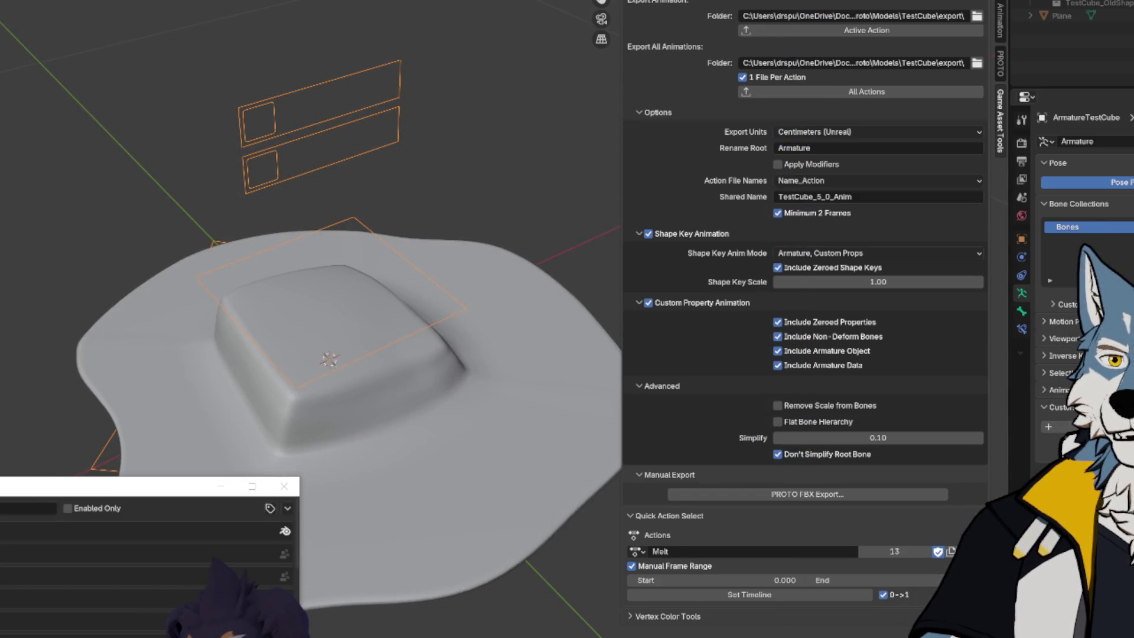
mouse_move(333, 414)
middle_mouse_down()
mouse_move(423, 328)
mouse_move(412, 413)
middle_mouse_up()
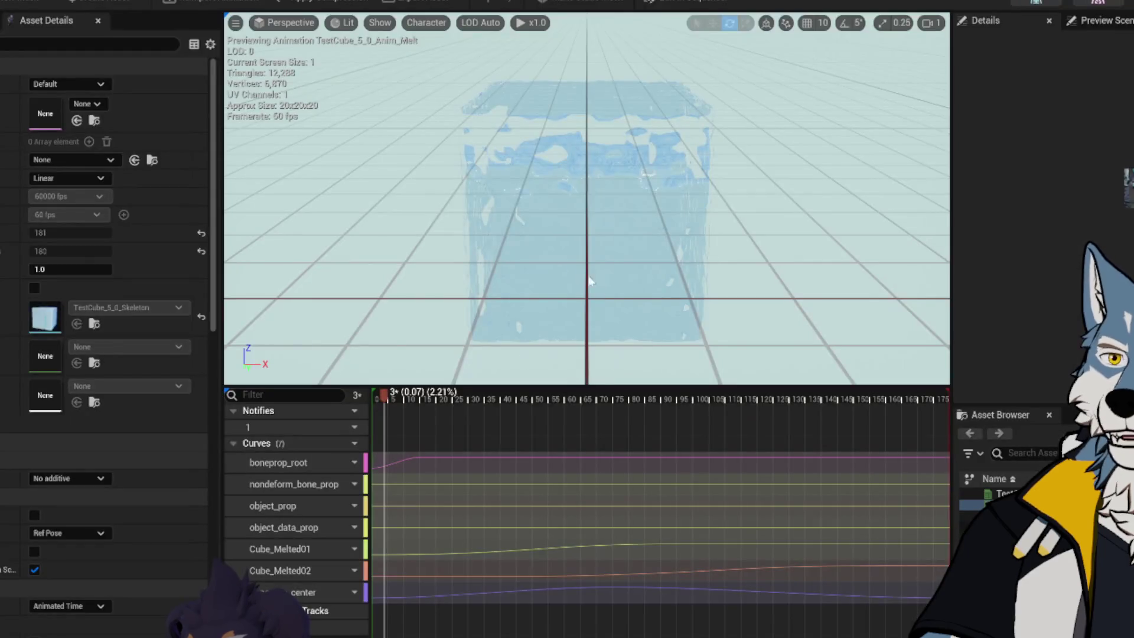
Step: Scrub the glass cube's Melt animation to frame 39 and orbit around the puddle
mouse_move(403, 399)
left_mouse_down()
mouse_move(762, 440)
mouse_move(951, 437)
left_mouse_up()
mouse_move(735, 312)
right_mouse_down()
mouse_move(754, 43)
mouse_move(597, 210)
mouse_move(595, 248)
mouse_move(714, 269)
mouse_move(557, 196)
mouse_move(349, 214)
right_mouse_up()
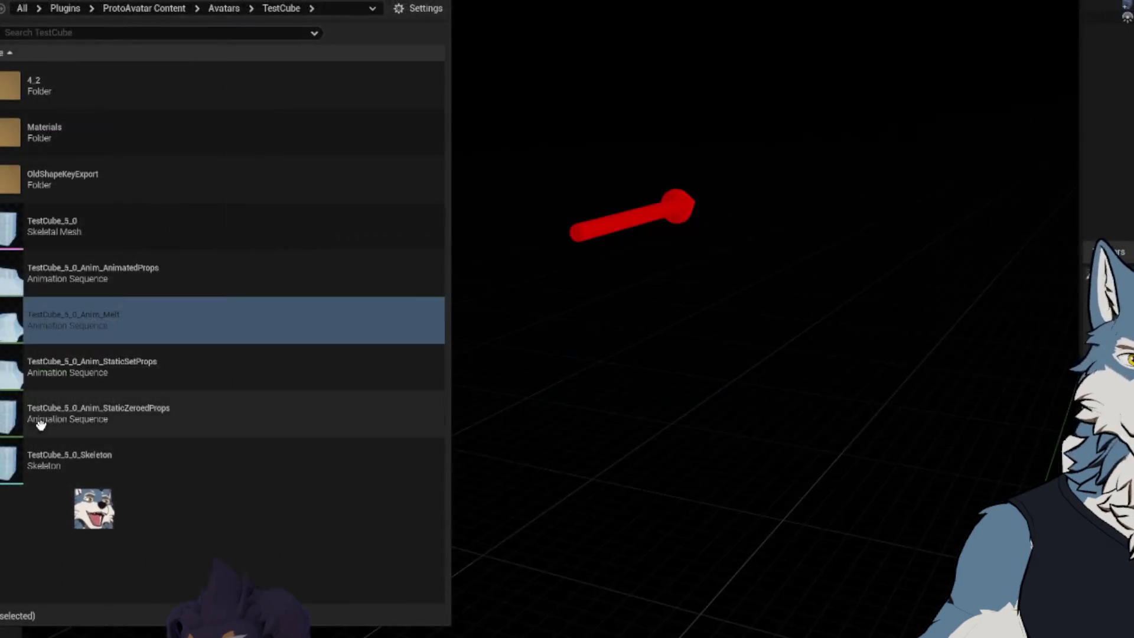
double_click(122, 236)
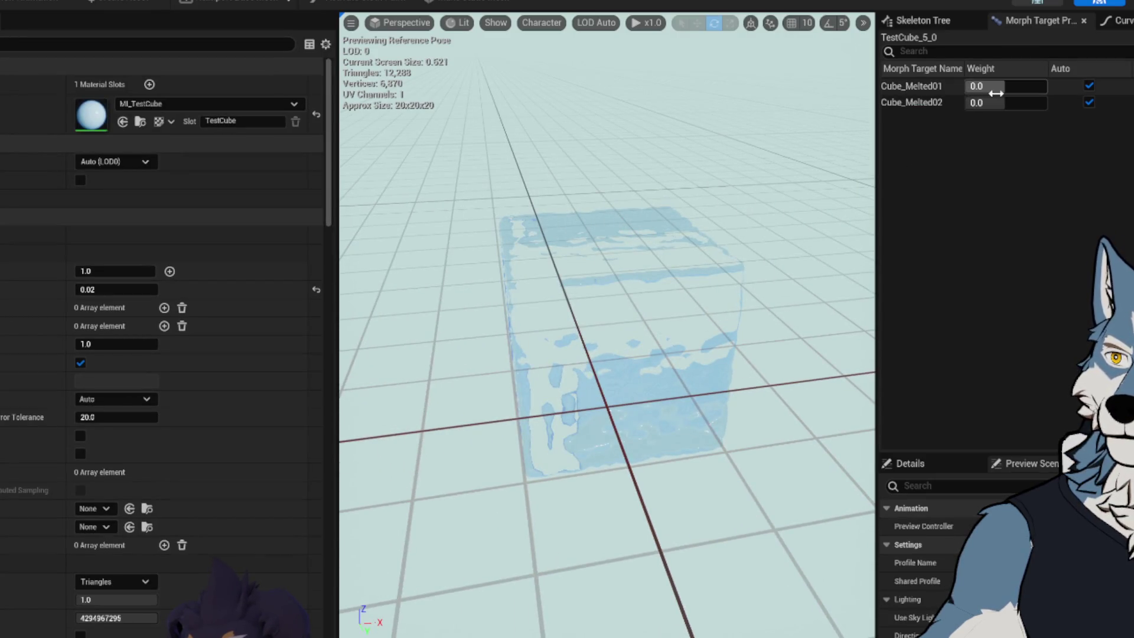
Step: Set Cube_Melted02 to weight 1.0, inspect the puddle, then restore Auto weight
left_click_drag(1006, 103, 1048, 104)
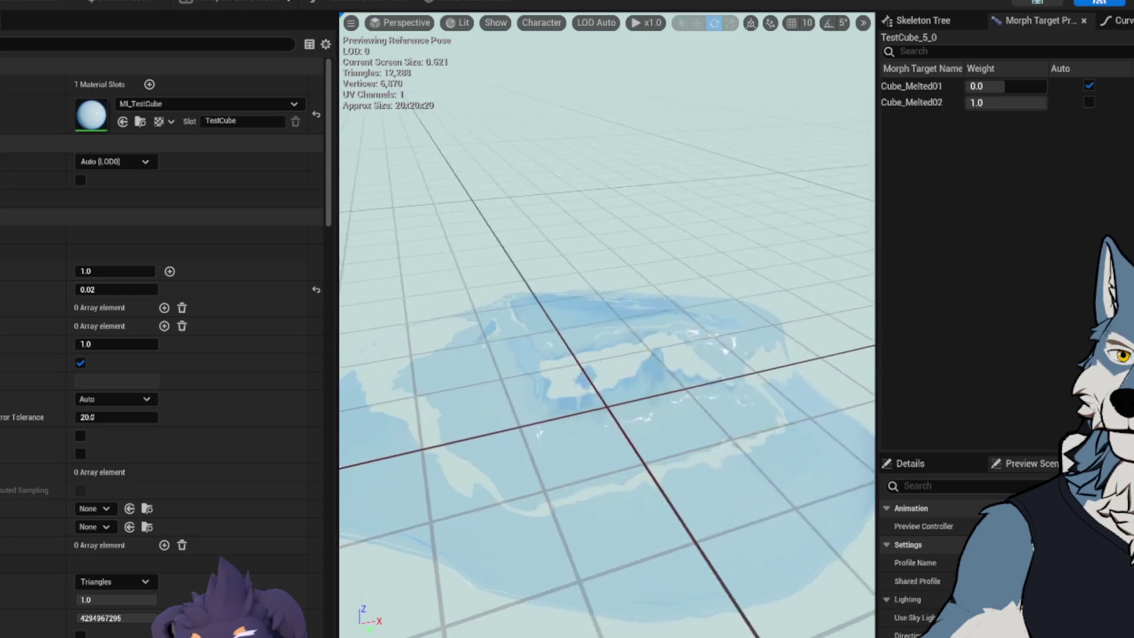
left_click_drag(514, 615, 513, 614)
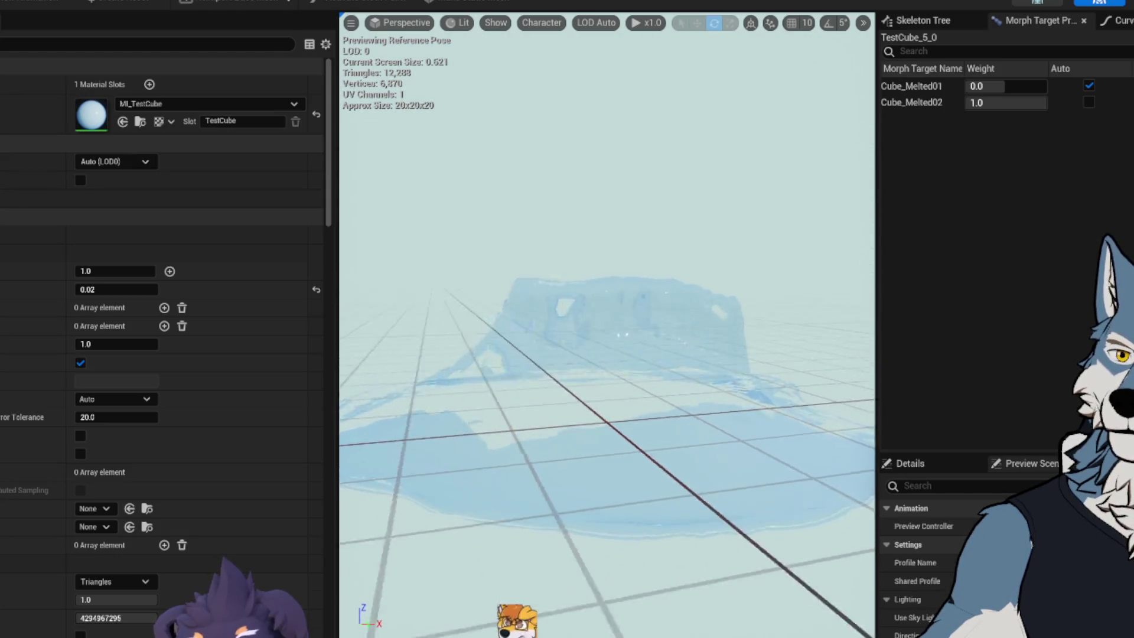
left_click_drag(500, 481, 468, 195)
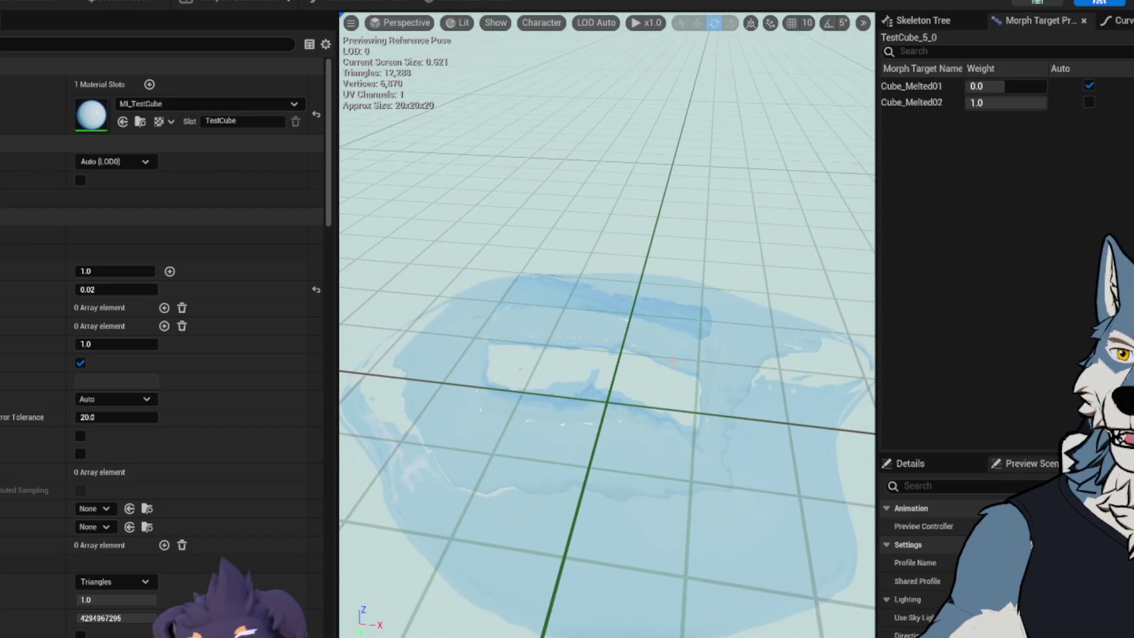
left_click(1087, 99)
Step: Blend Cube_Melted01 through about 0.5, 0.75 and 0.44, then return it to Auto
left_click_drag(1003, 87, 1039, 86)
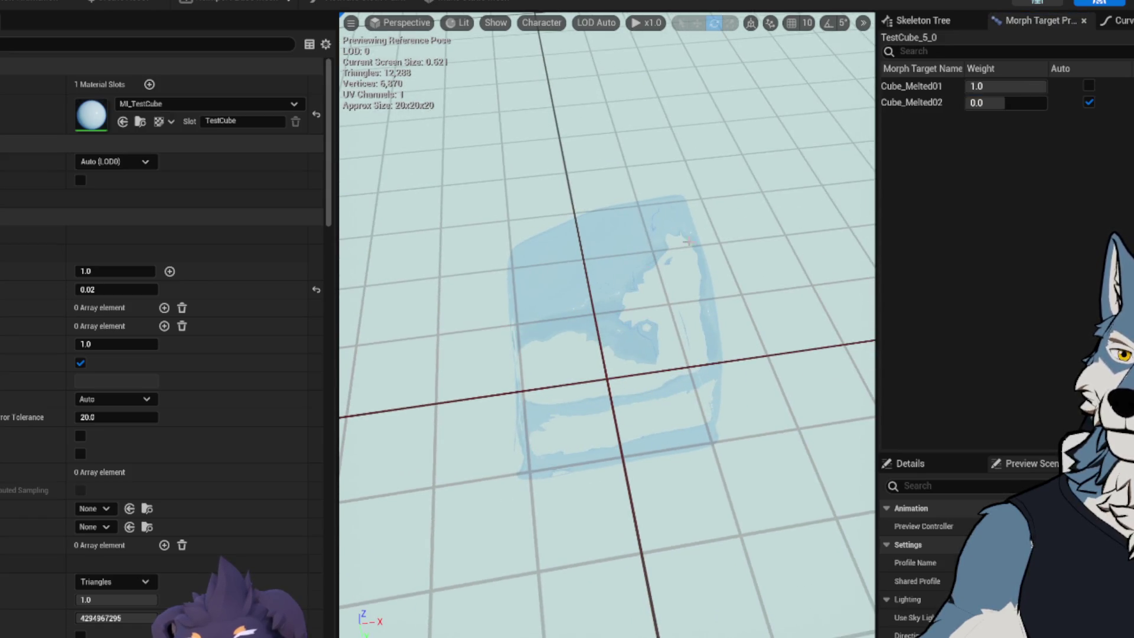
mouse_move(1019, 88)
left_mouse_down()
mouse_move(998, 88)
mouse_move(1028, 86)
left_mouse_up()
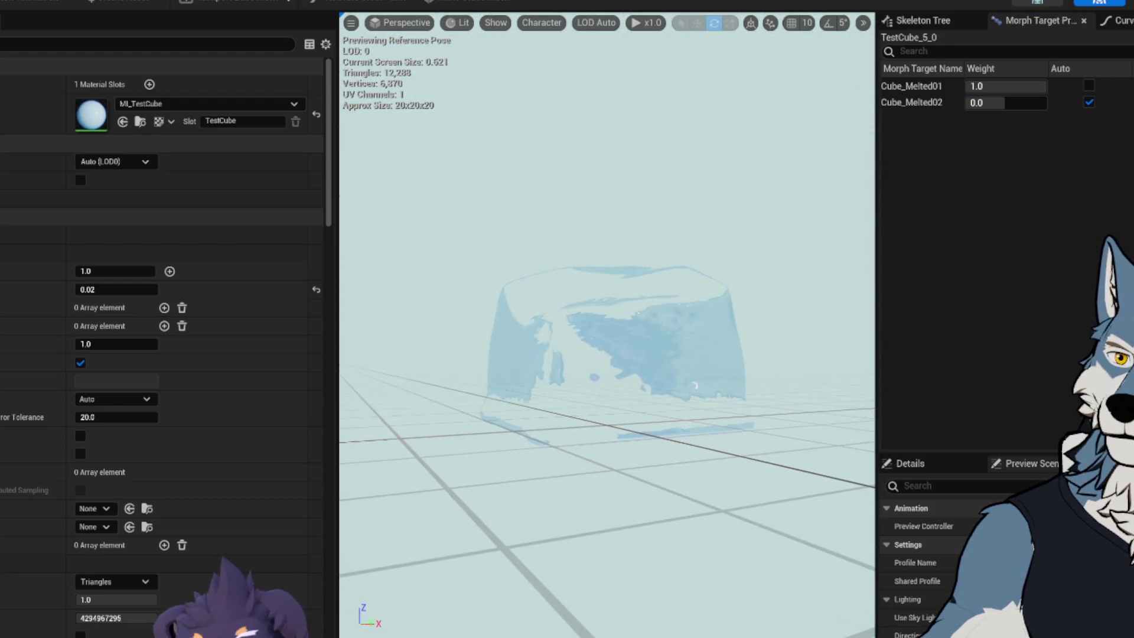
left_click_drag(1040, 86, 1022, 86)
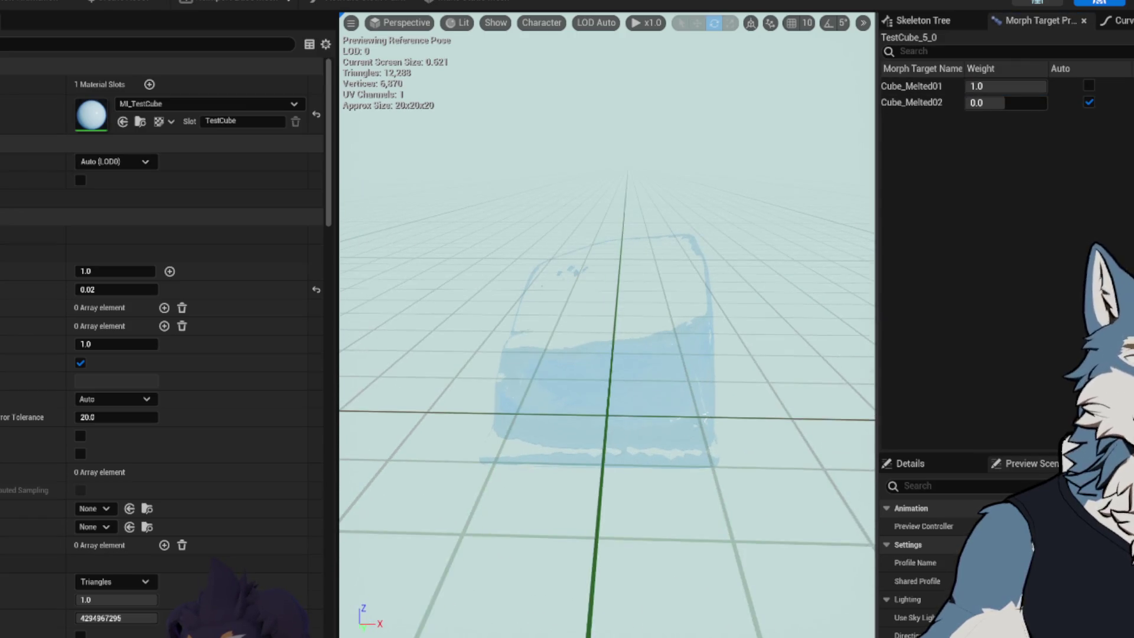
left_click(1088, 86)
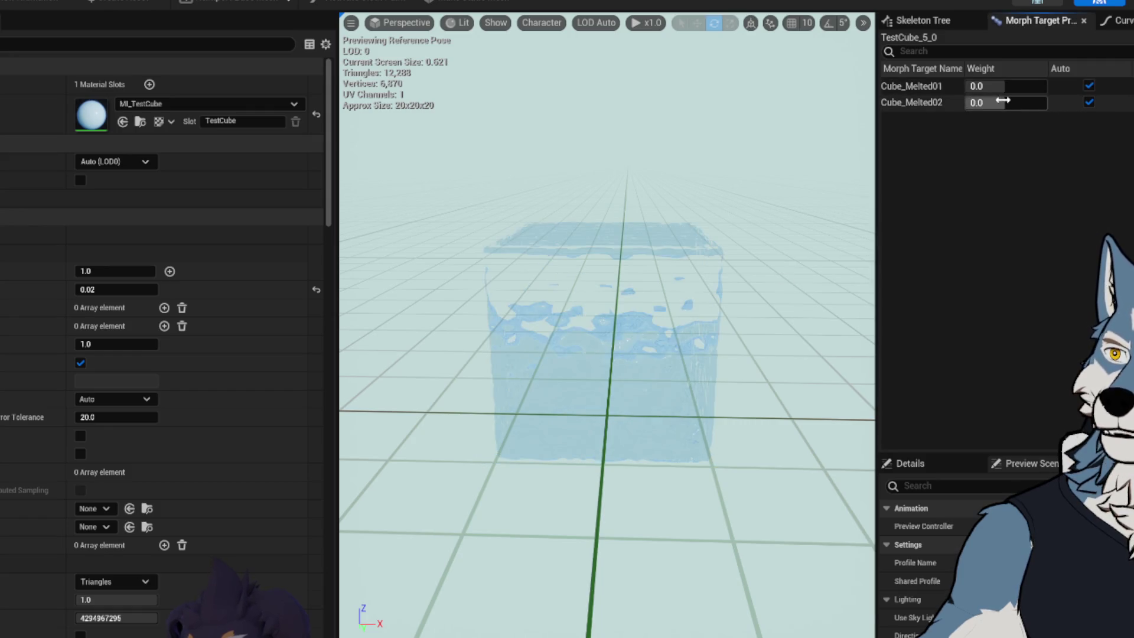
Step: Enter 1 for Cube_Melted02, sweep it down and back, then reset to Auto 0.0
type("1")
key("Return")
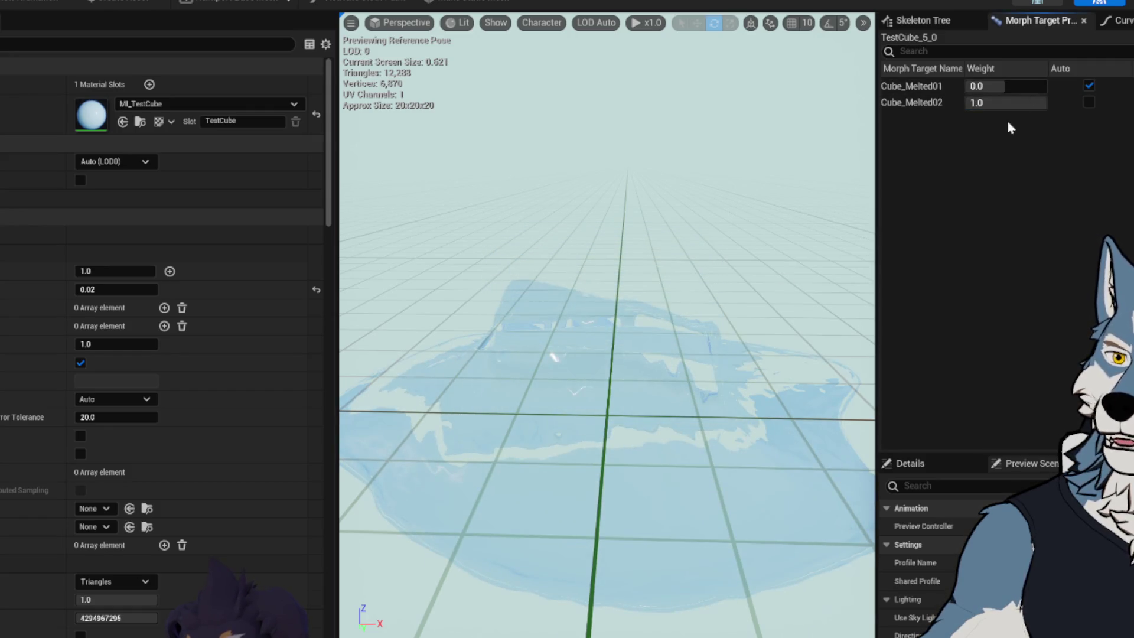
left_click_drag(590, 355, 378, 390)
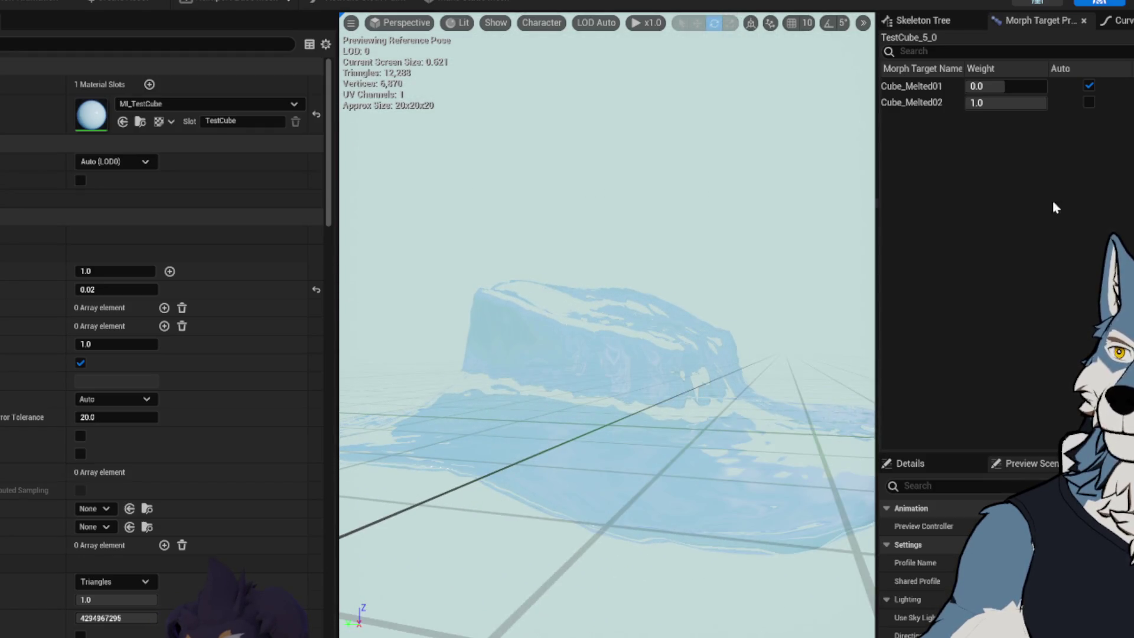
mouse_move(1039, 102)
left_mouse_down()
mouse_move(980, 103)
mouse_move(1040, 103)
left_mouse_up()
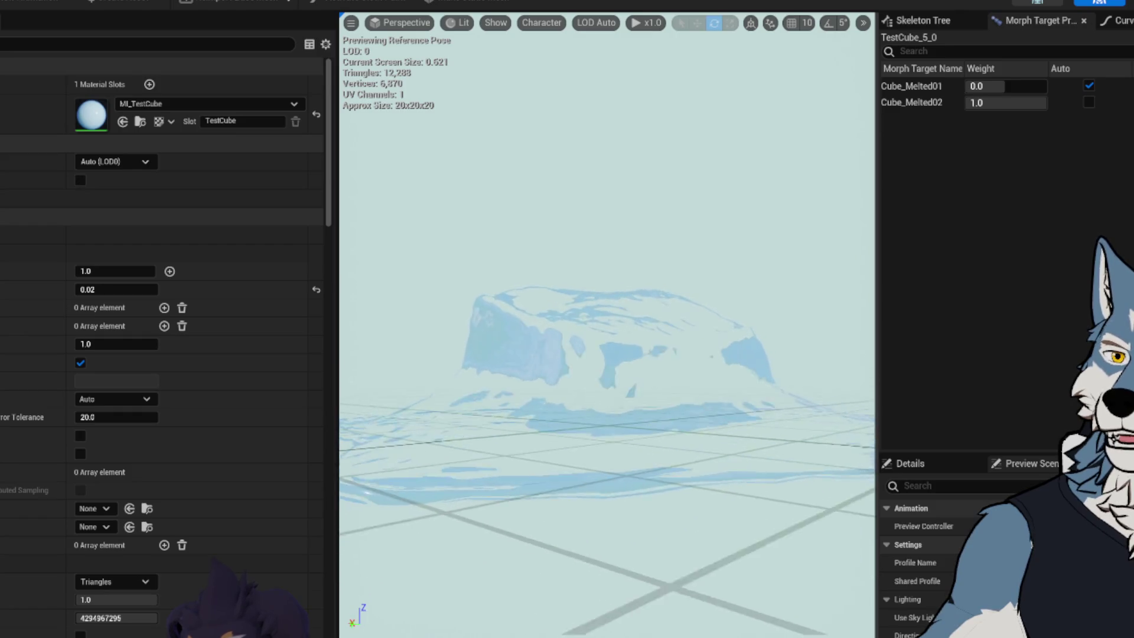
left_click_drag(1039, 102, 992, 104)
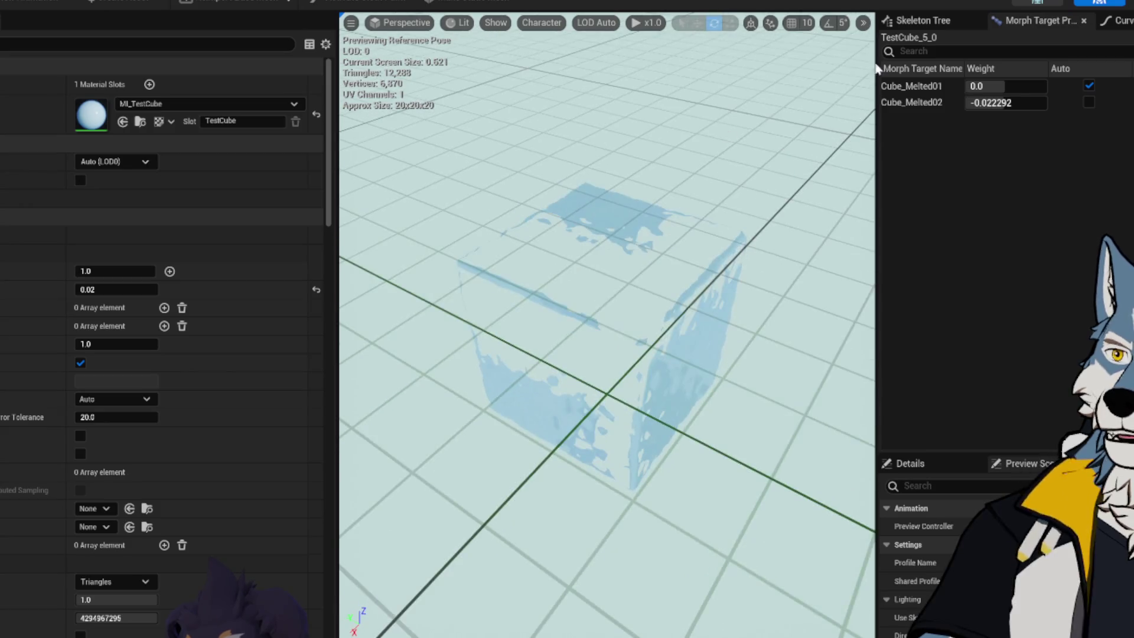
left_click(1091, 103)
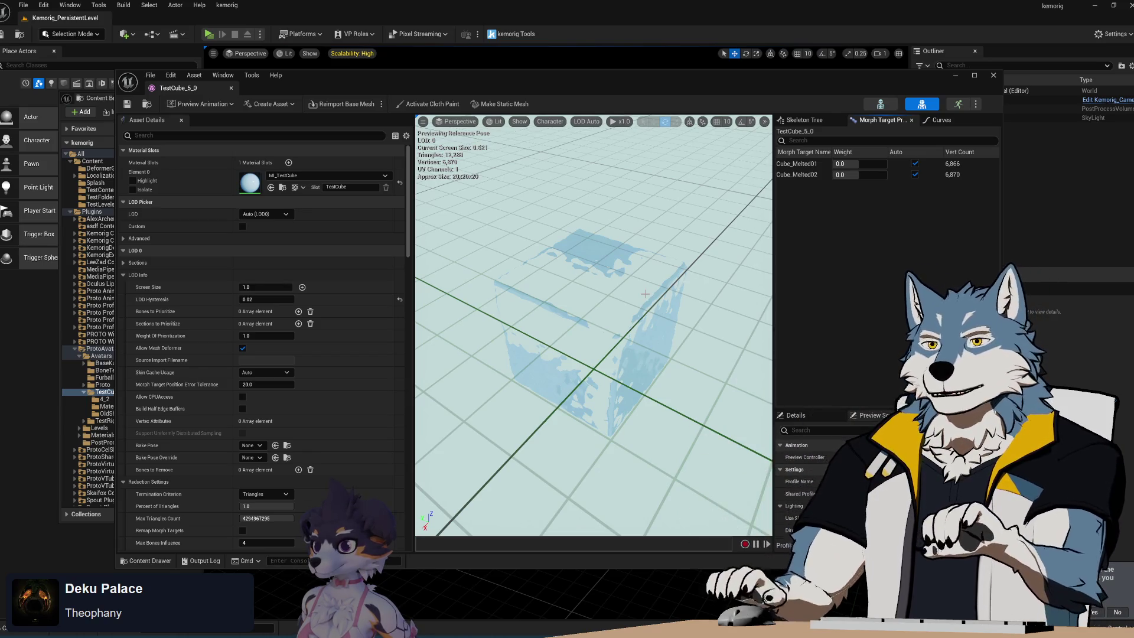
Step: Close the TestCube_5_0 asset editor, shift the Content Browser right, and return to Blender
left_click(995, 77)
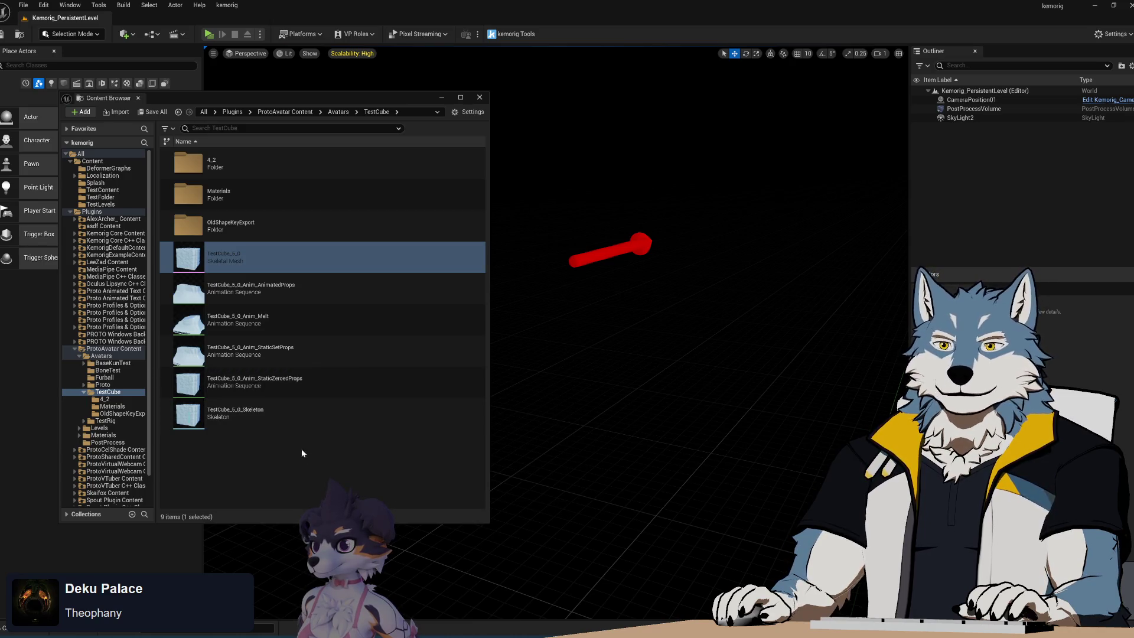
mouse_move(353, 100)
left_mouse_down()
mouse_move(611, 141)
mouse_move(360, 109)
mouse_move(384, 100)
left_mouse_up()
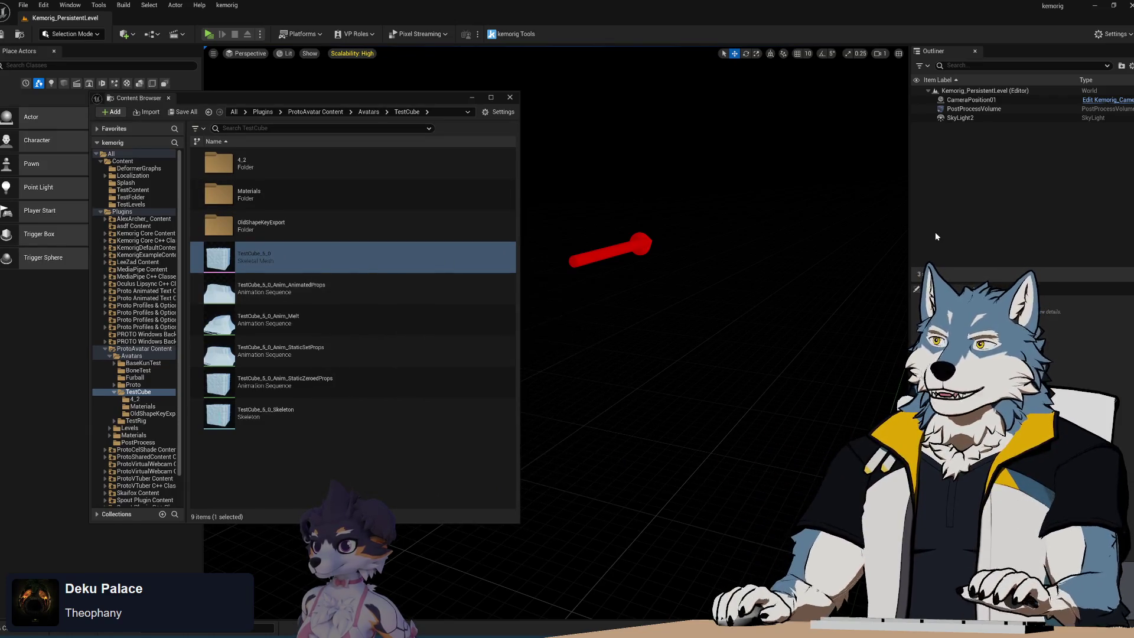
key("alt+Tab")
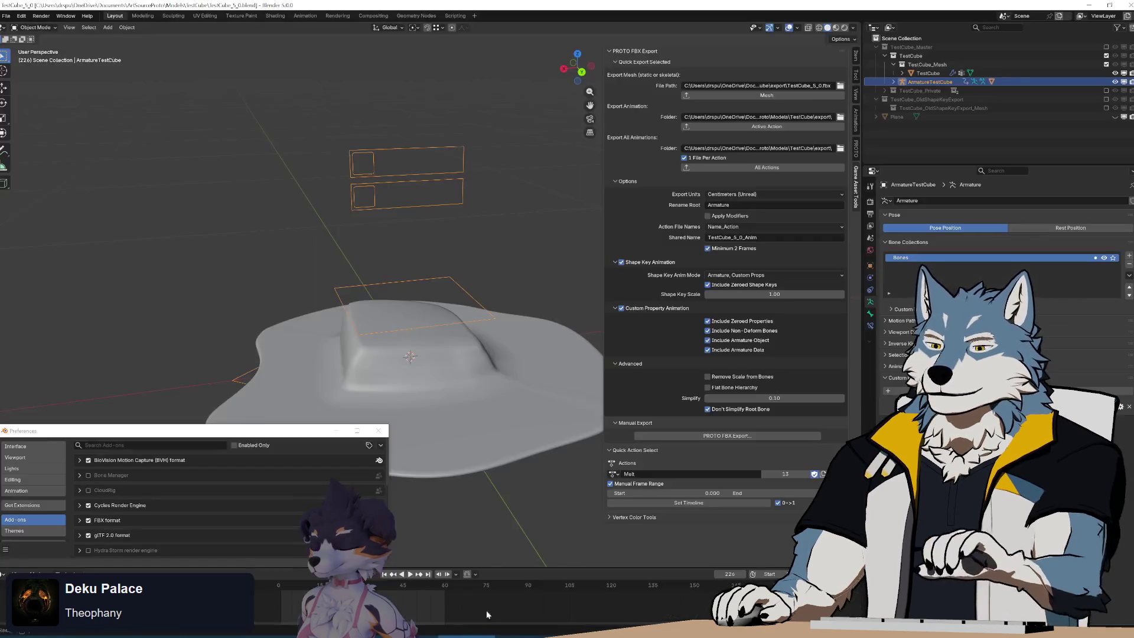
Step: Save TestCube_5_0.blend and jump back to frame 0
key("ctrl+s")
key("shift+Left")
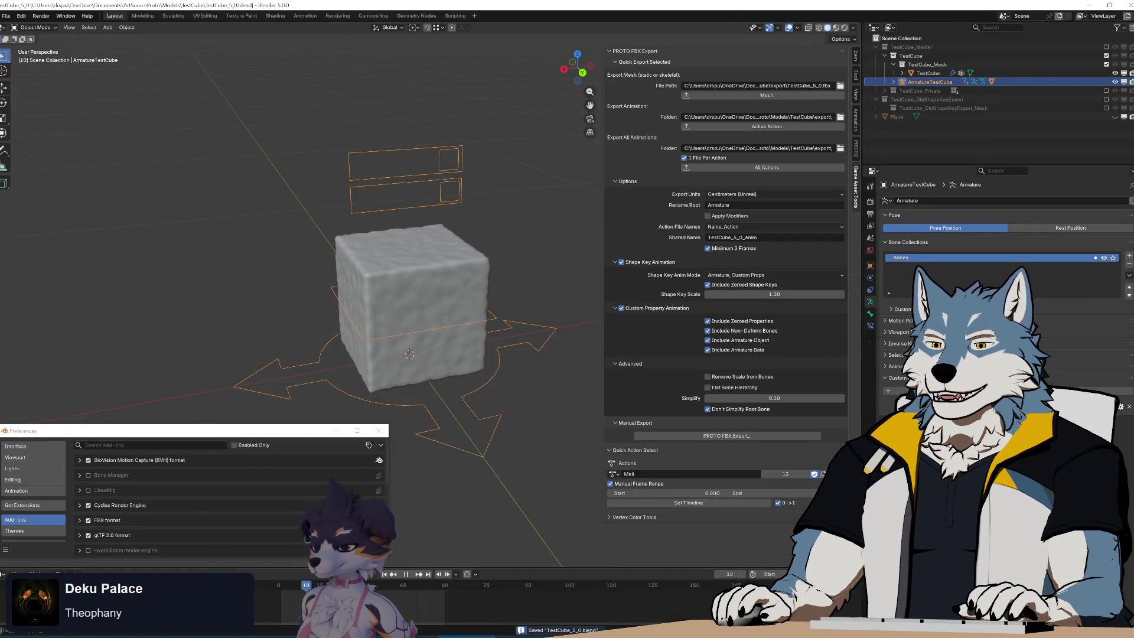
middle_click_drag(463, 366, 480, 363, "shift")
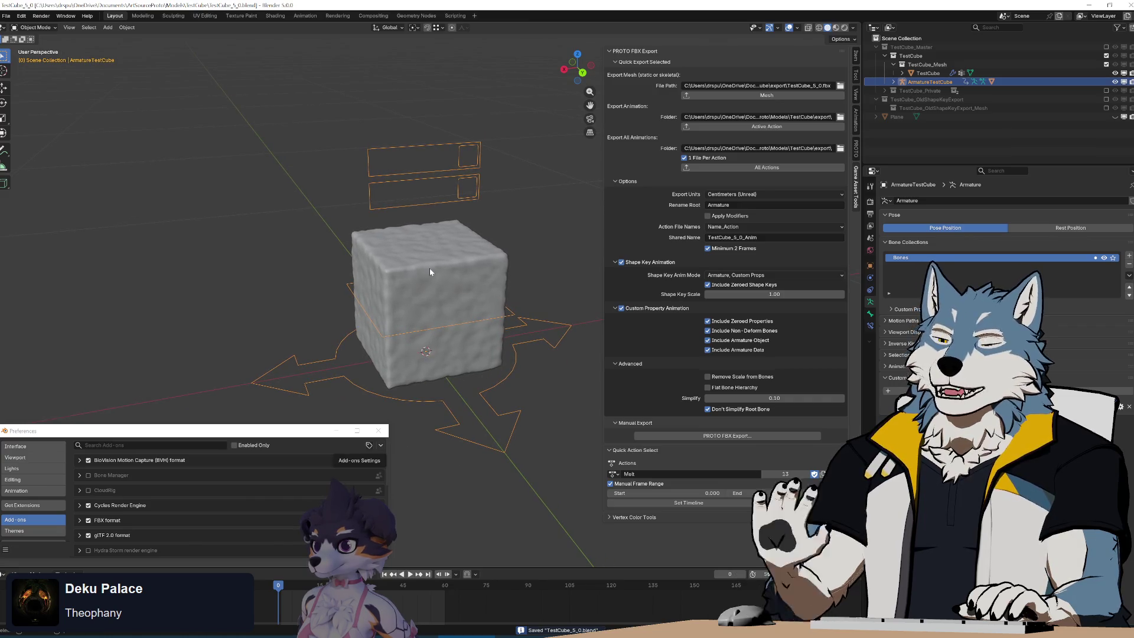
Step: Collapse the Shape Key Animation, Custom Property Animation and Advanced export subpanels
left_click(612, 263)
left_click(613, 274)
left_click(613, 273)
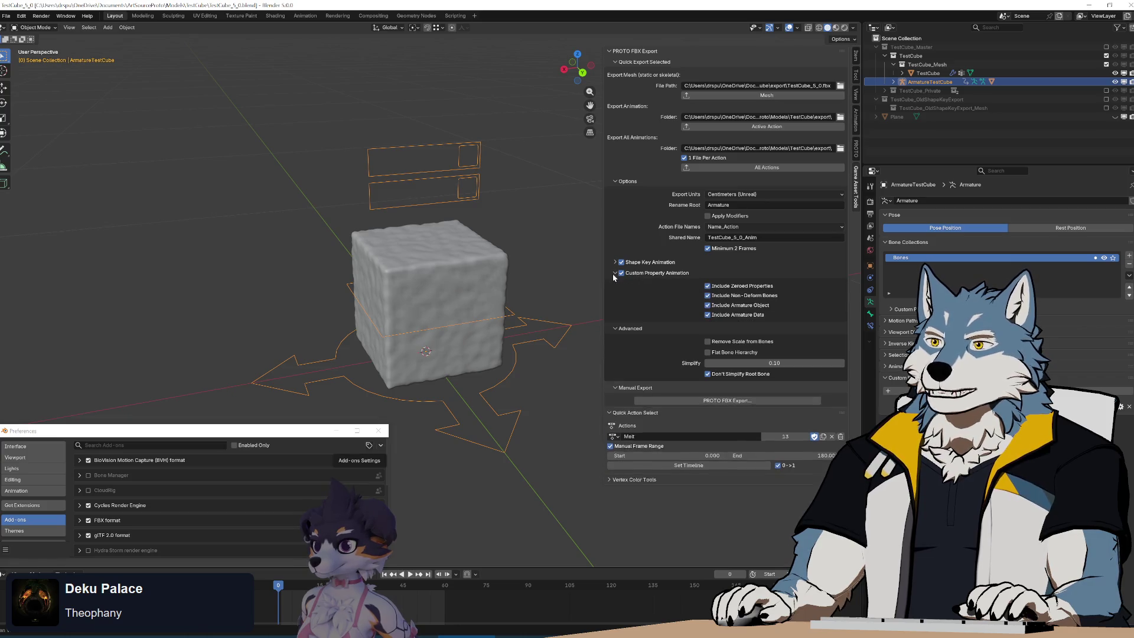
left_click(614, 275)
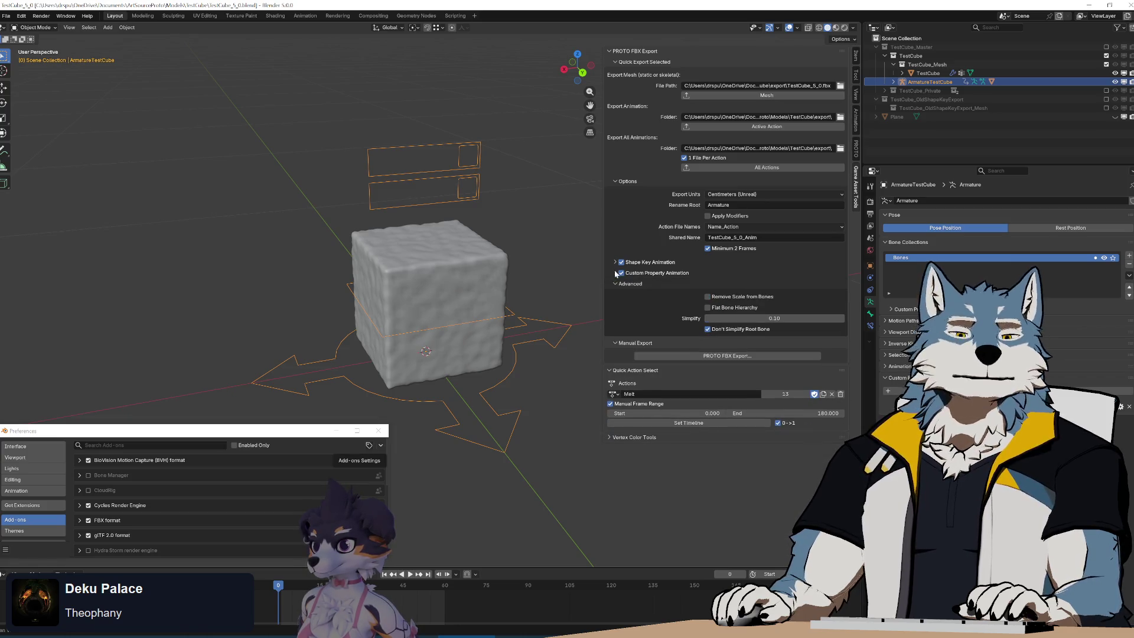
left_click(616, 274)
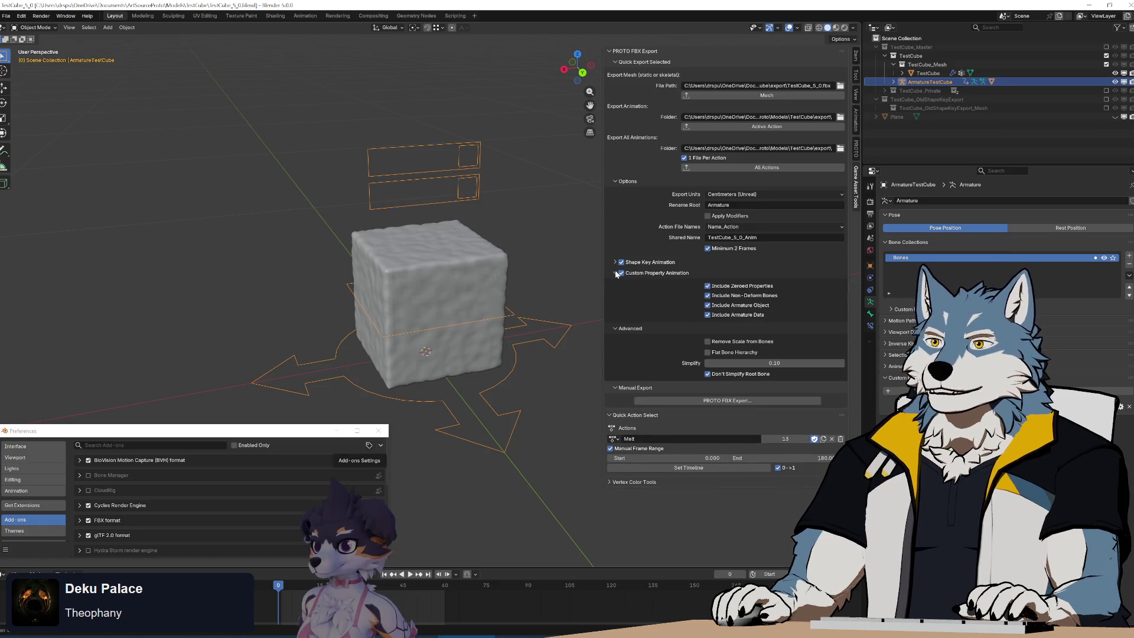
left_click(616, 274)
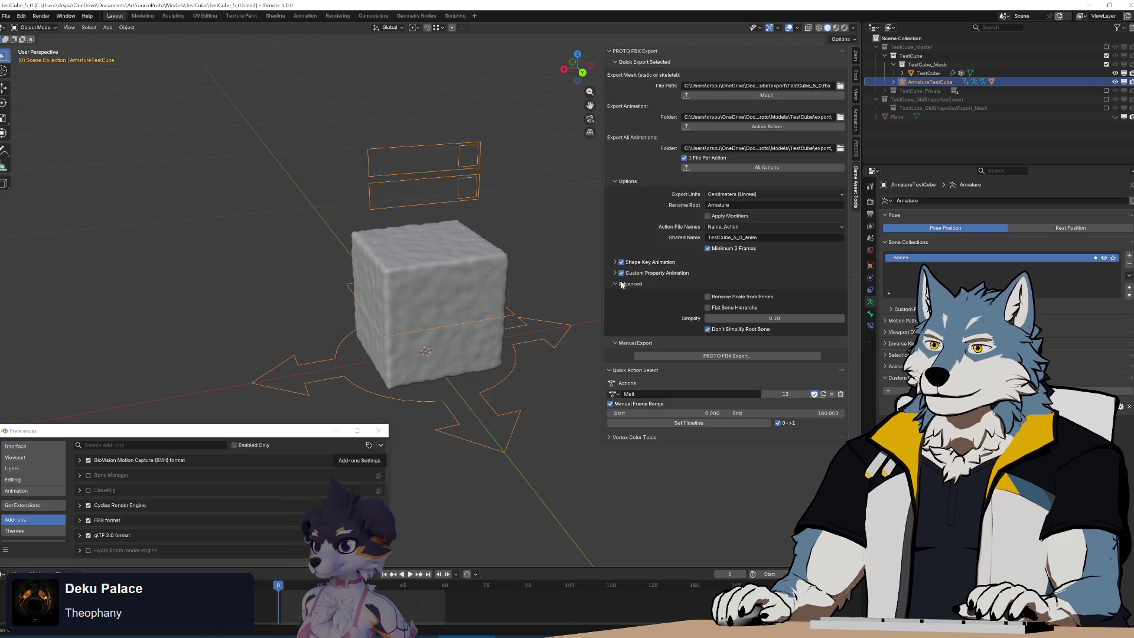
left_click(615, 286)
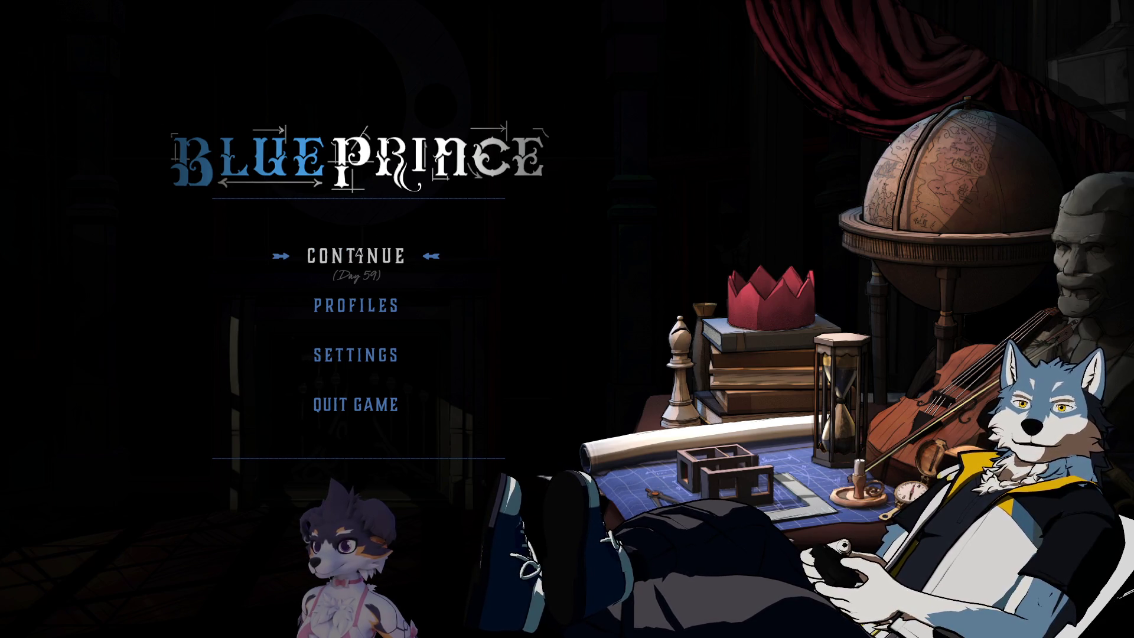
Step: Resume the Day 59 run, draft the Toolshed, and walk through it onto the forest path
left_click(353, 255)
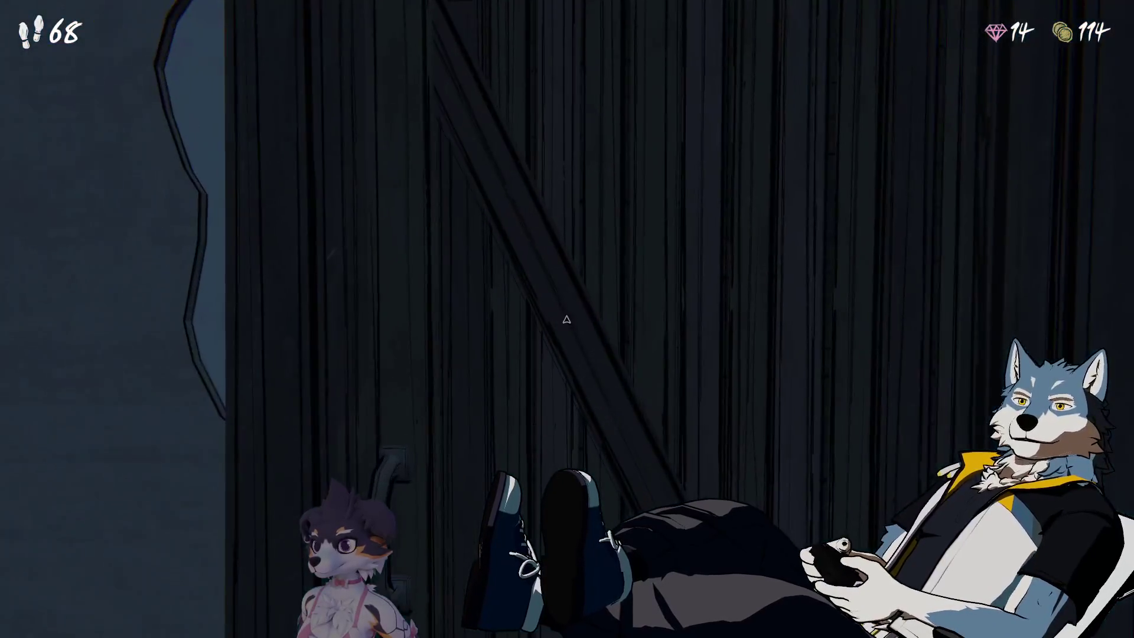
left_click(566, 319)
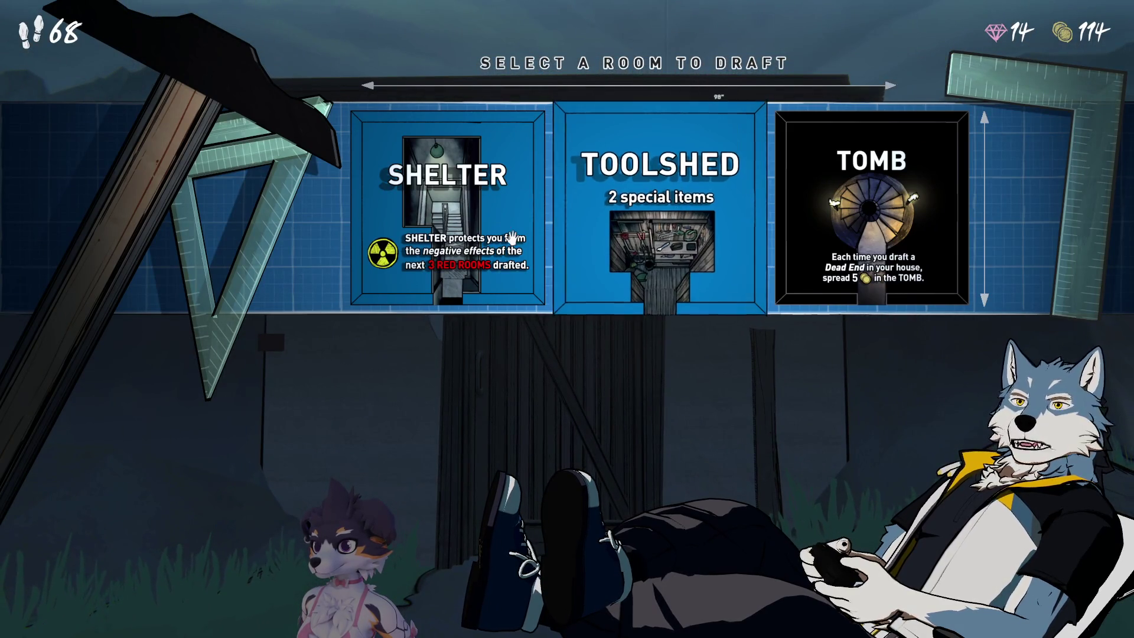
left_click(666, 230)
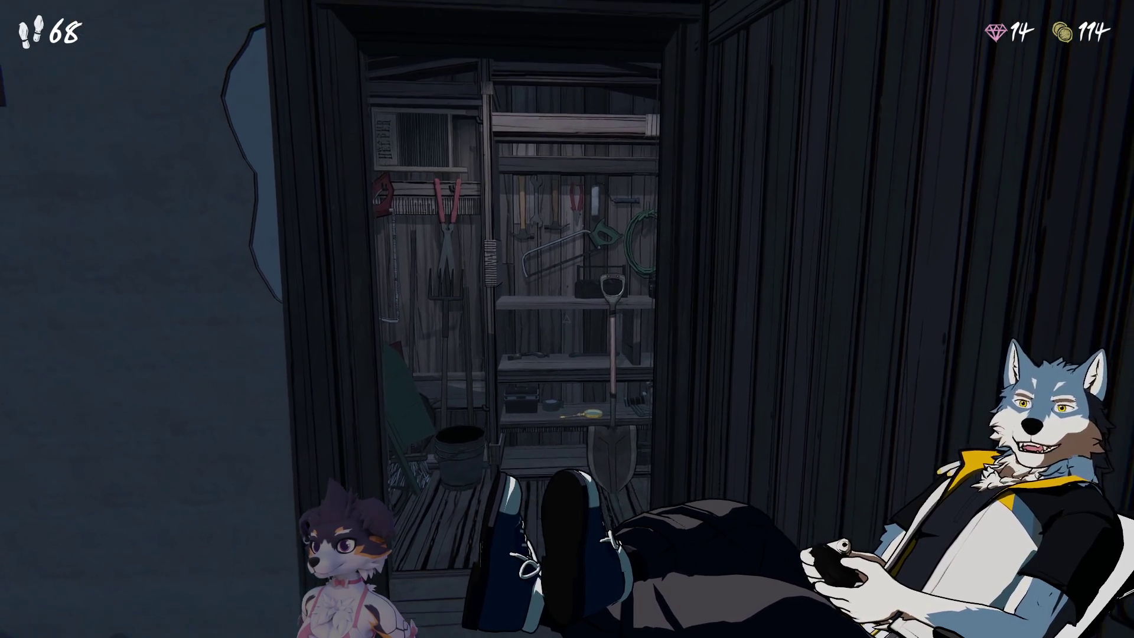
key("w")
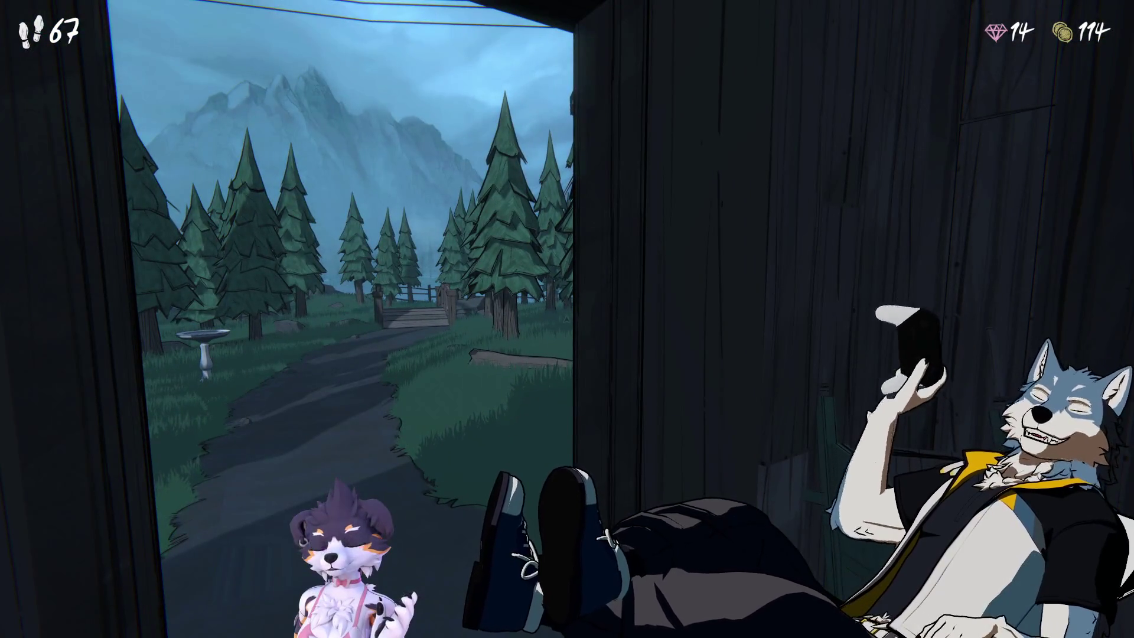
key("w")
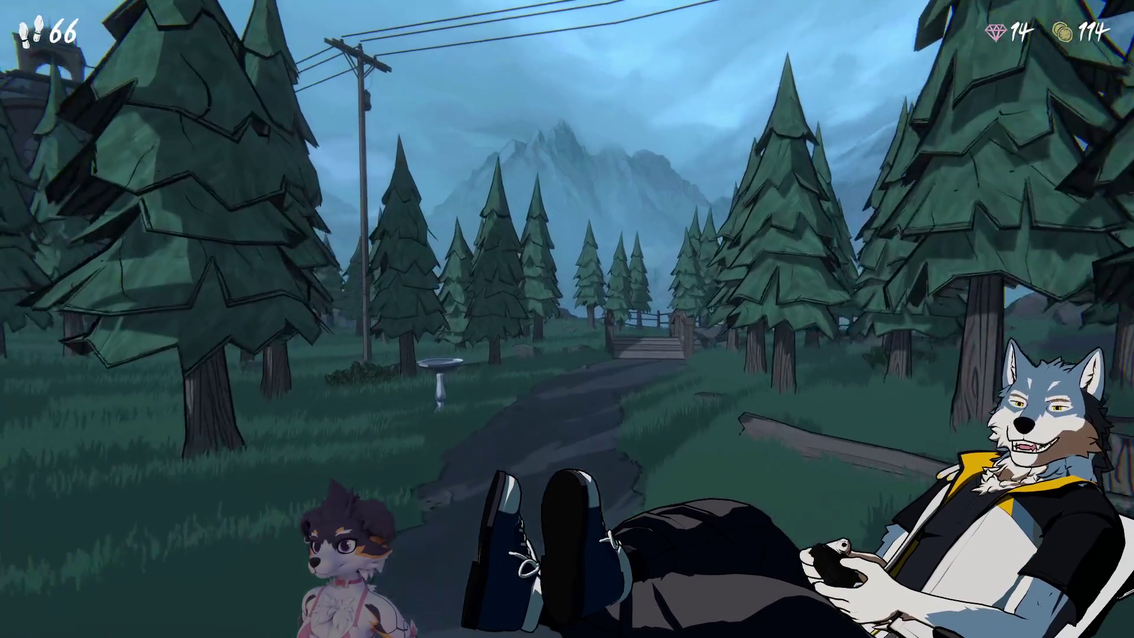